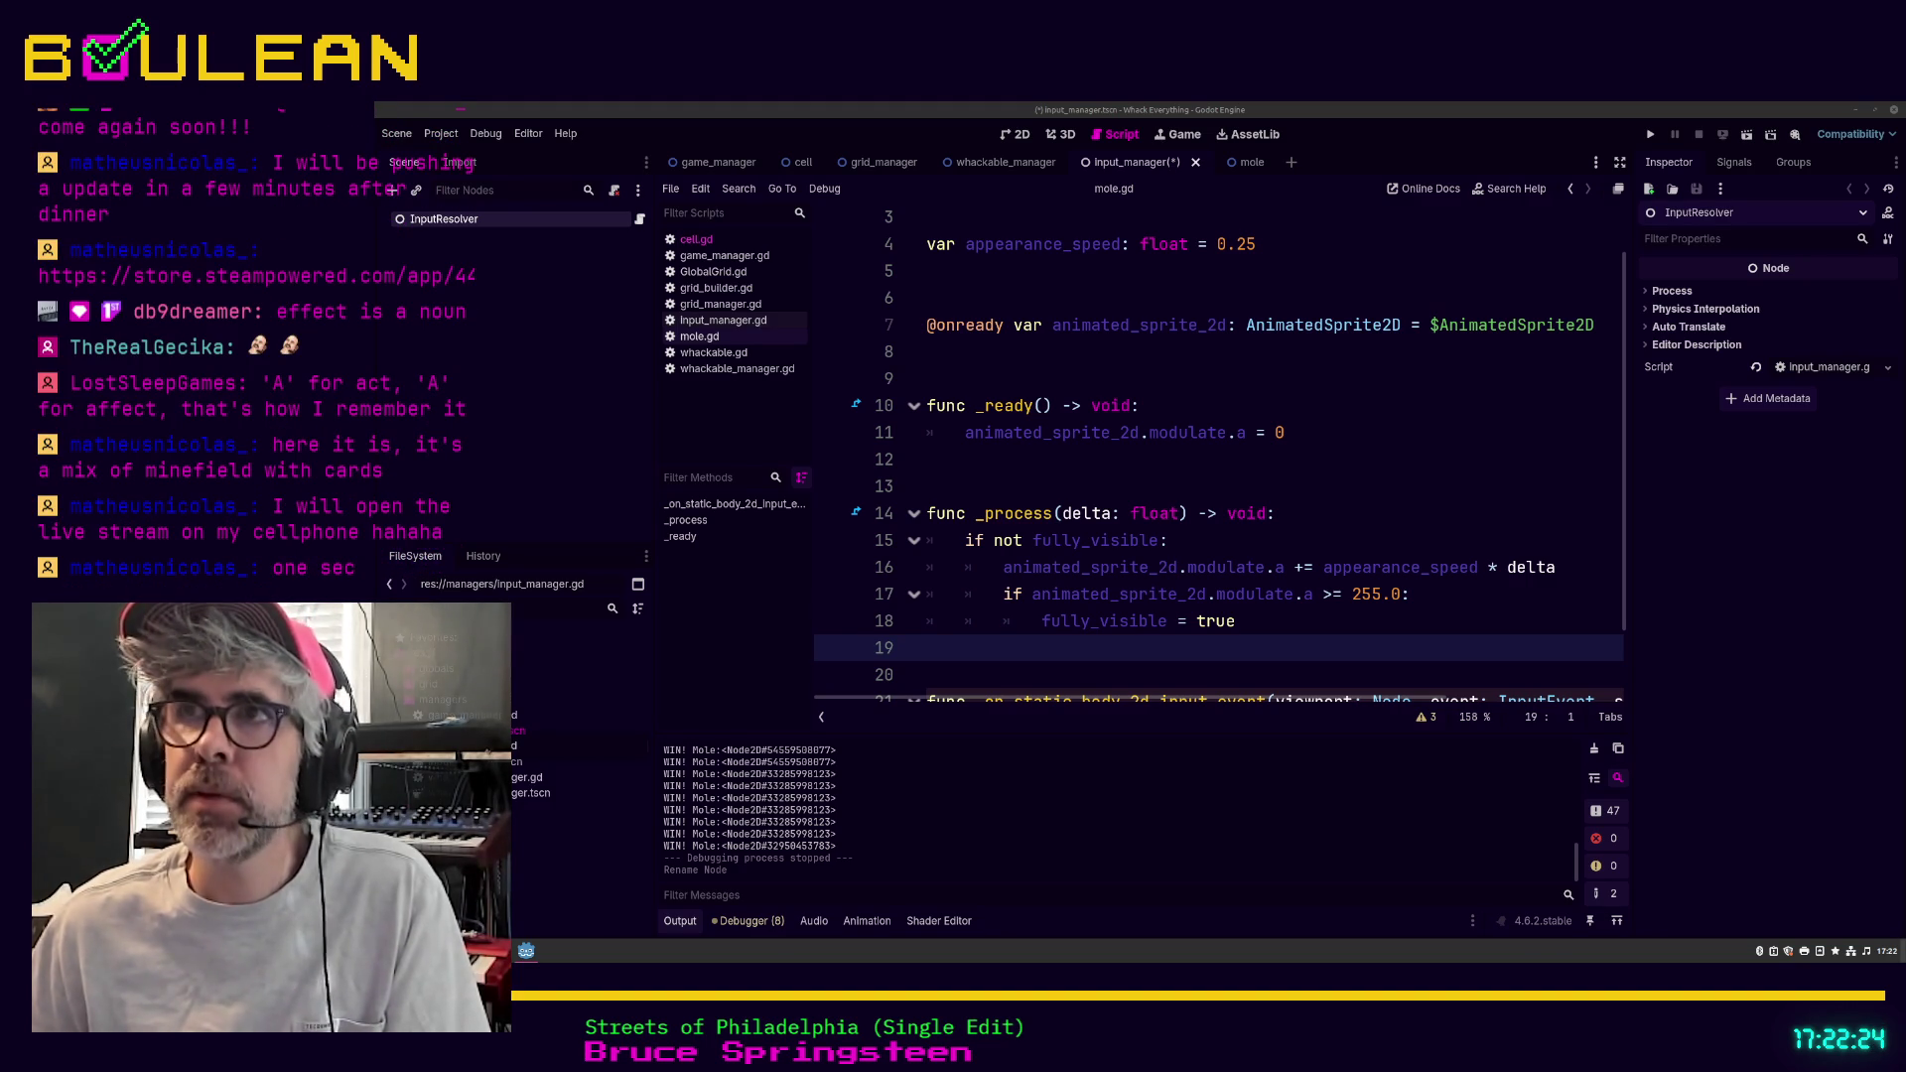
# - Test-run the project with F5, then close the game and return to the Twitch chat in Brave
pyautogui.press('F5')
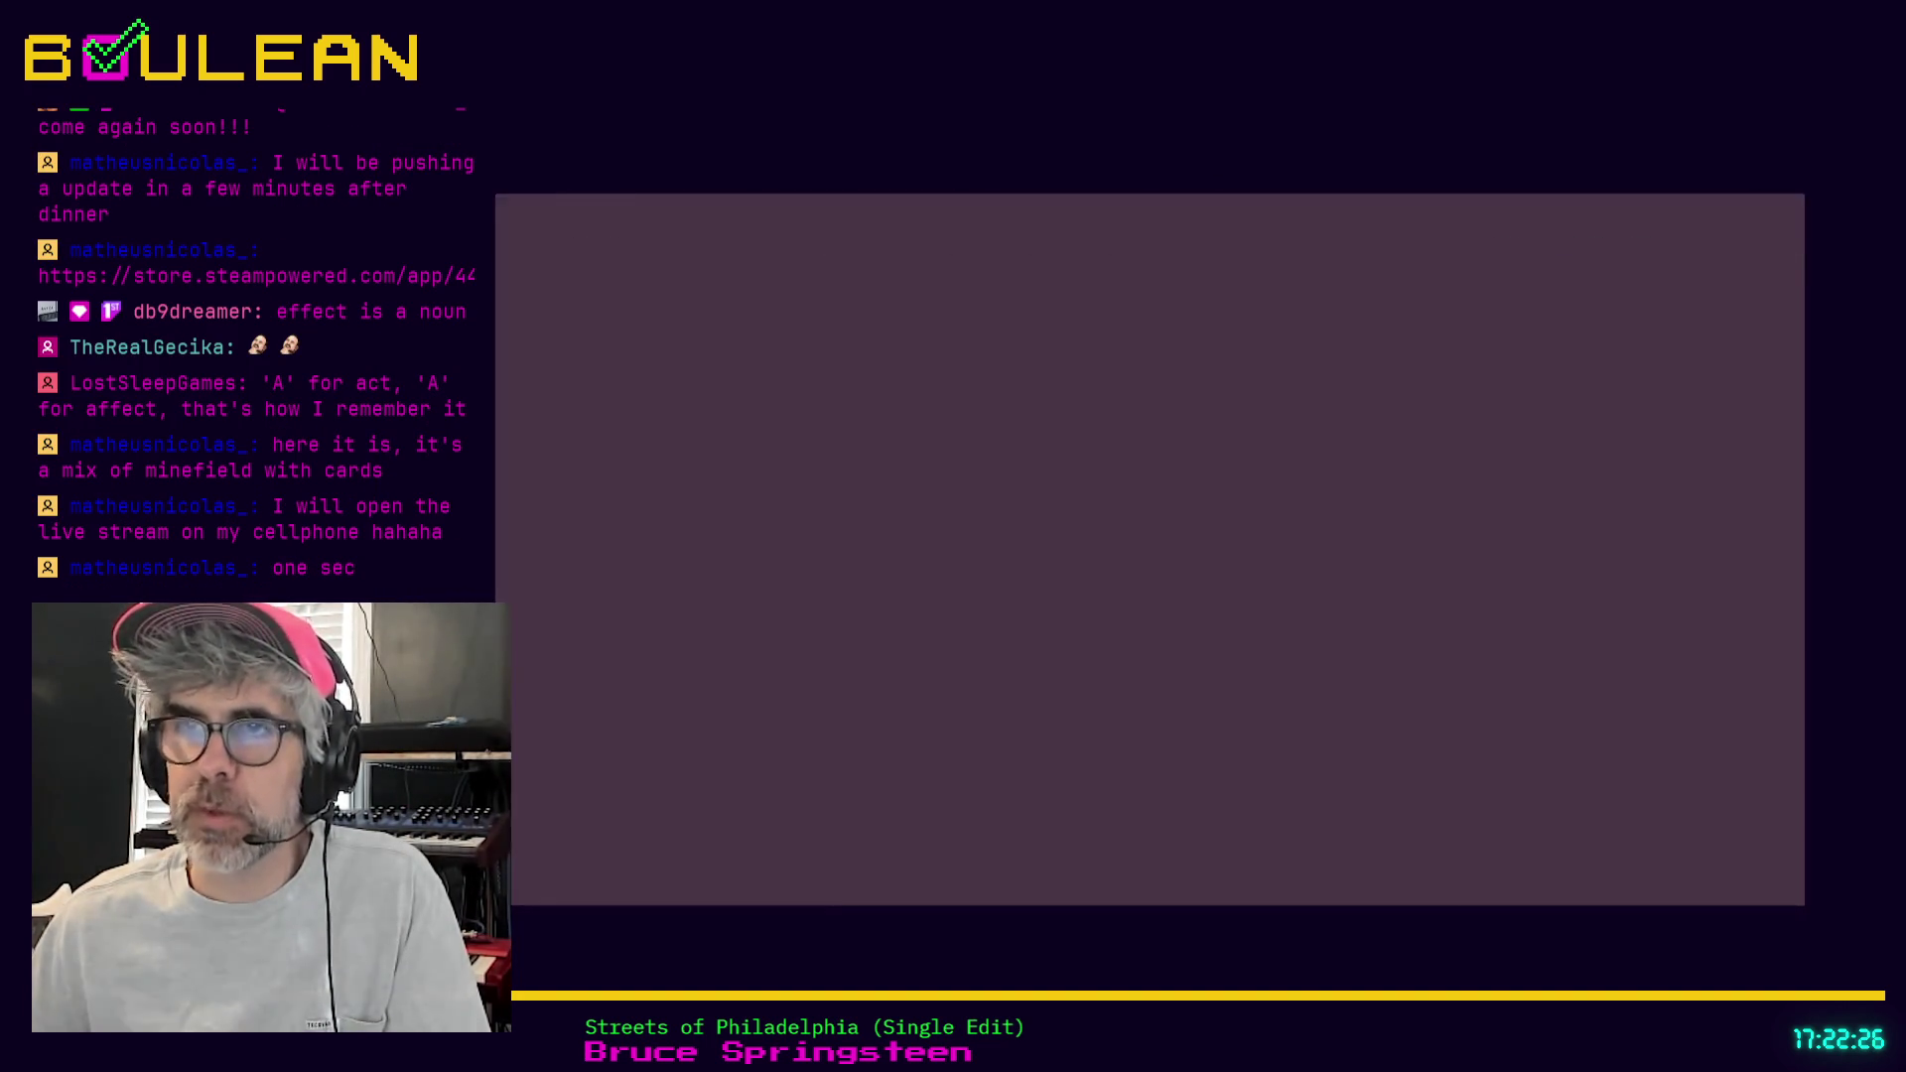
pyautogui.hotkey('alt', 'Tab')
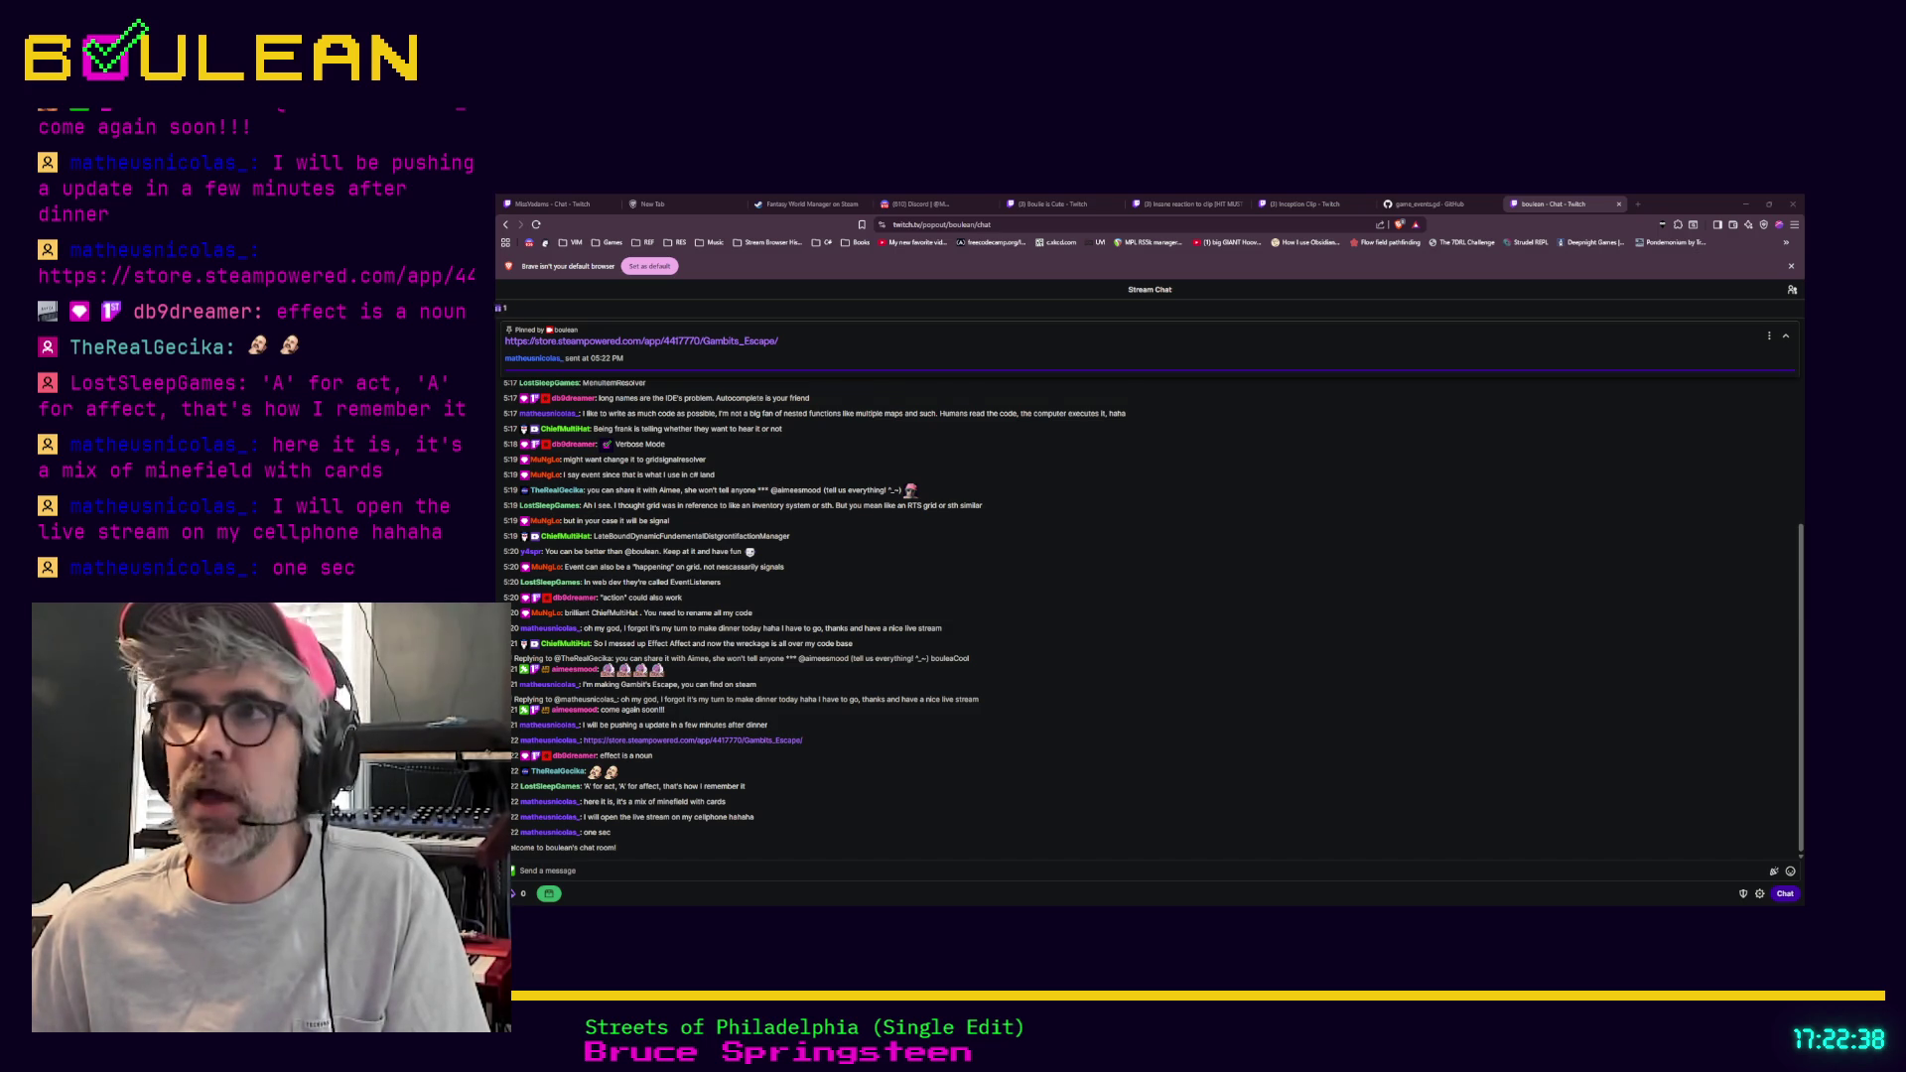
# - Load the pasted Gambit's Escape Steam store link in a new Brave tab
pyautogui.click(1638, 203)
pyautogui.hotkey('ctrl', 'v')
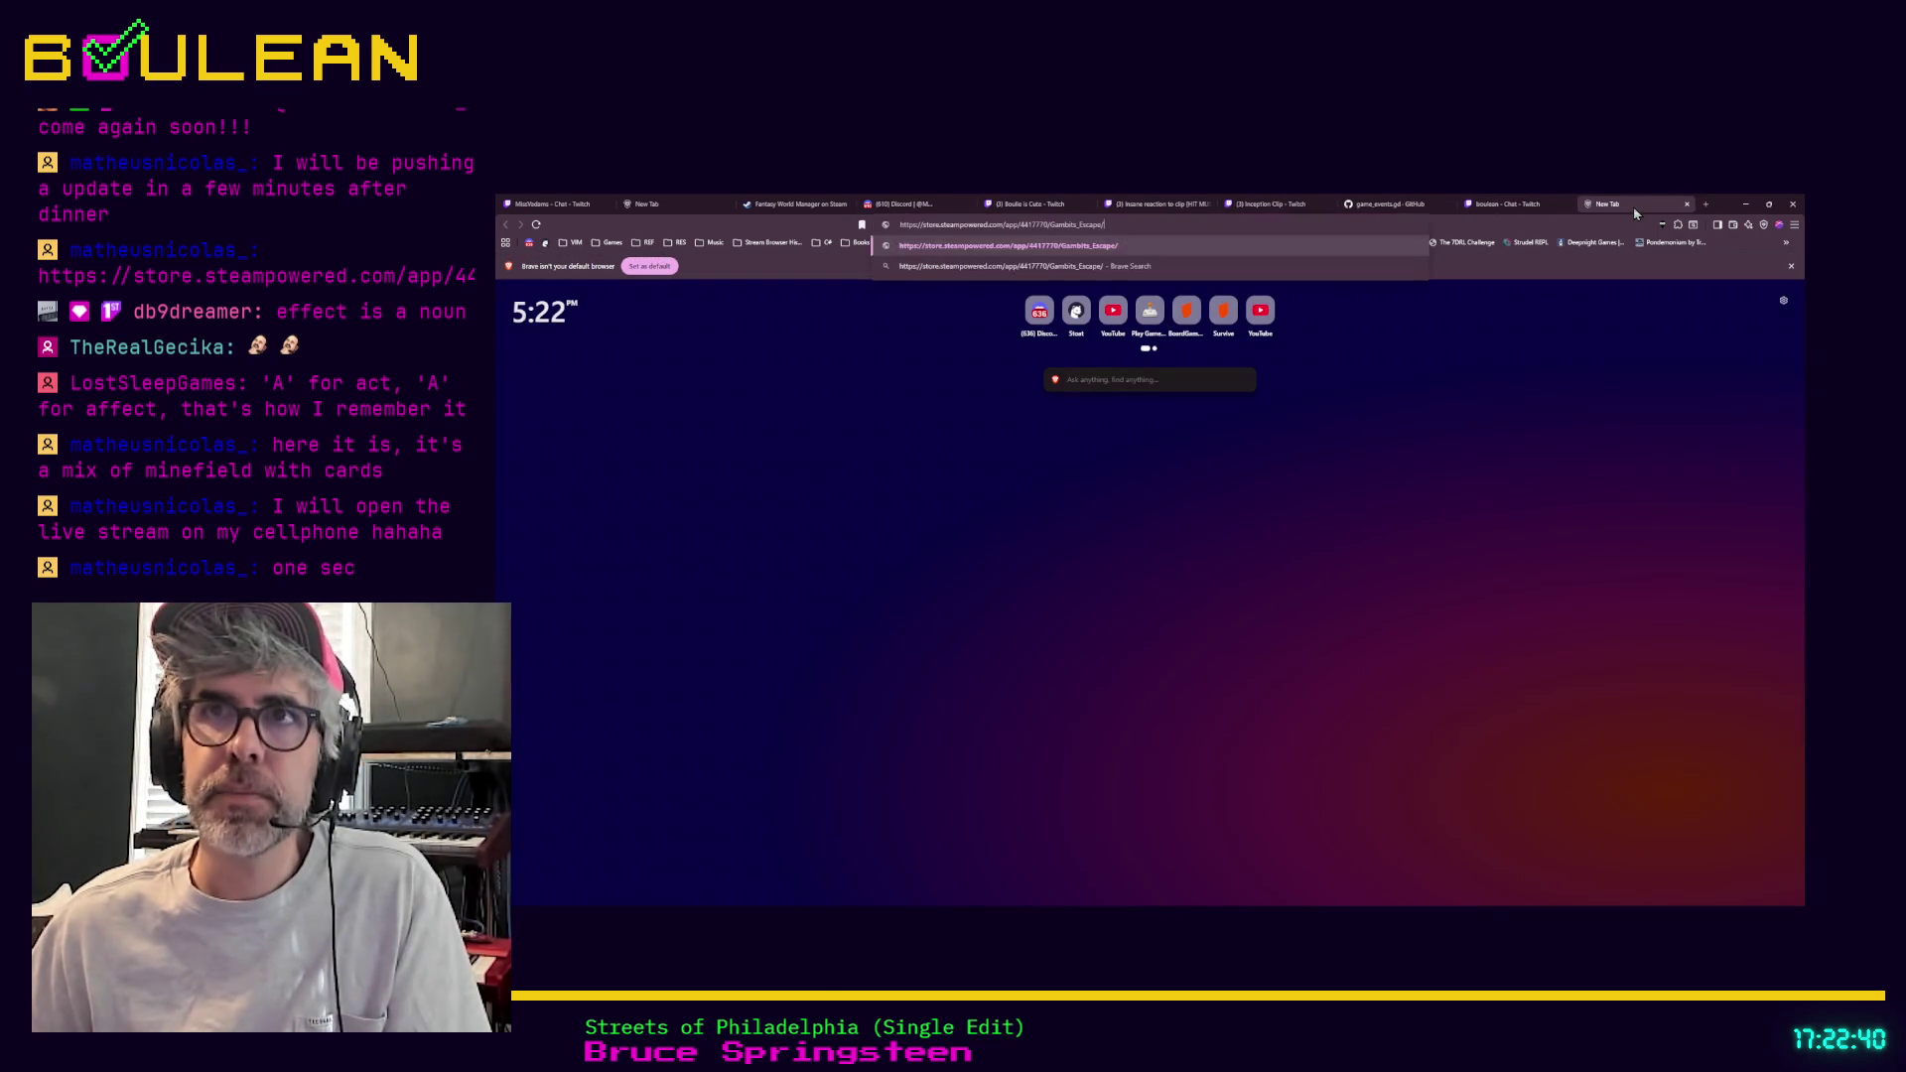
pyautogui.press('Return')
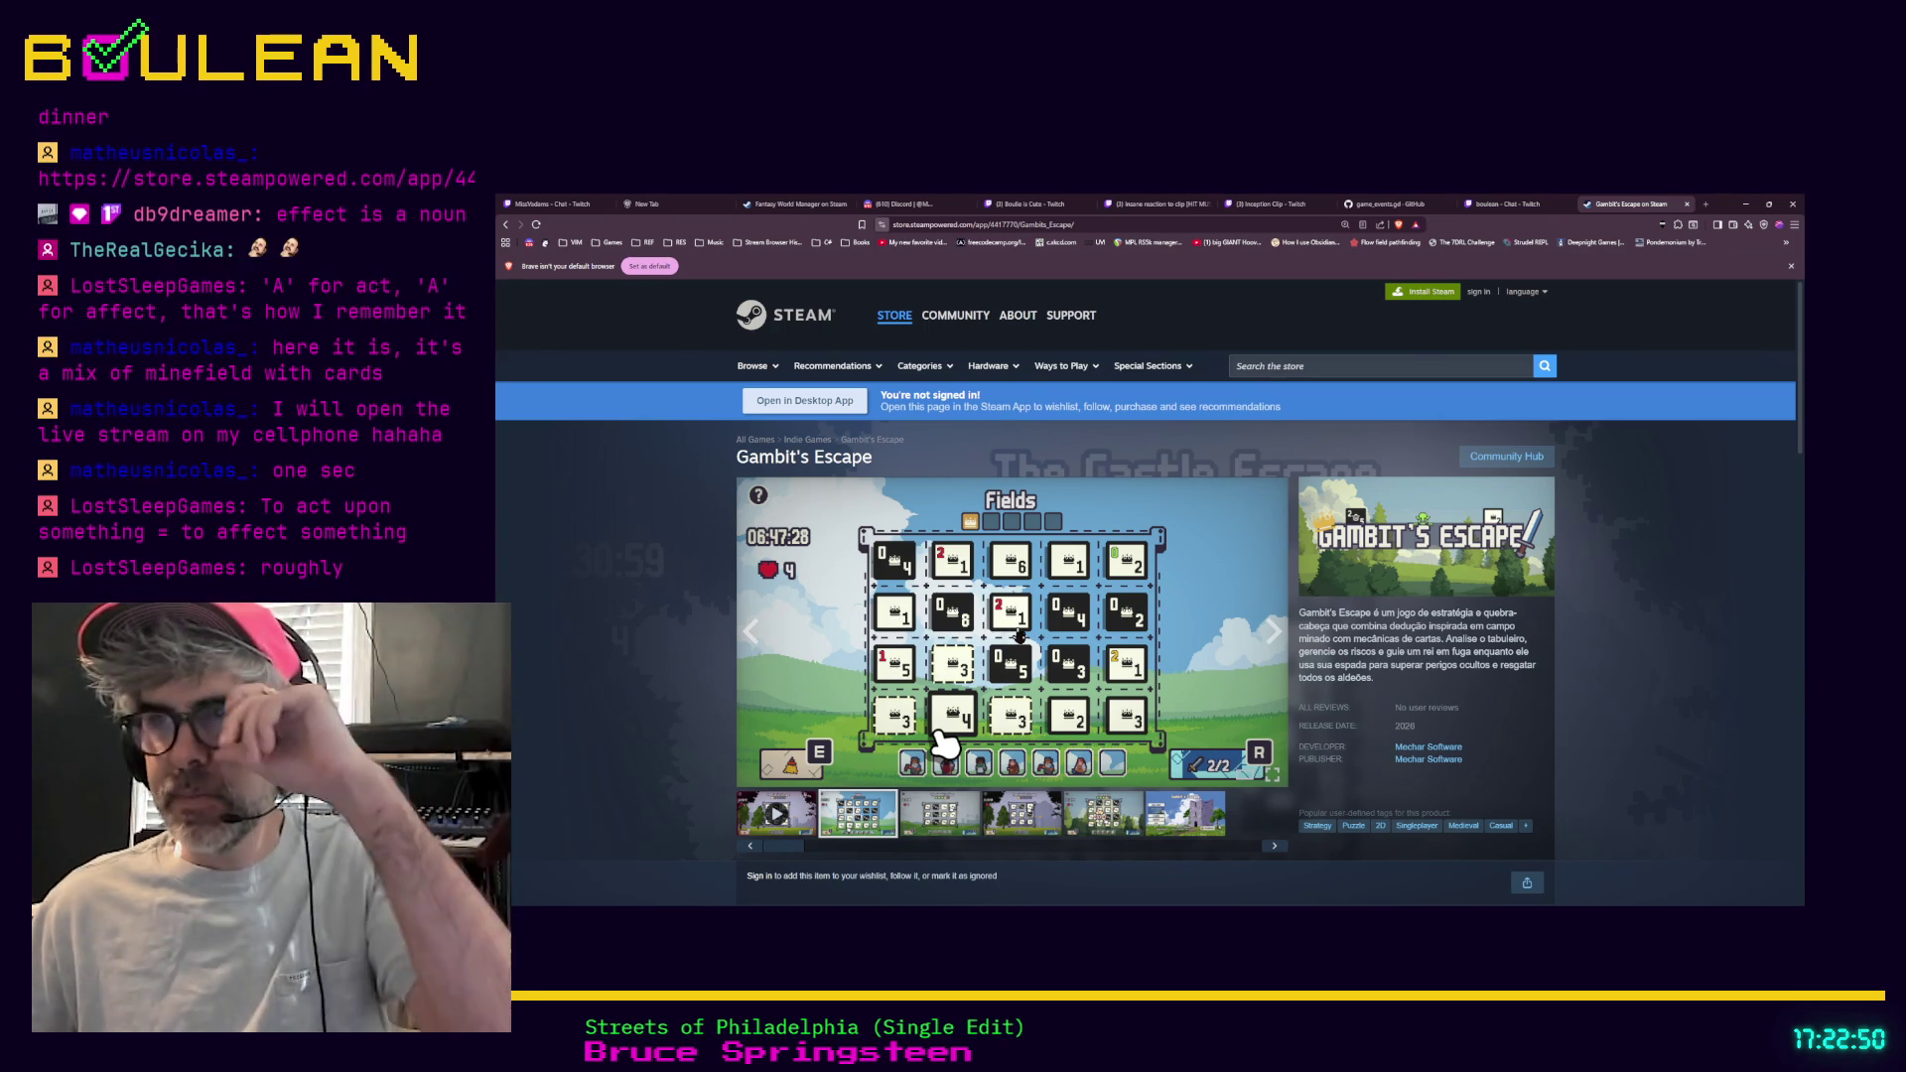
pyautogui.click(1131, 226)
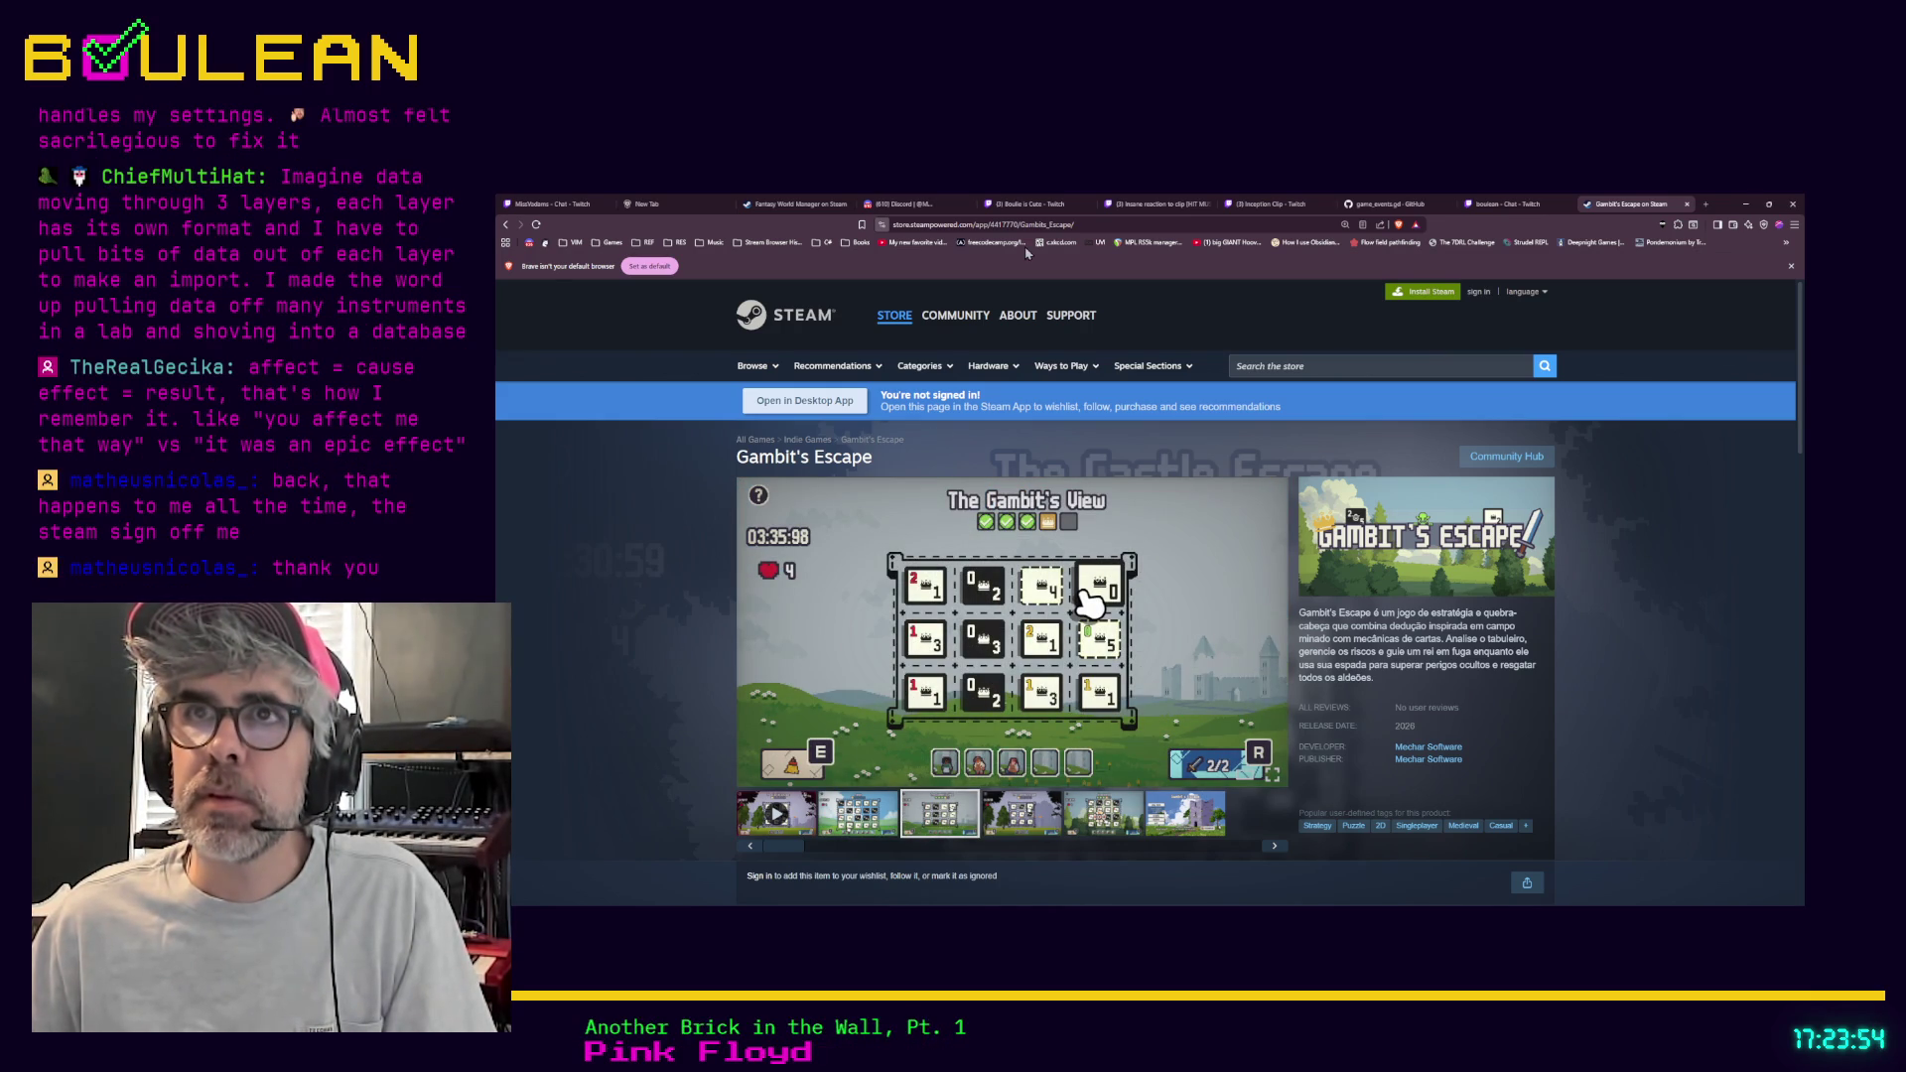
pyautogui.hotkey('ctrl', 'l')
# - Move focus from the address bar onto the Steam store page
pyautogui.click(631, 545)
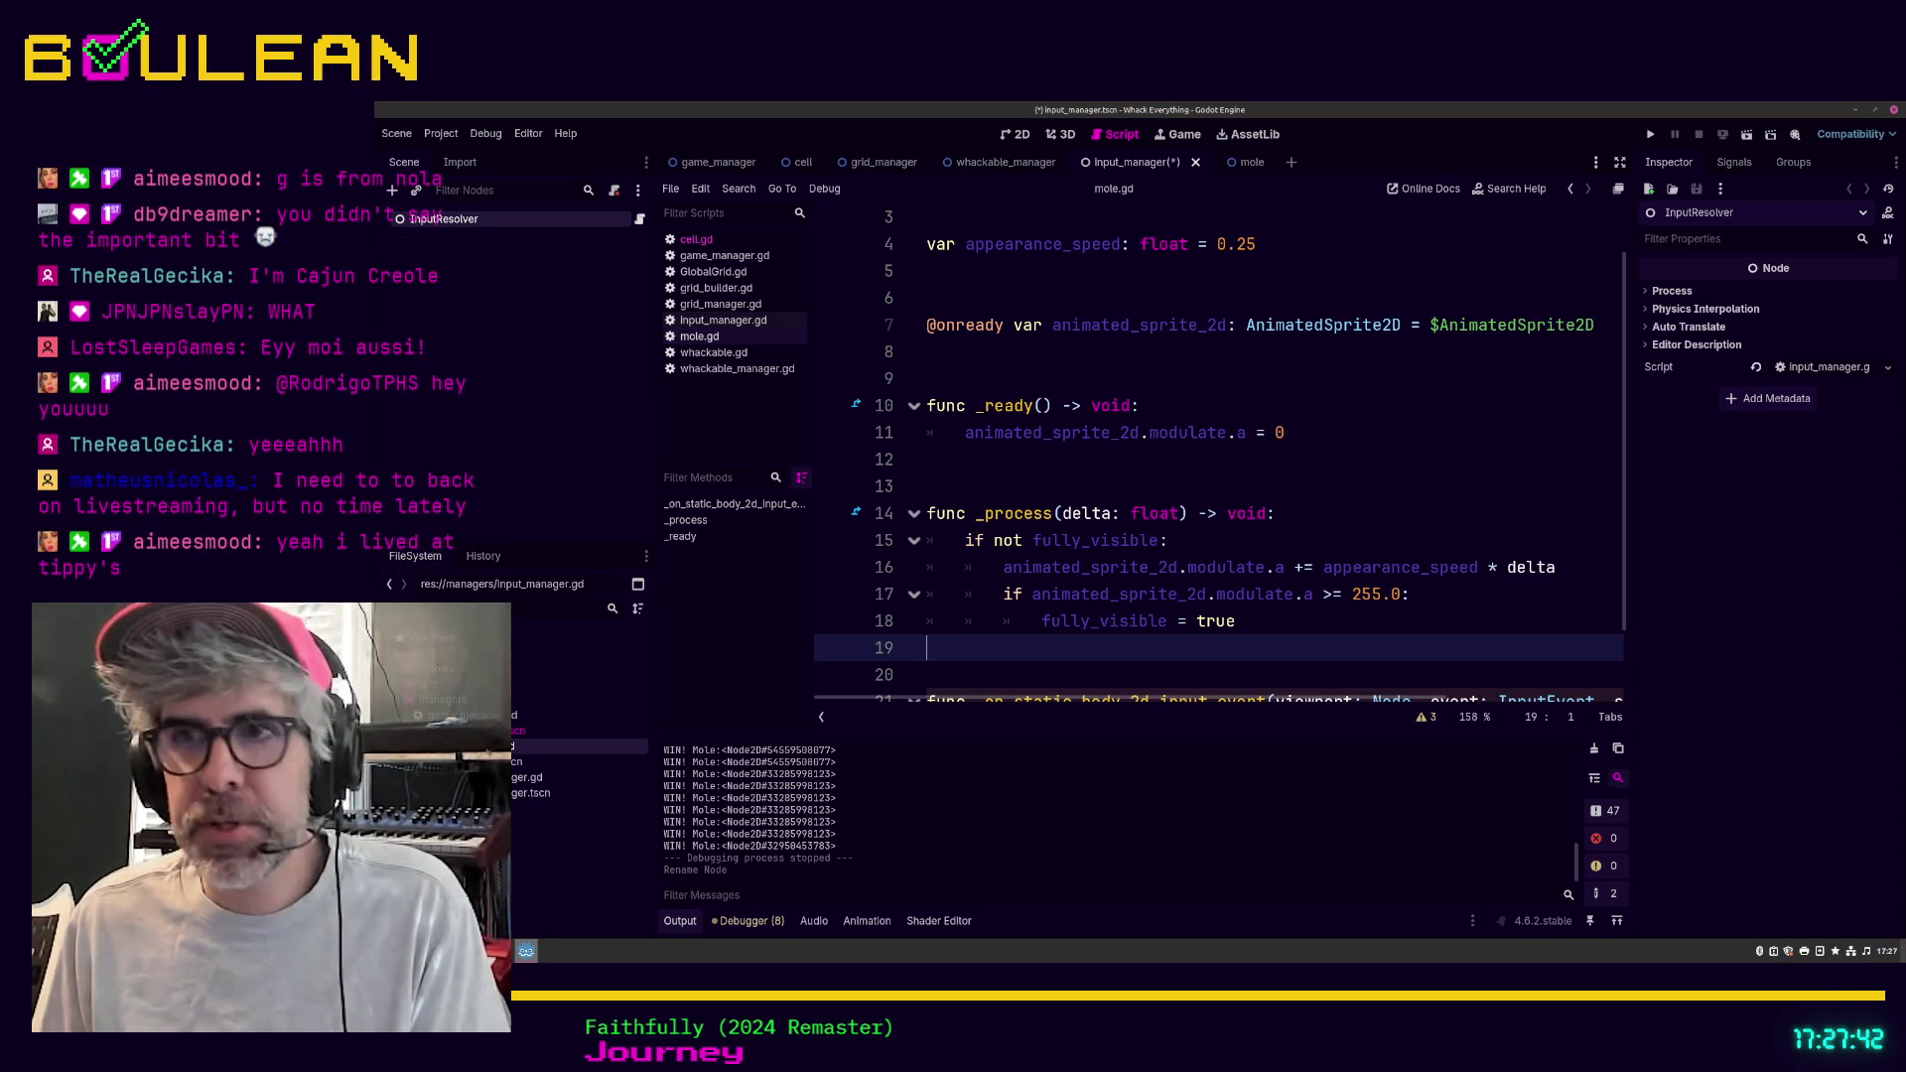
# - Rename the input_manager.gd script file to grid_event_resolver.gd in the FileSystem dock
pyautogui.click(927, 674)
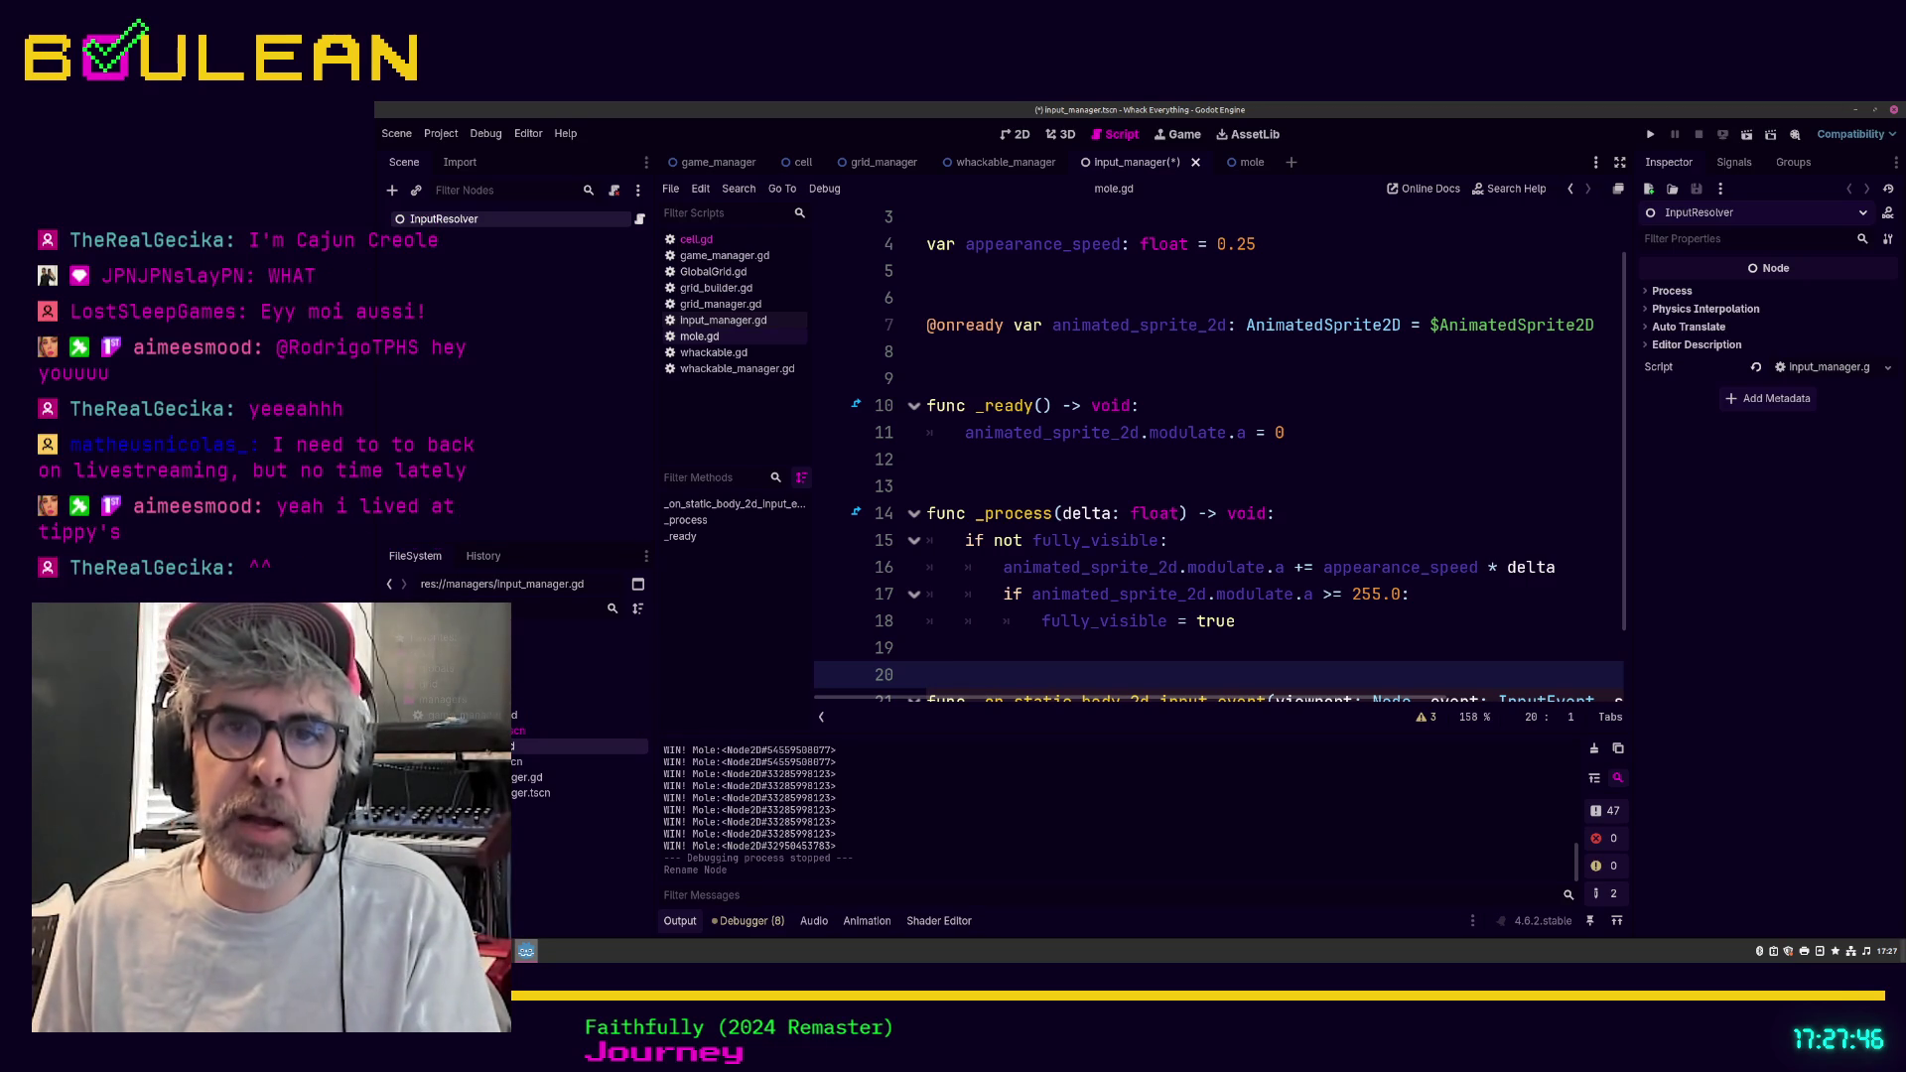
pyautogui.click(722, 320)
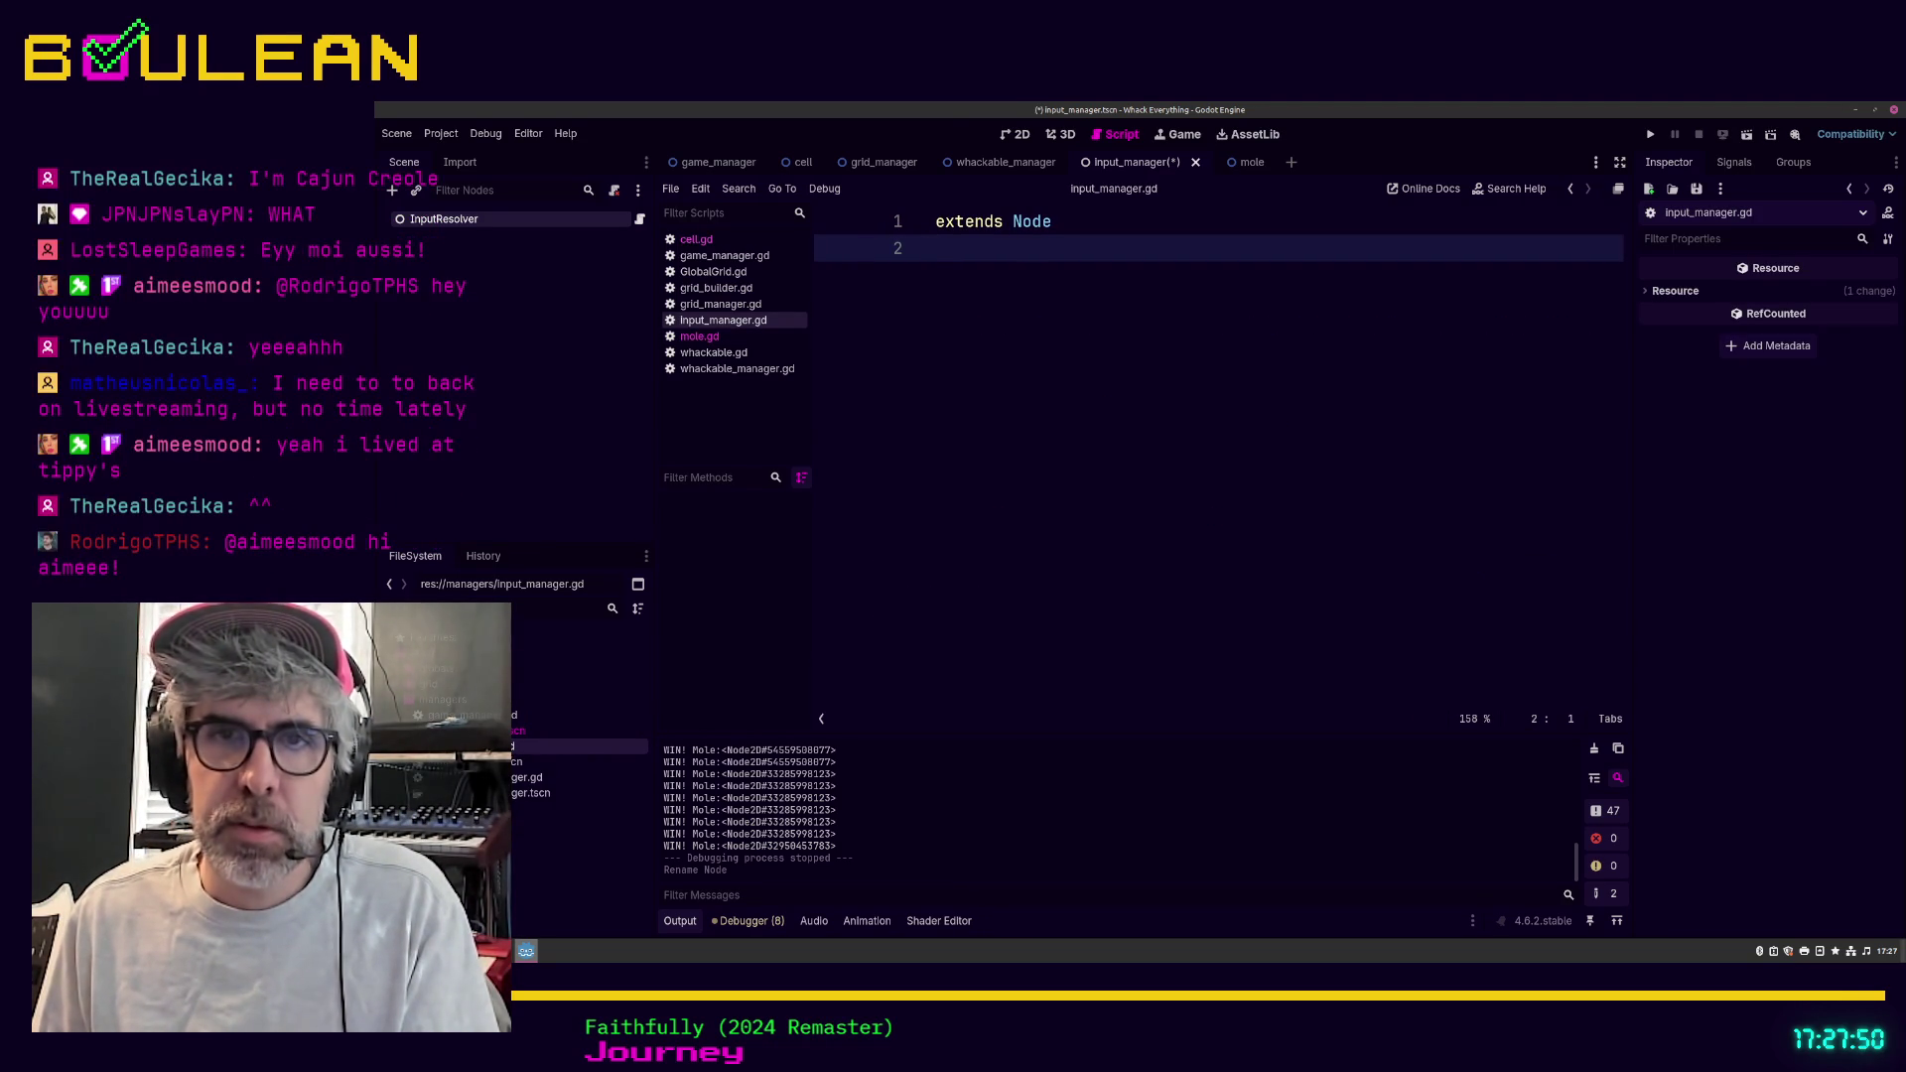
pyautogui.rightClick(512, 647)
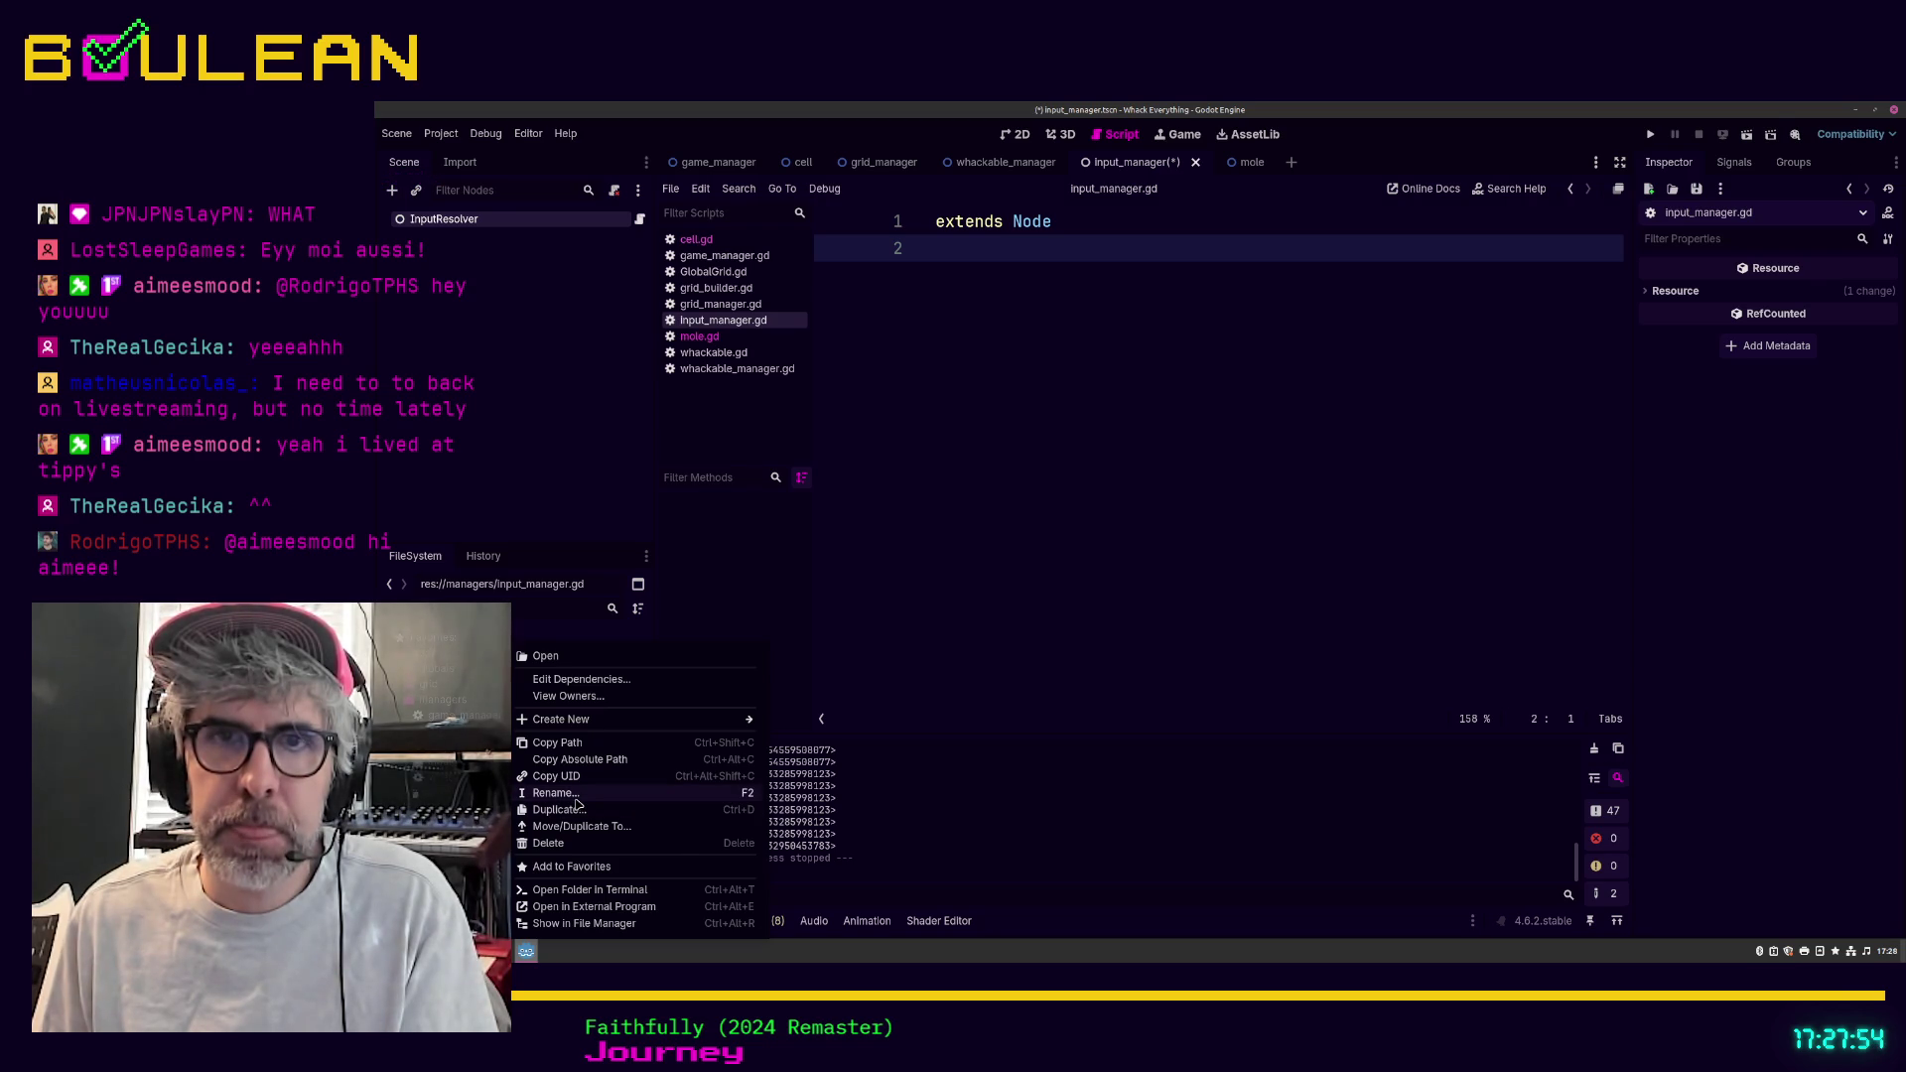
pyautogui.click(576, 798)
pyautogui.press('BackSpace')
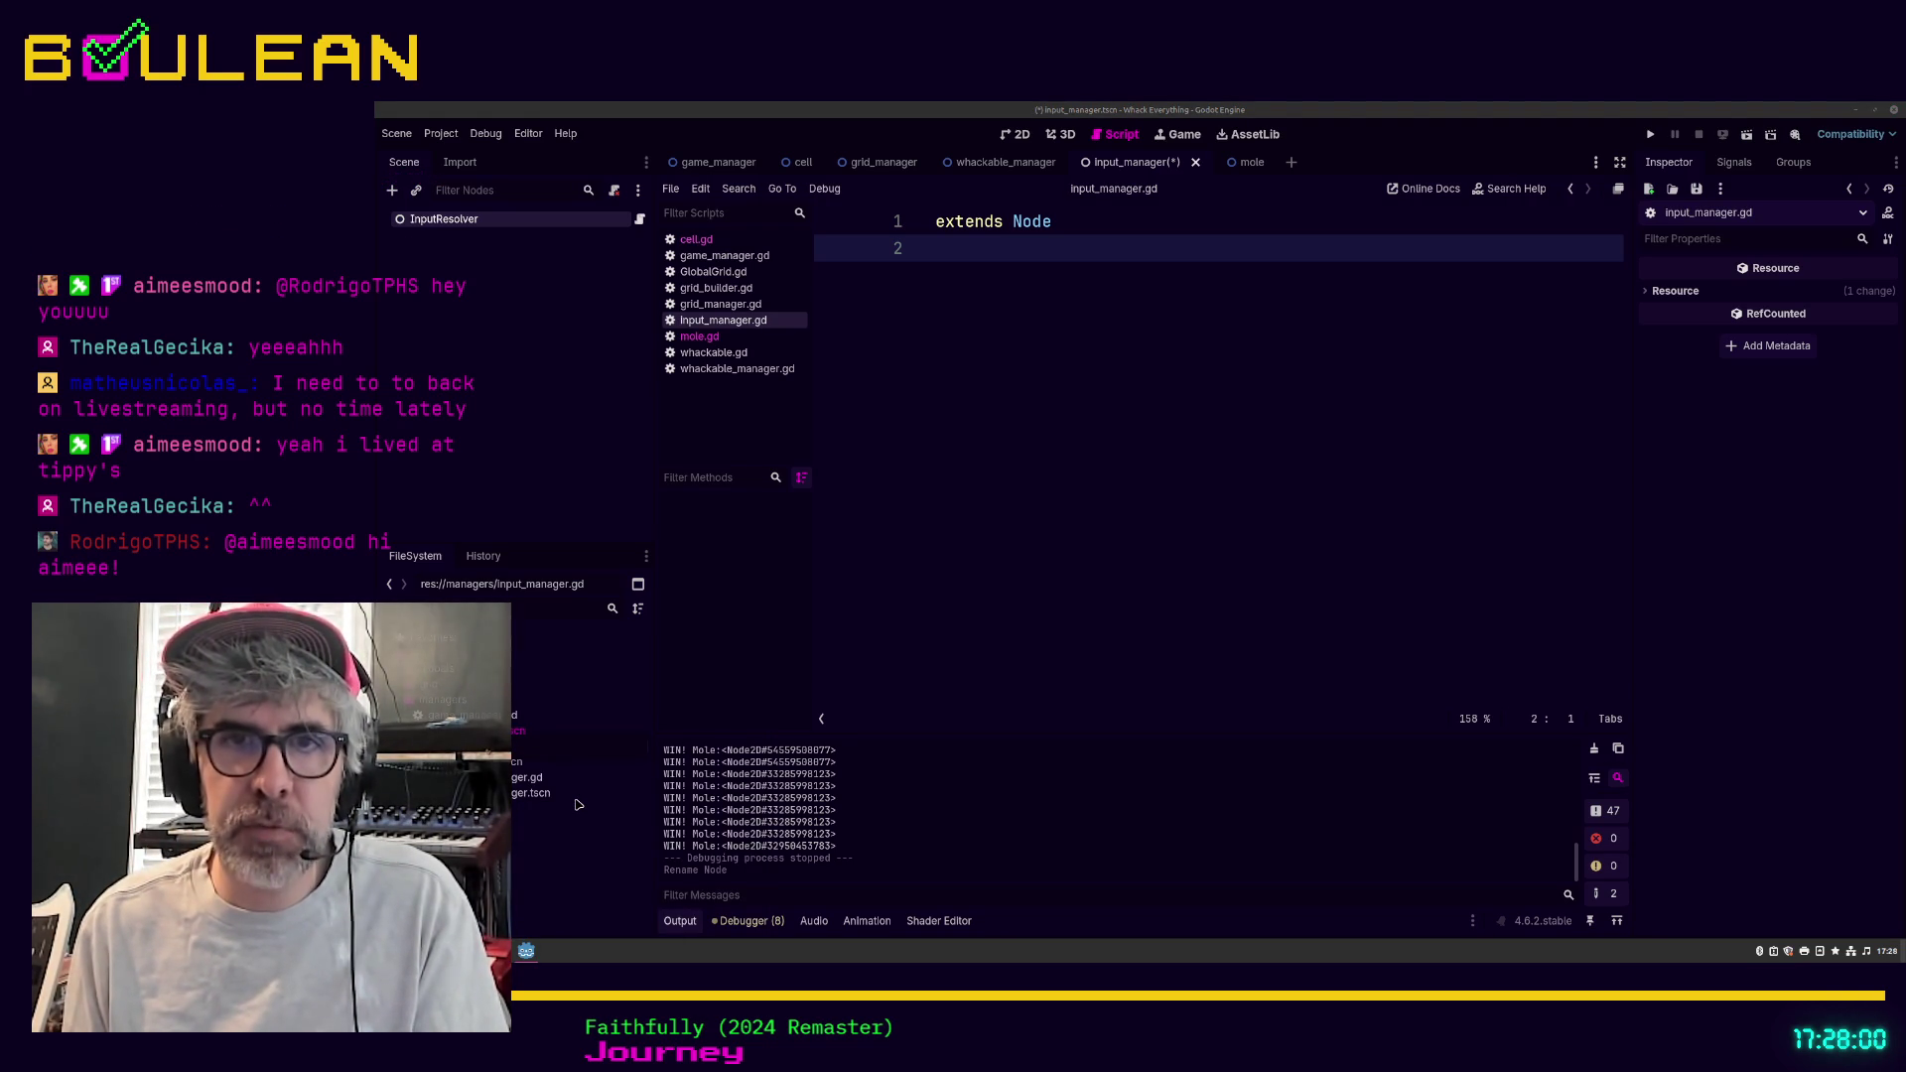
pyautogui.press('Return')
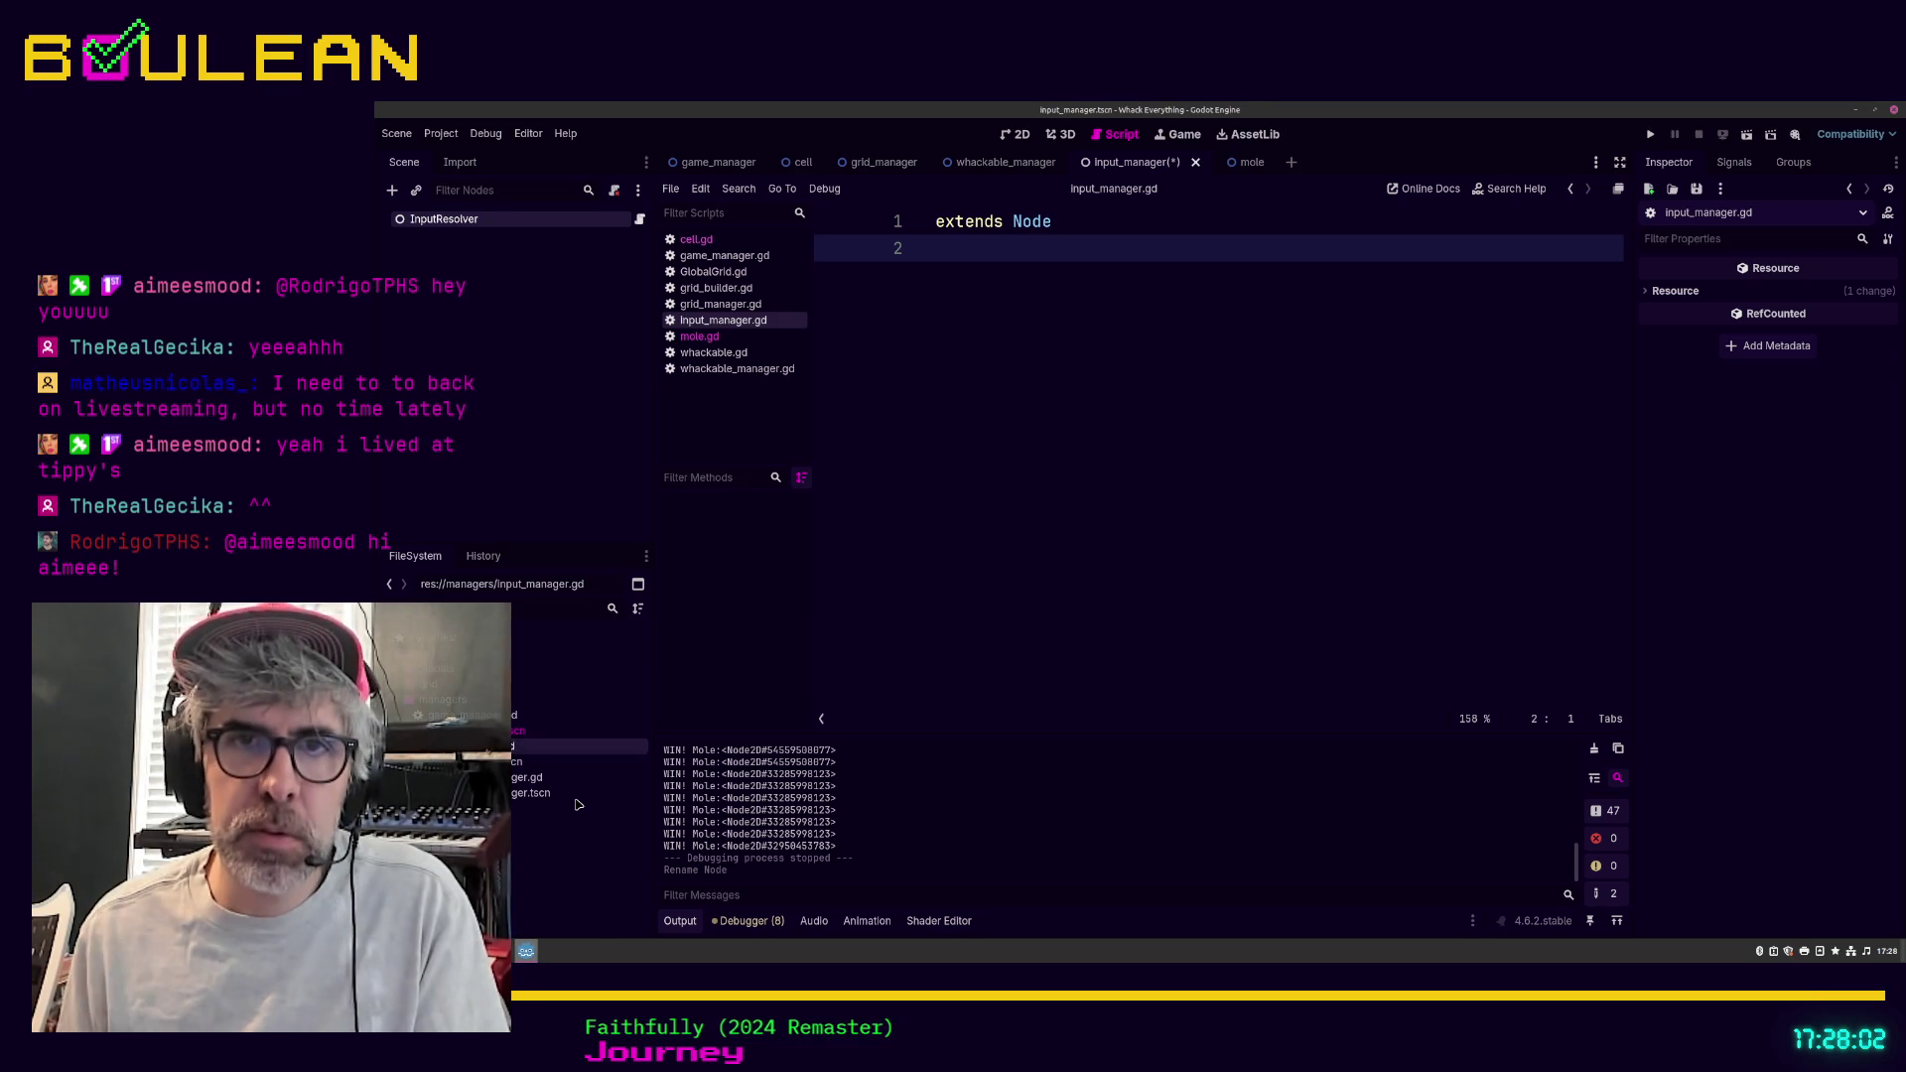
# - Rename the InputResolver node to GridEventResolver and bring up its attached script
pyautogui.doubleClick(447, 219)
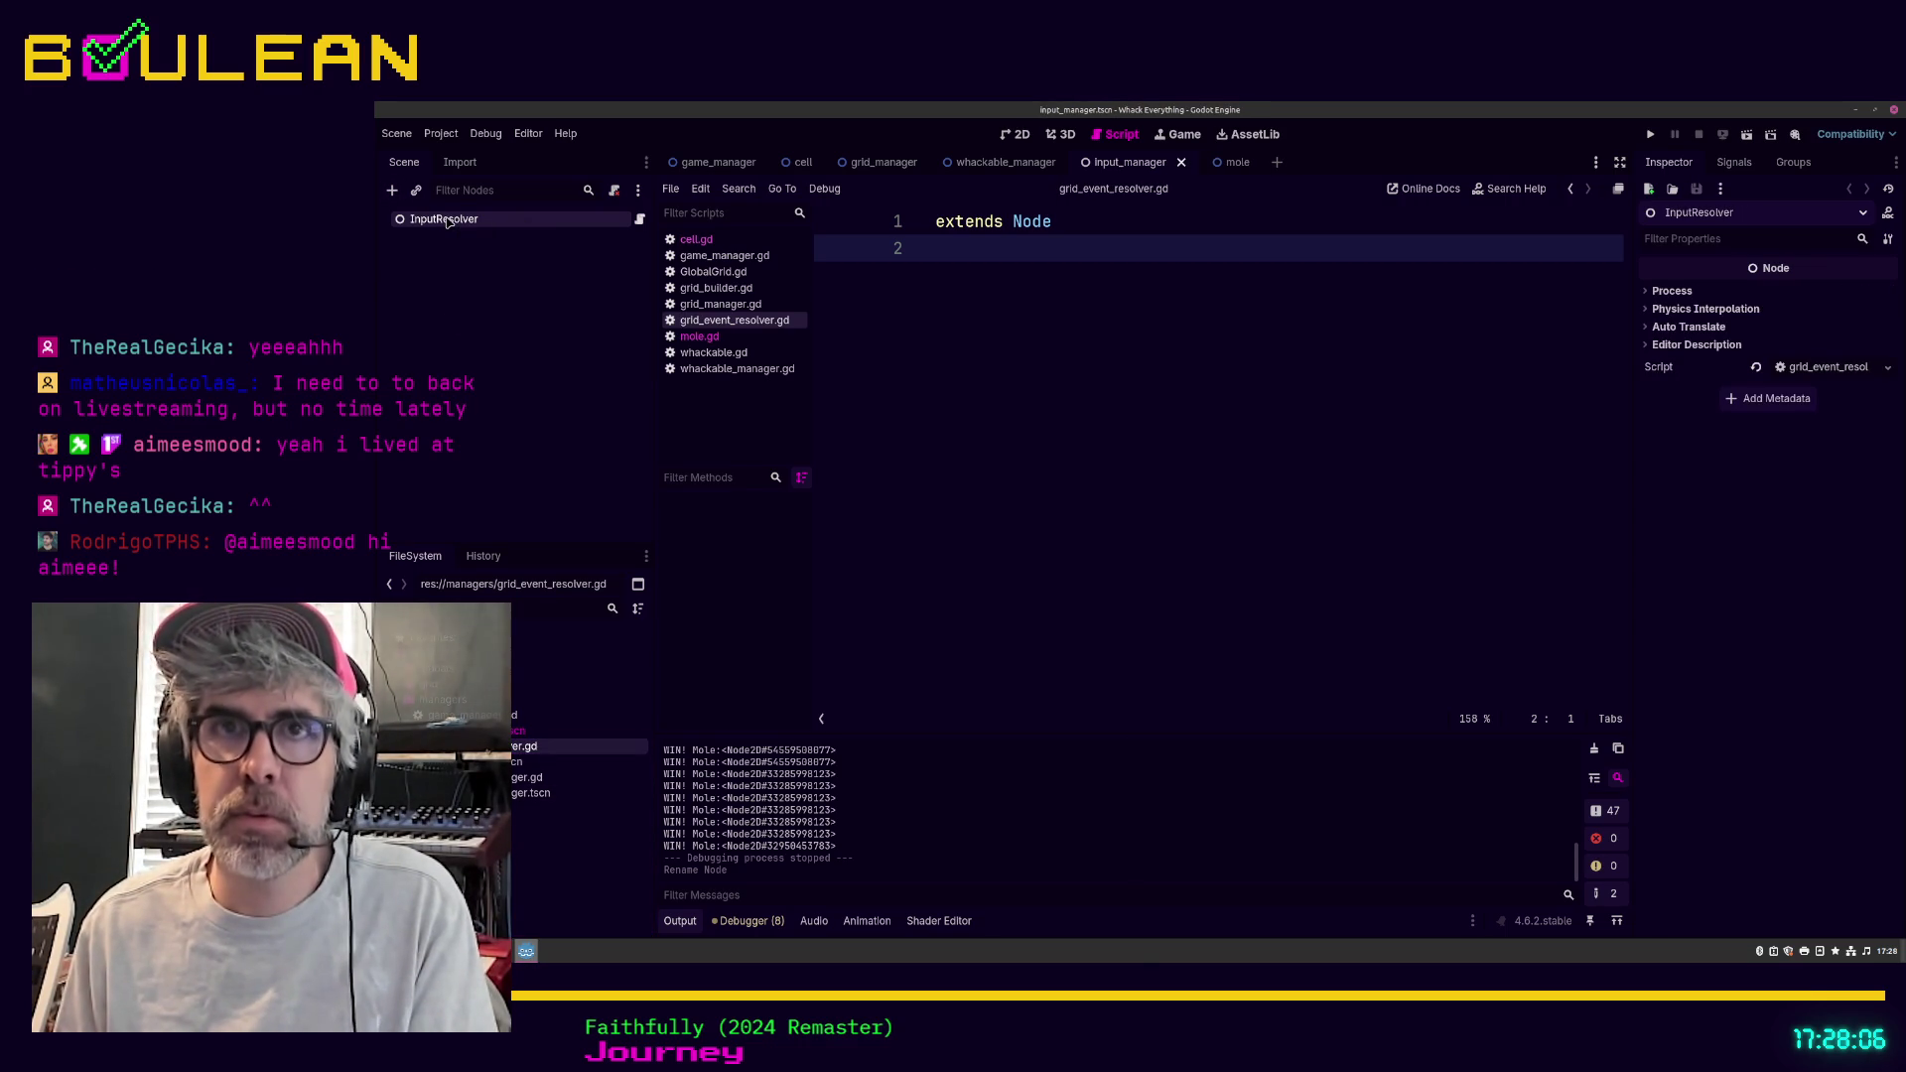
pyautogui.write('GridEvent')
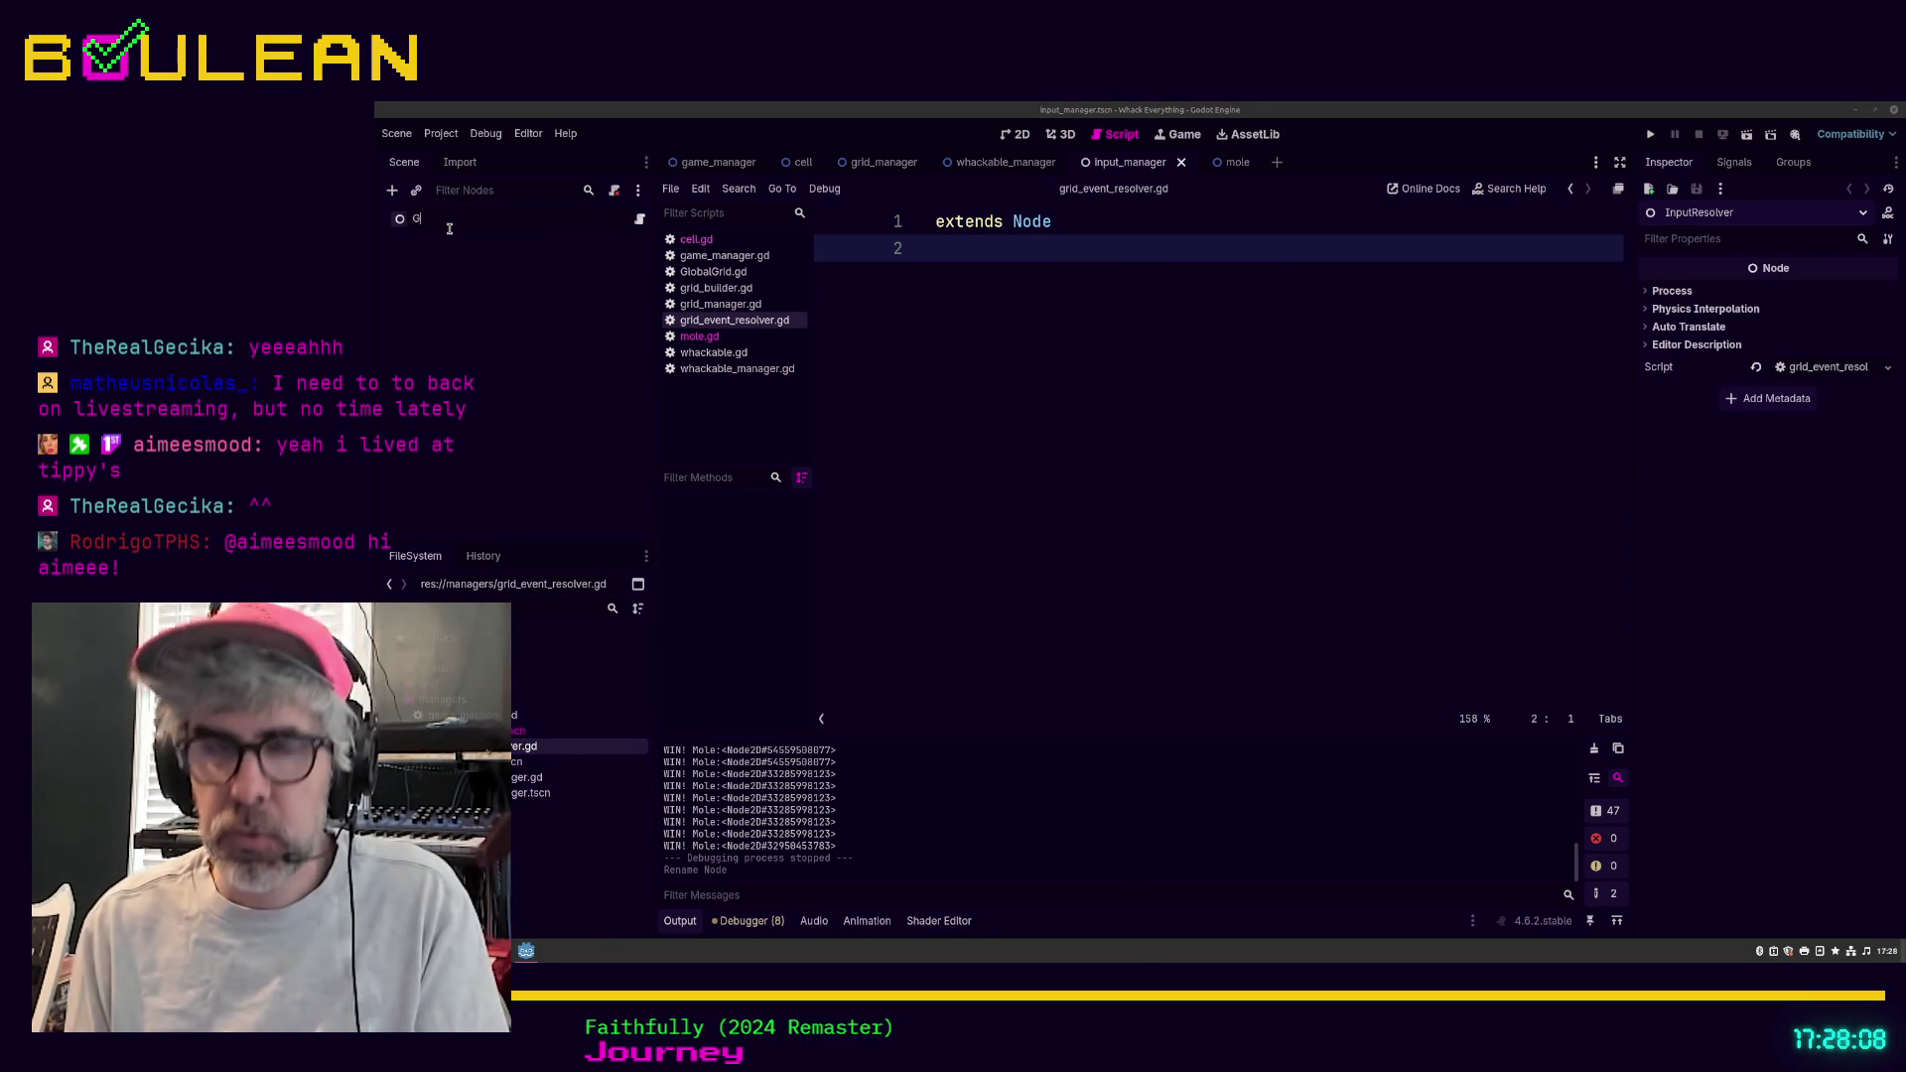
pyautogui.write('Resolver')
pyautogui.press('Return')
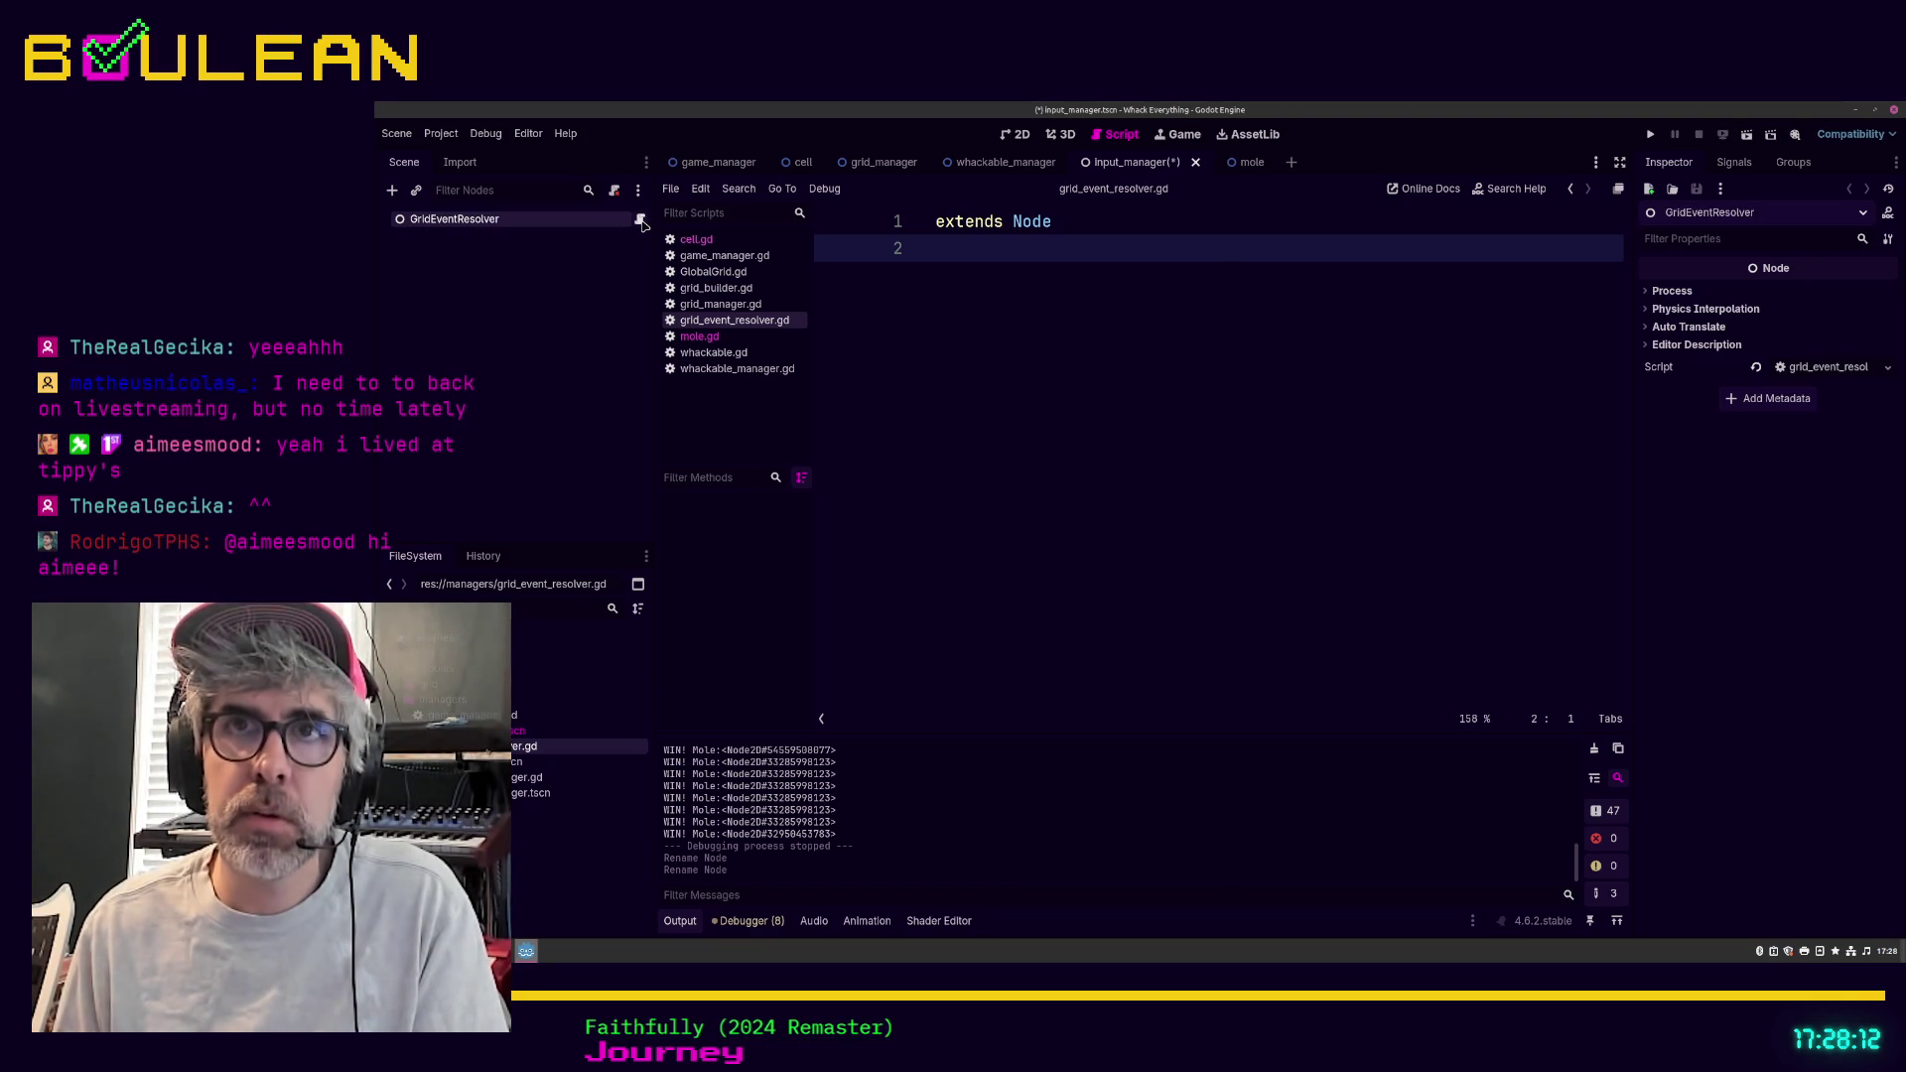
pyautogui.click(641, 222)
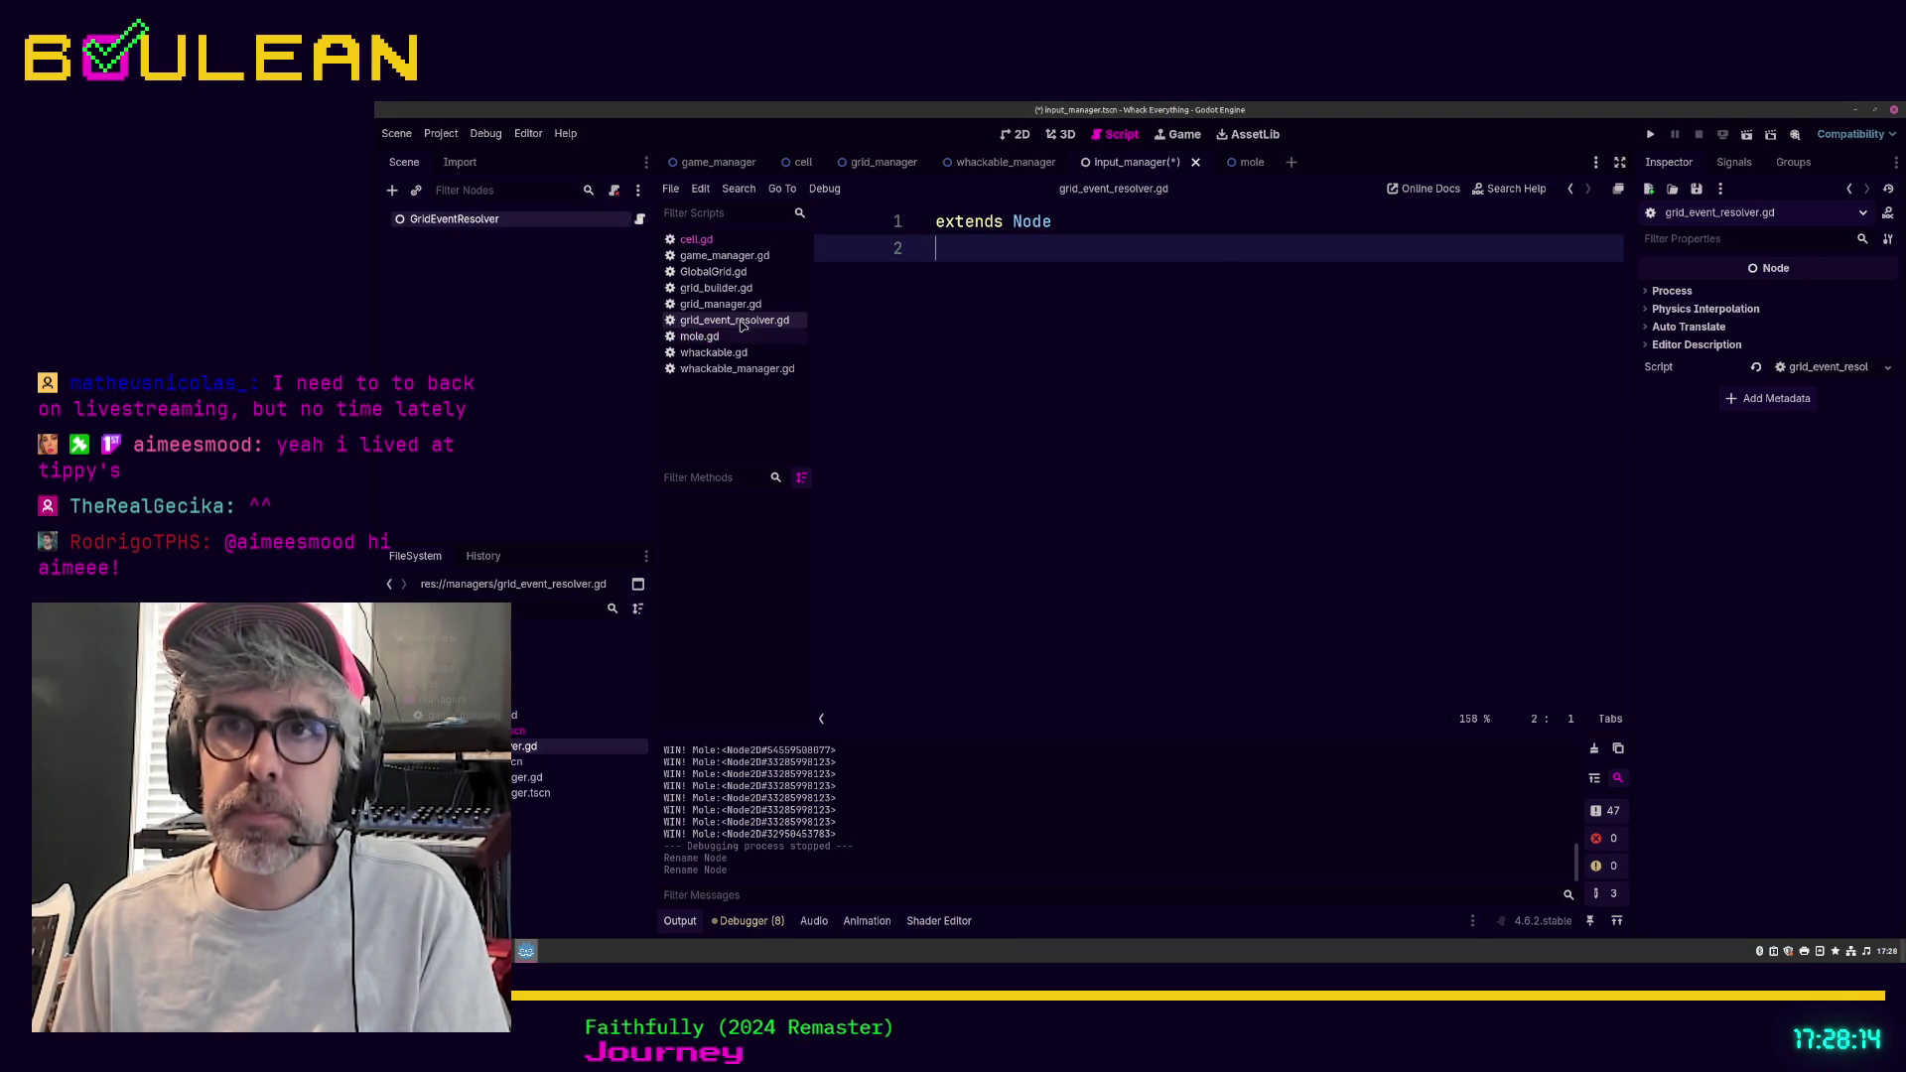
pyautogui.press('Up')
# - Add 'class_name GridEventResolver' above 'extends Node' and save
pyautogui.press('Return')
pyautogui.press('Up')
pyautogui.write('class_name G')
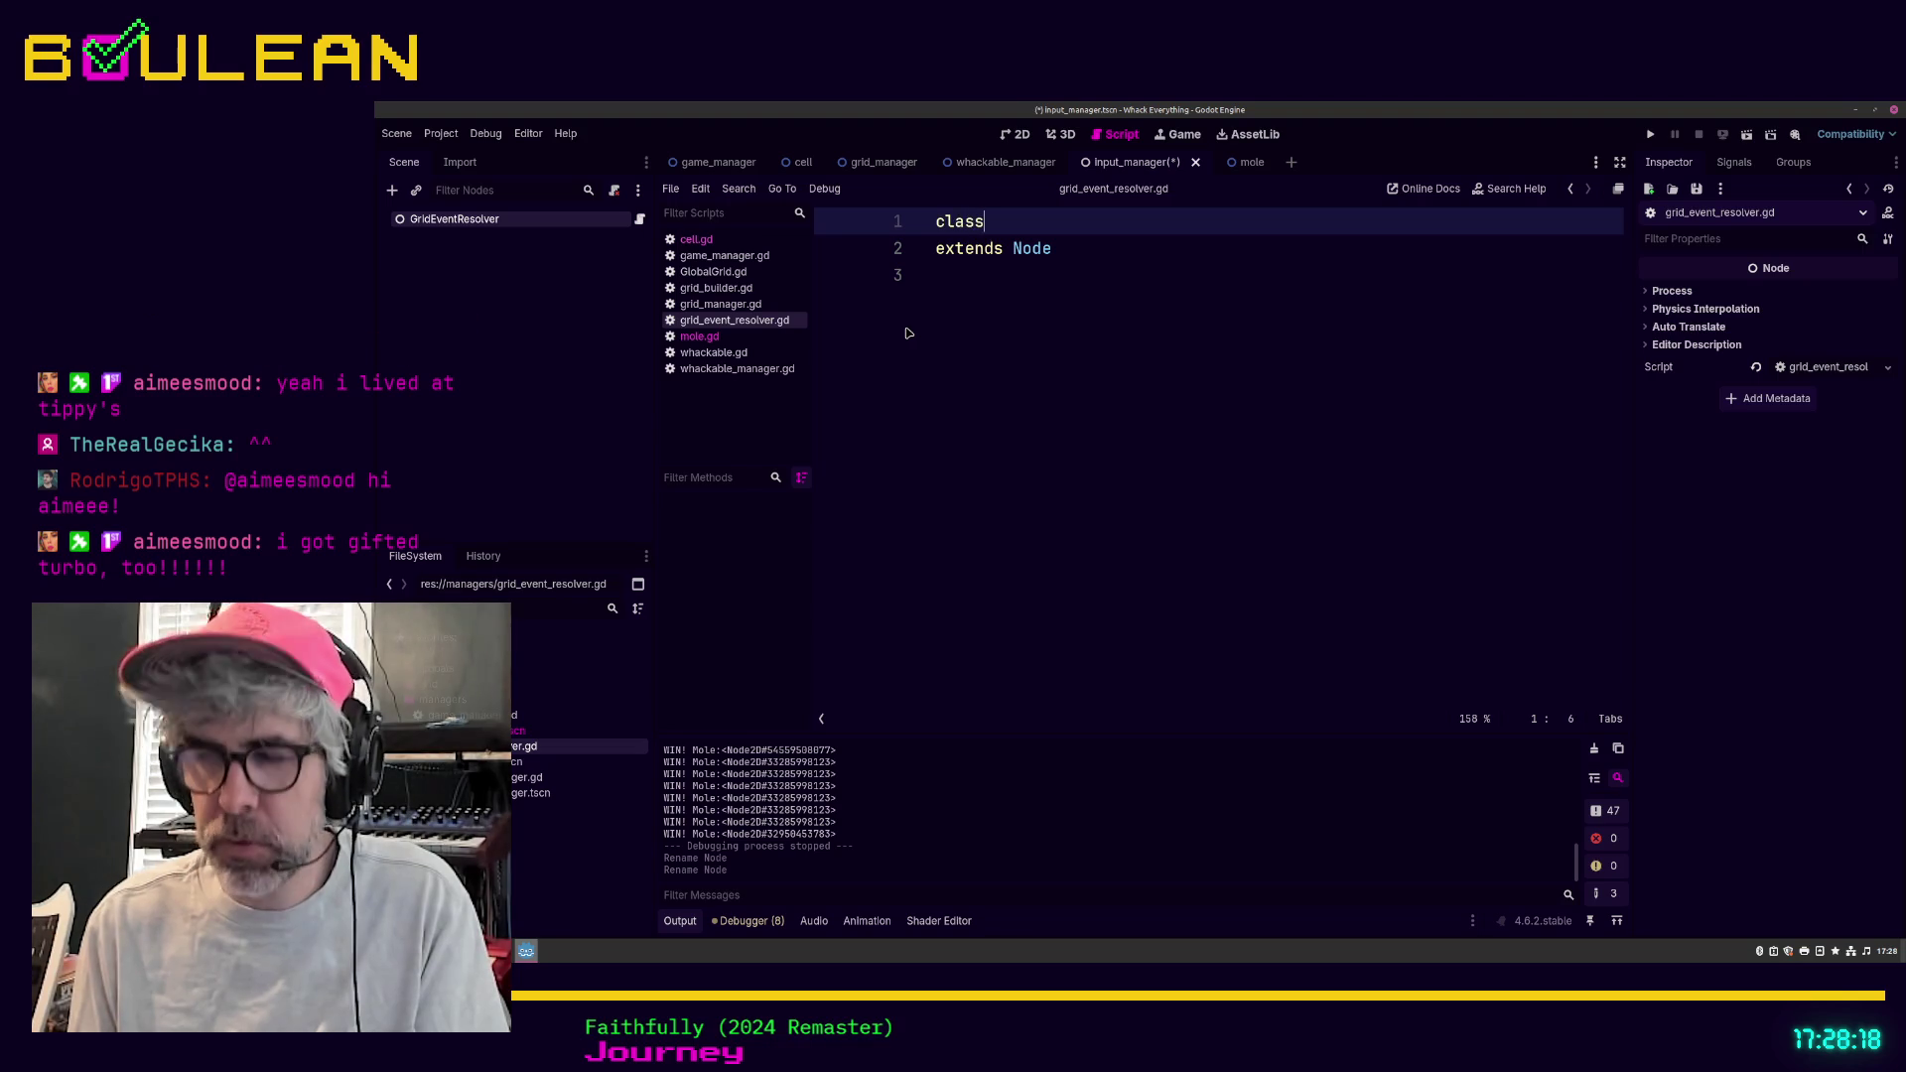
pyautogui.write('ridEventReso')
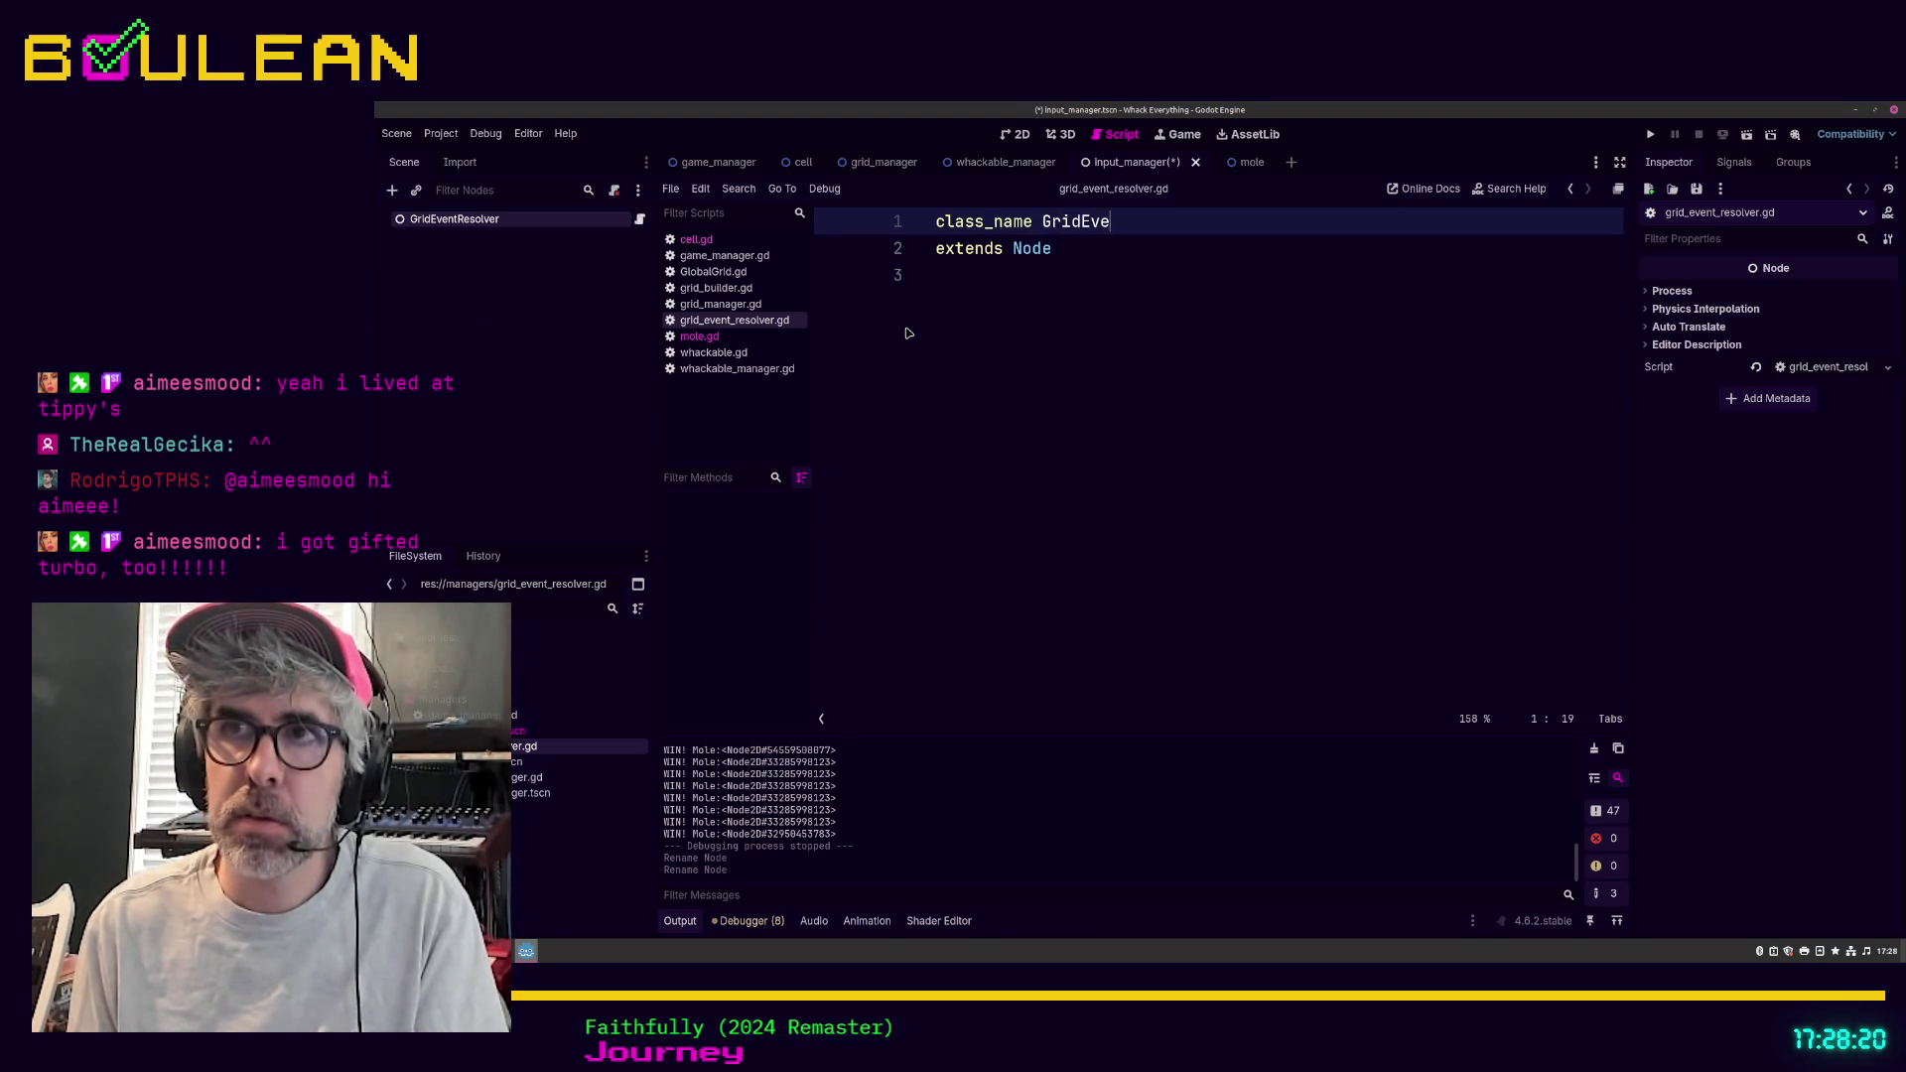
pyautogui.write('lver')
pyautogui.press('Down')
pyautogui.press('Down')
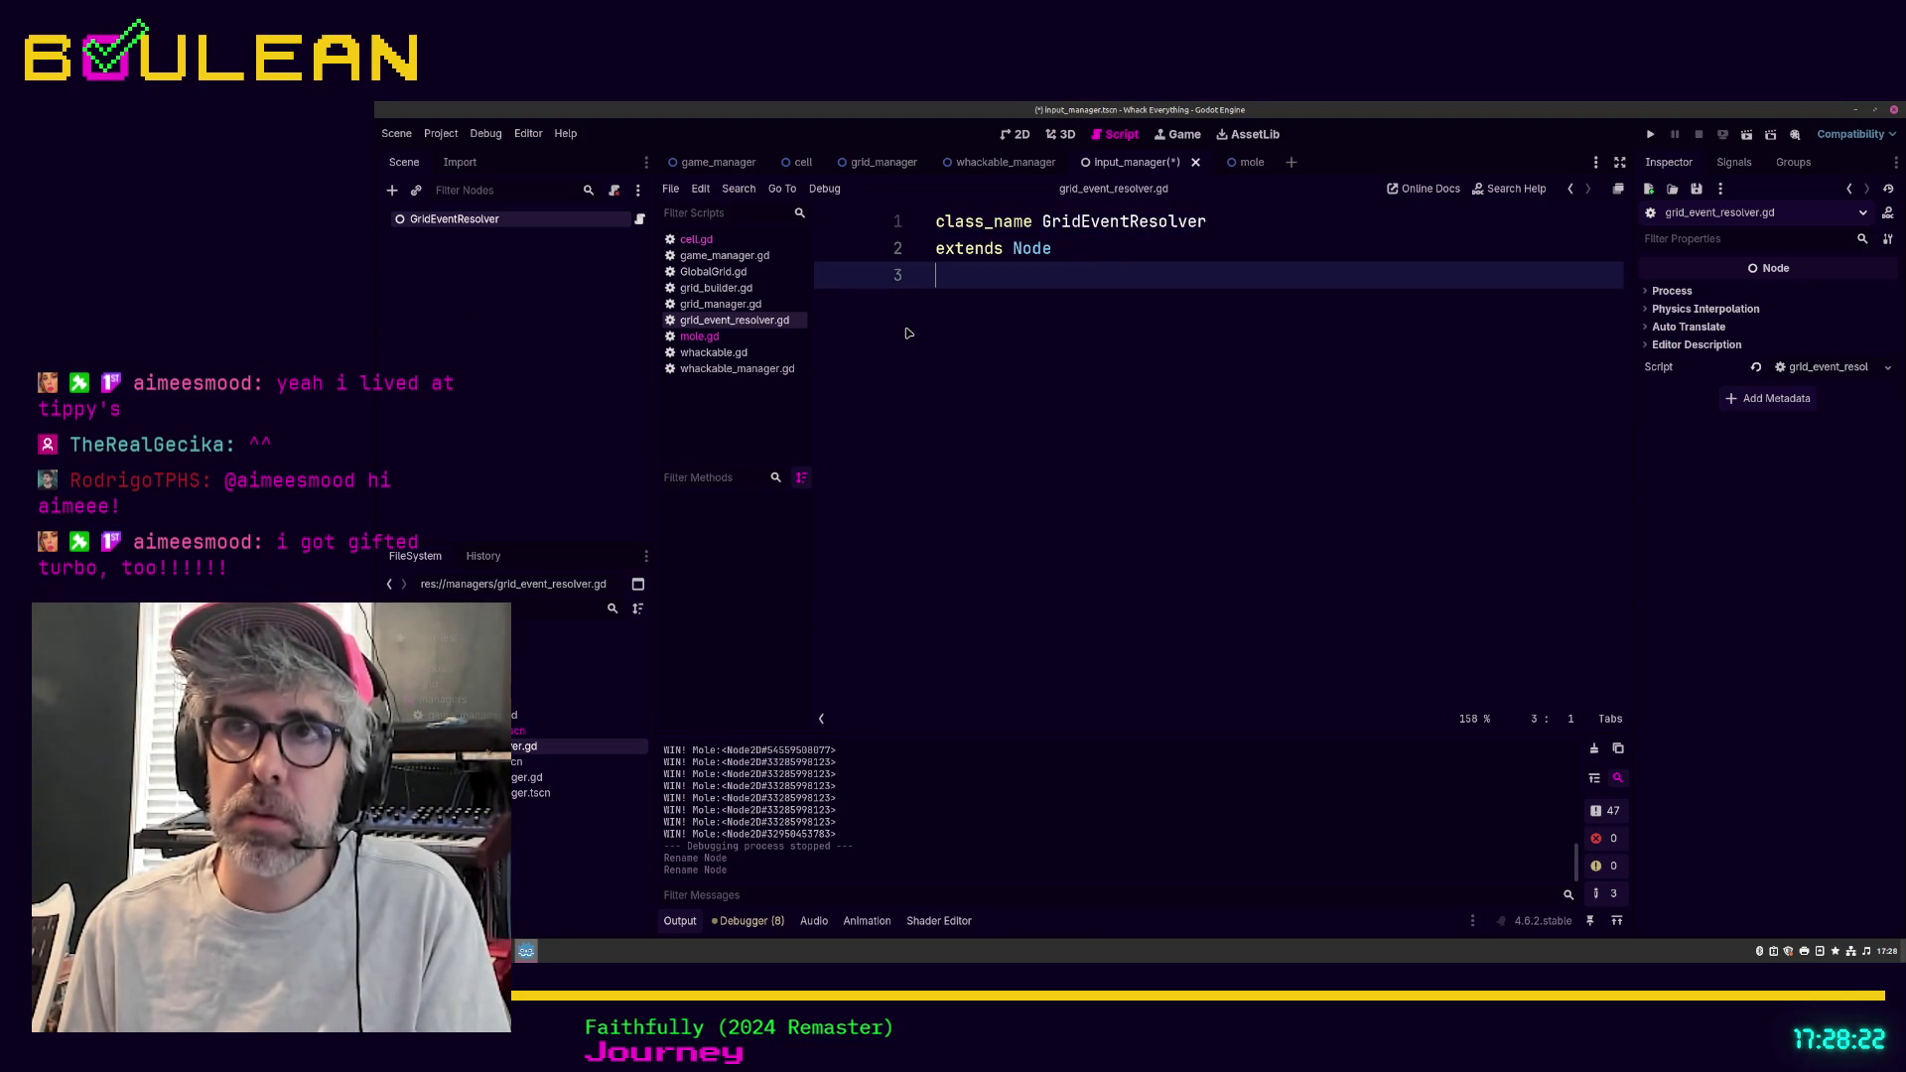
pyautogui.hotkey('ctrl', 's')
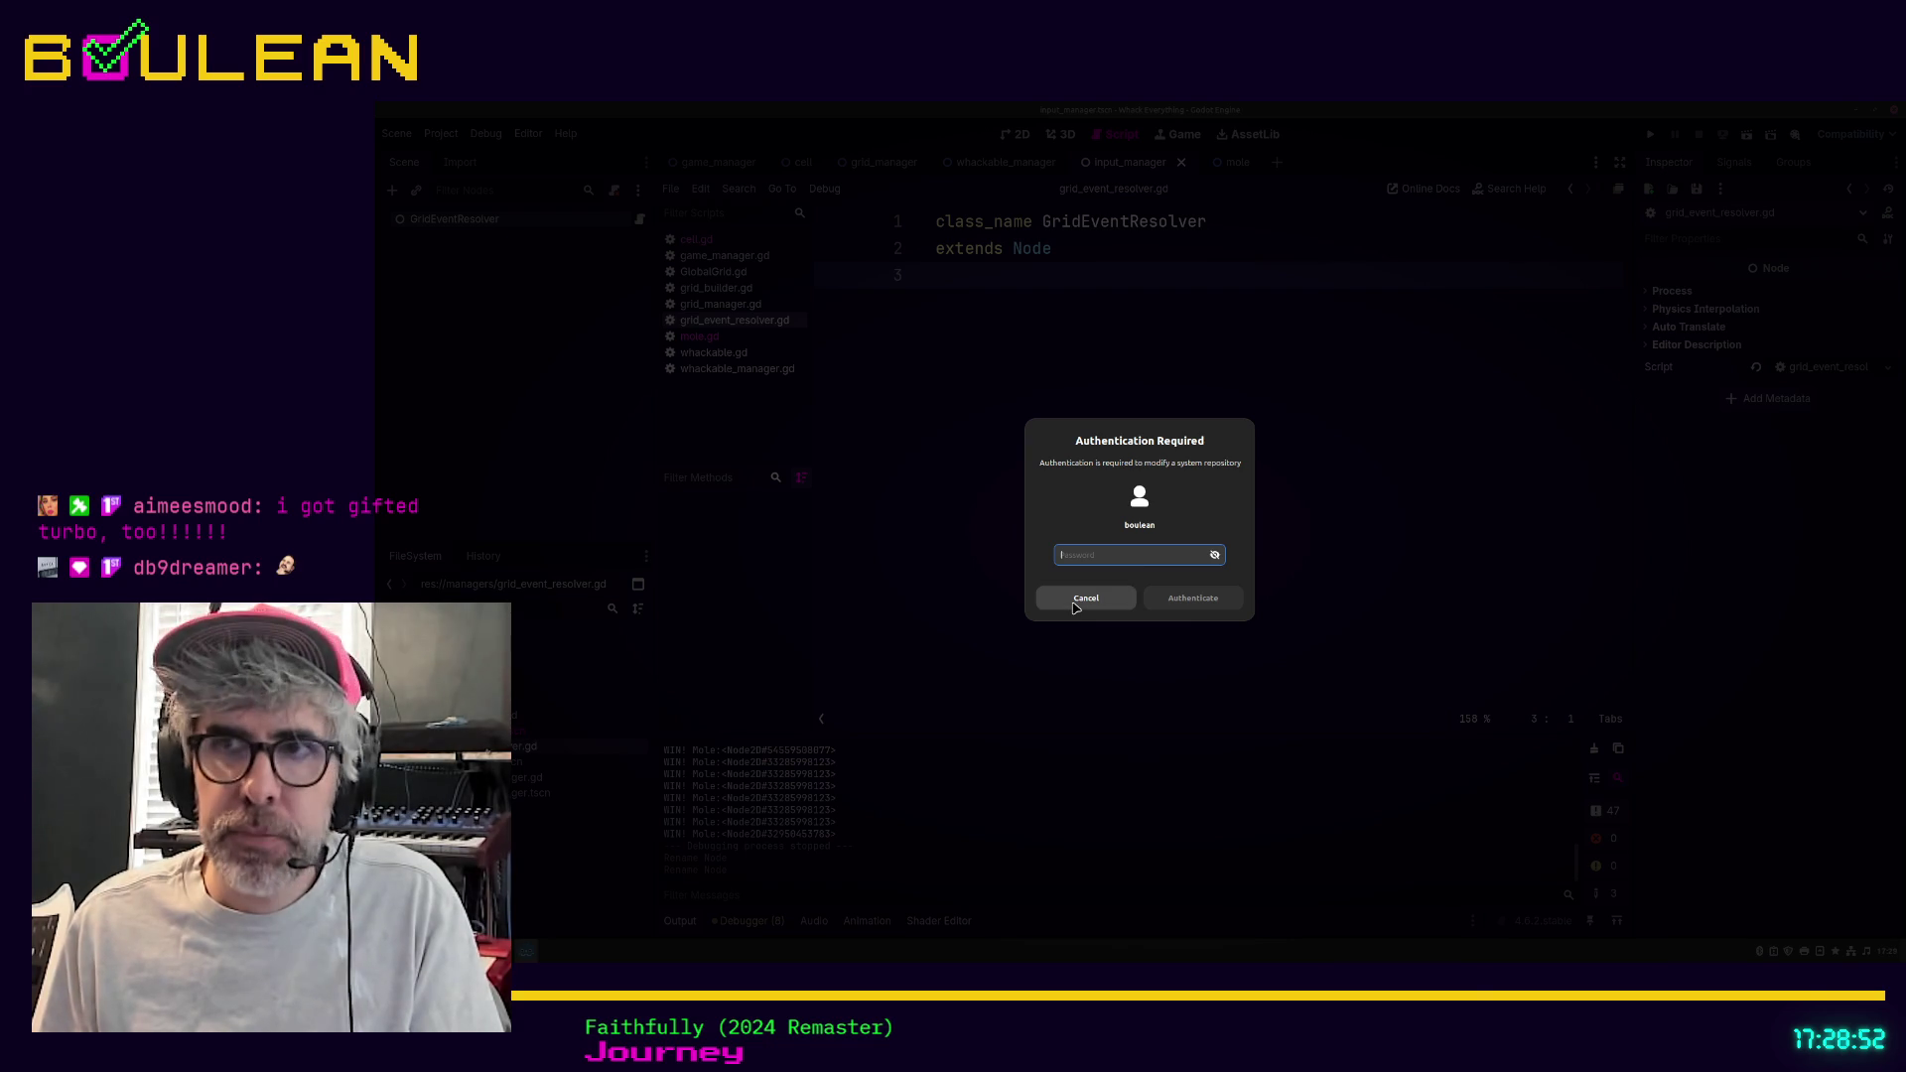
# - Cancel both Authentication Required prompts to get back to the script editor
pyautogui.click(1081, 599)
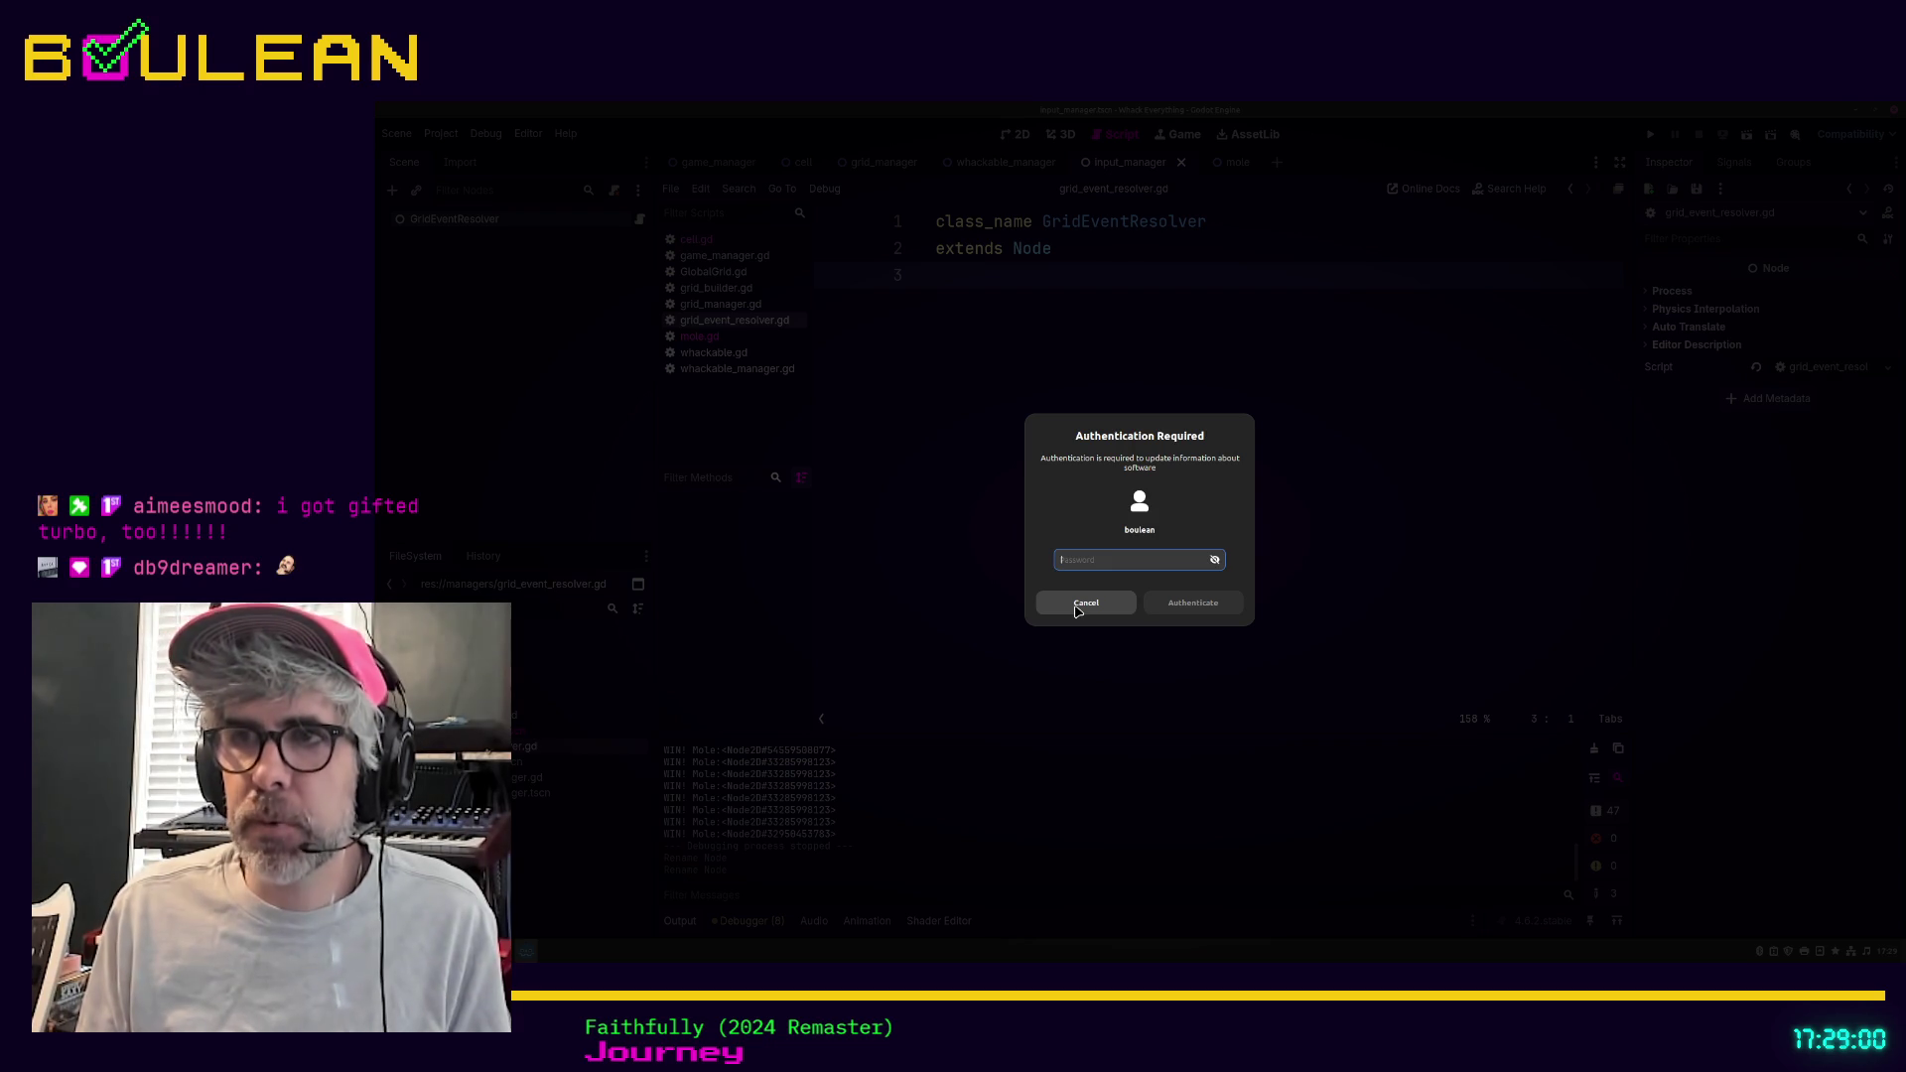
pyautogui.click(1077, 607)
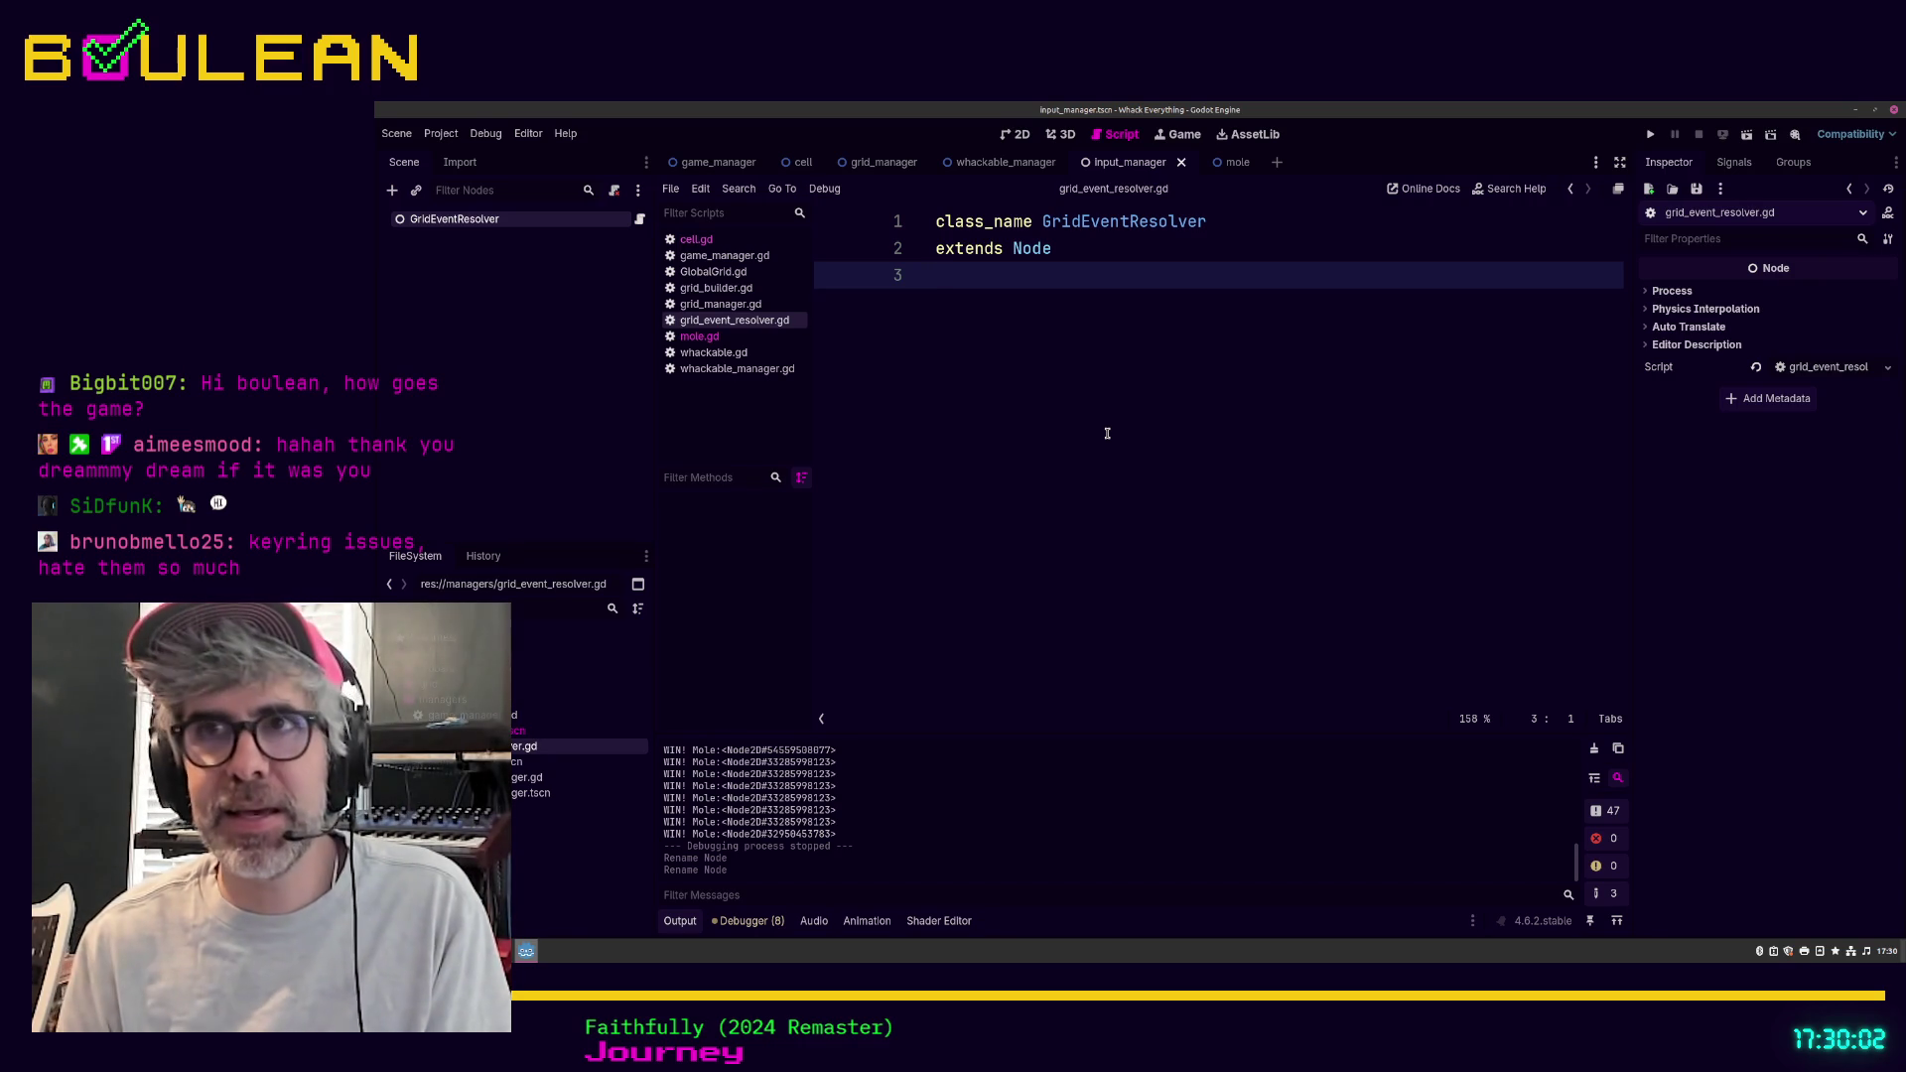
# - Add a saved '_ready() -> void' function containing pass to grid_event_resolver.gd
pyautogui.press('Return')
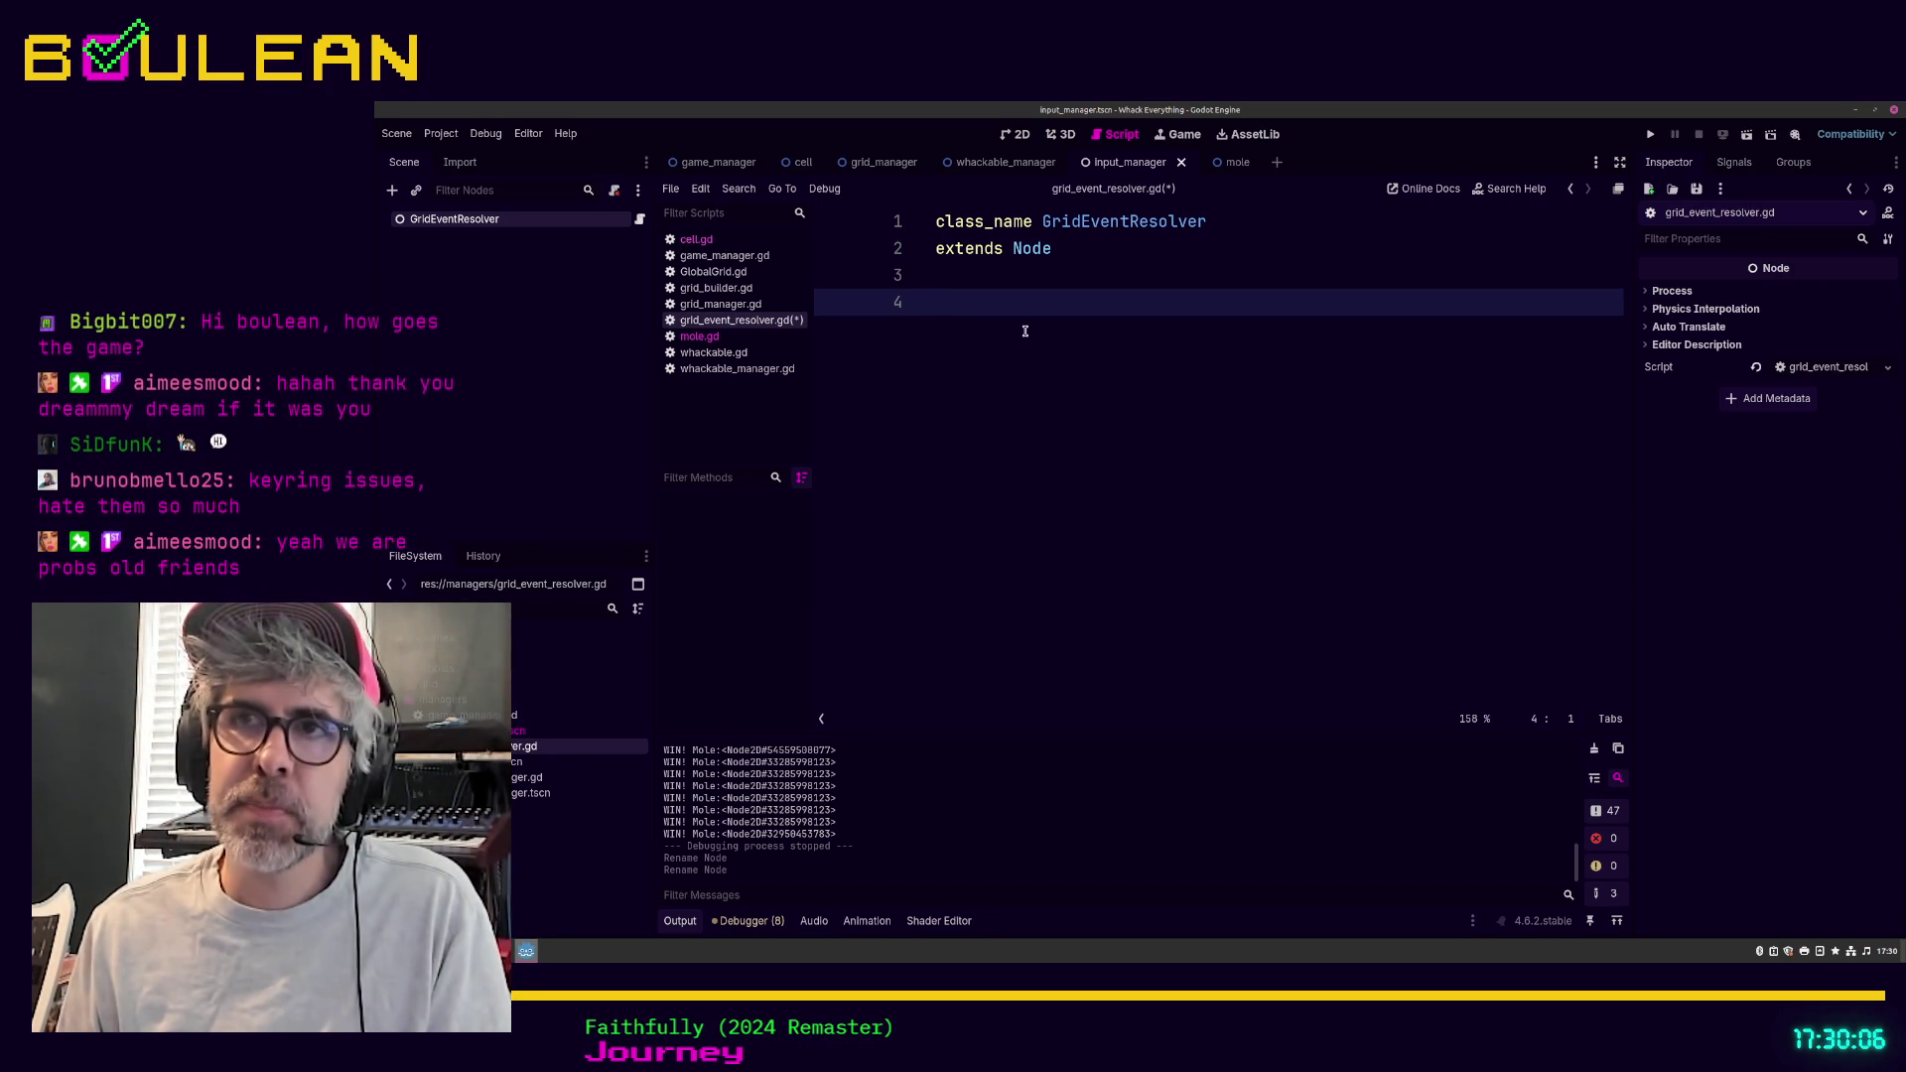
pyautogui.hotkey('ctrl', 's')
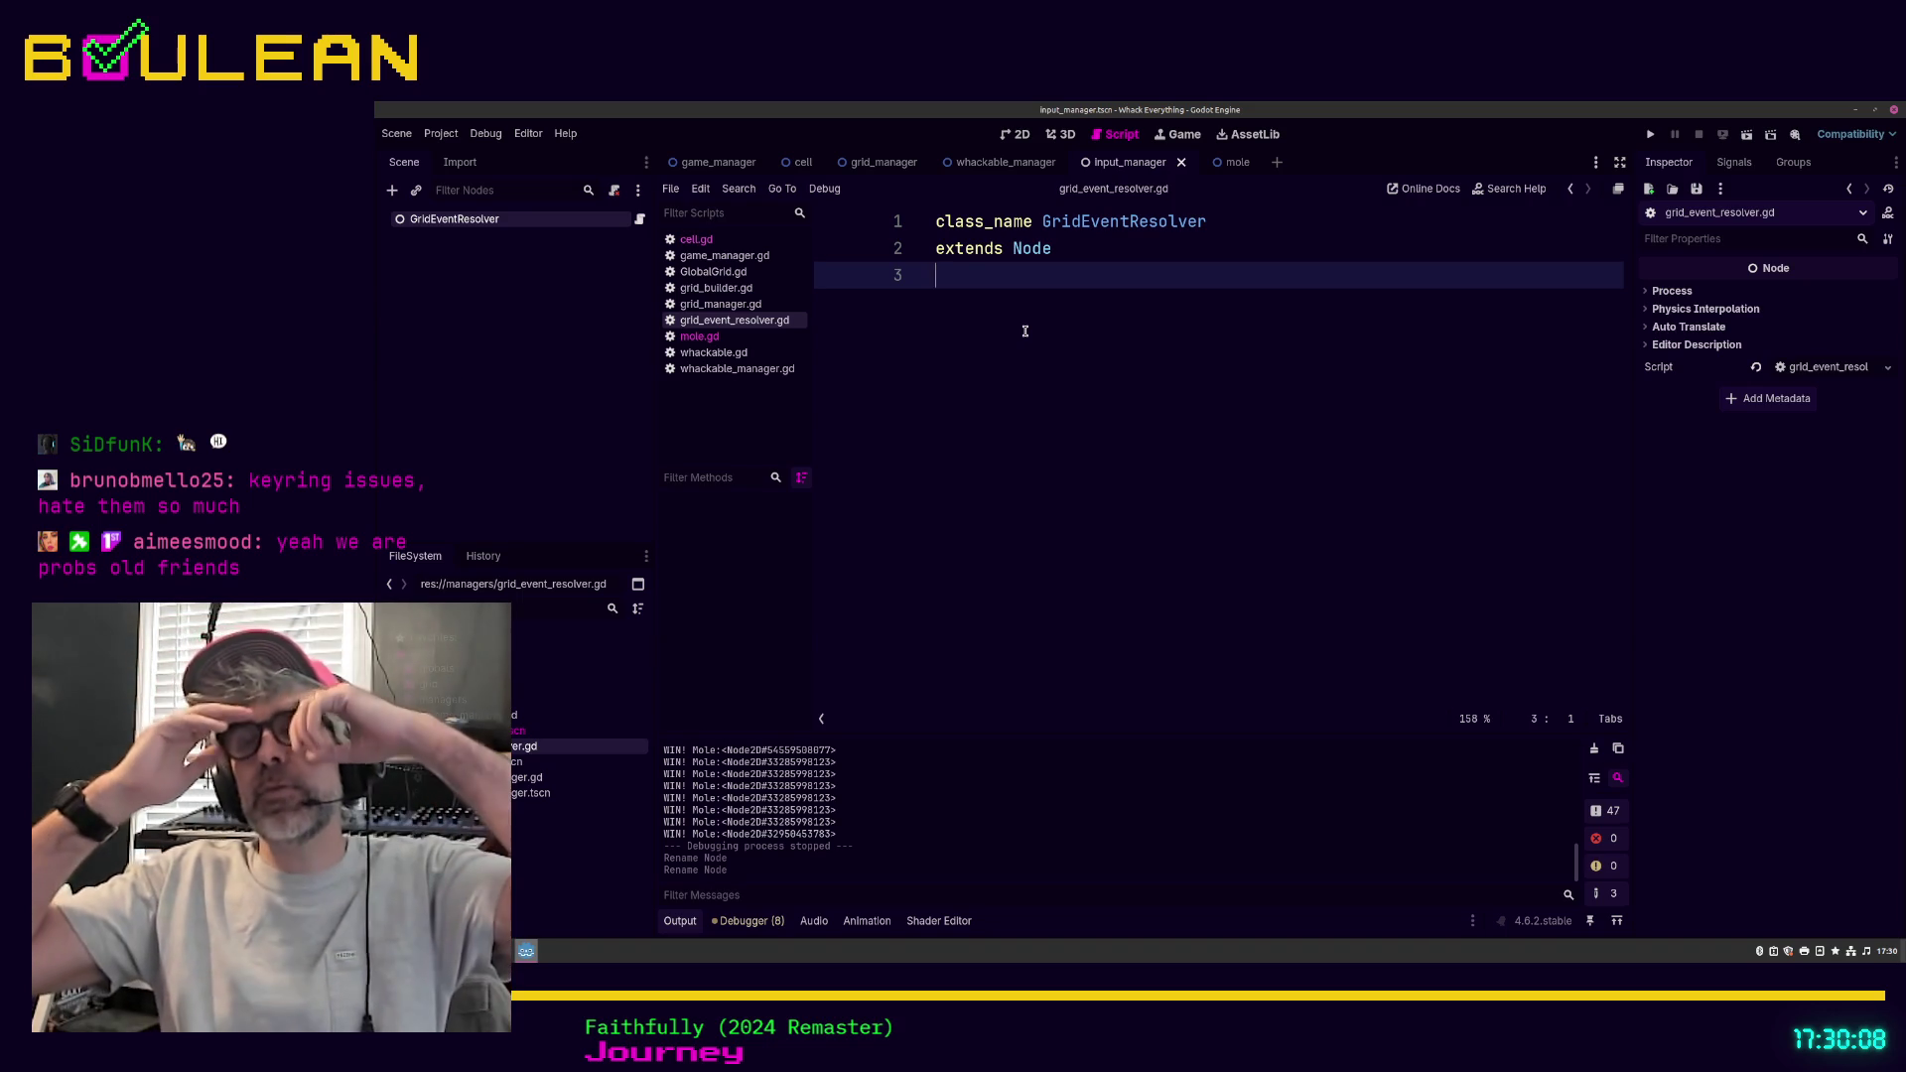
pyautogui.press('Return')
pyautogui.press('Return')
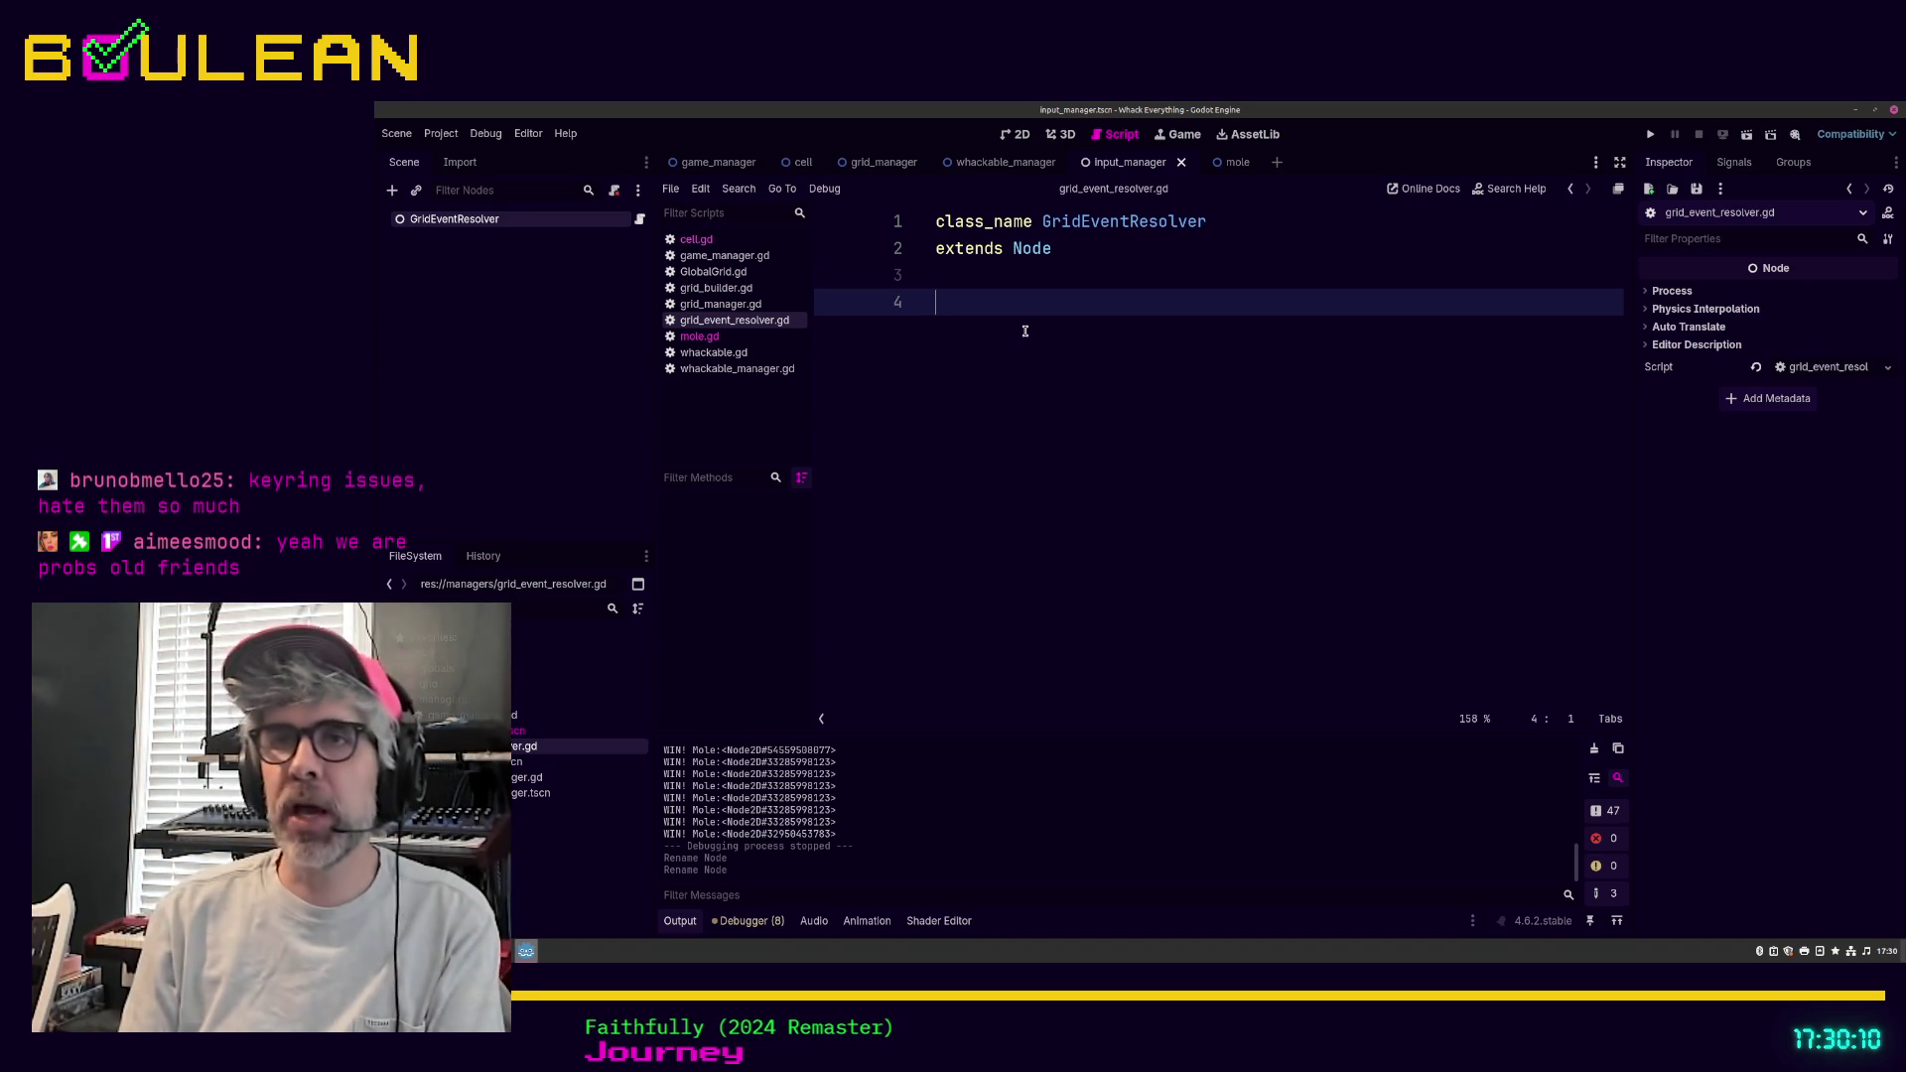
pyautogui.write('func _ready')
pyautogui.press('Return')
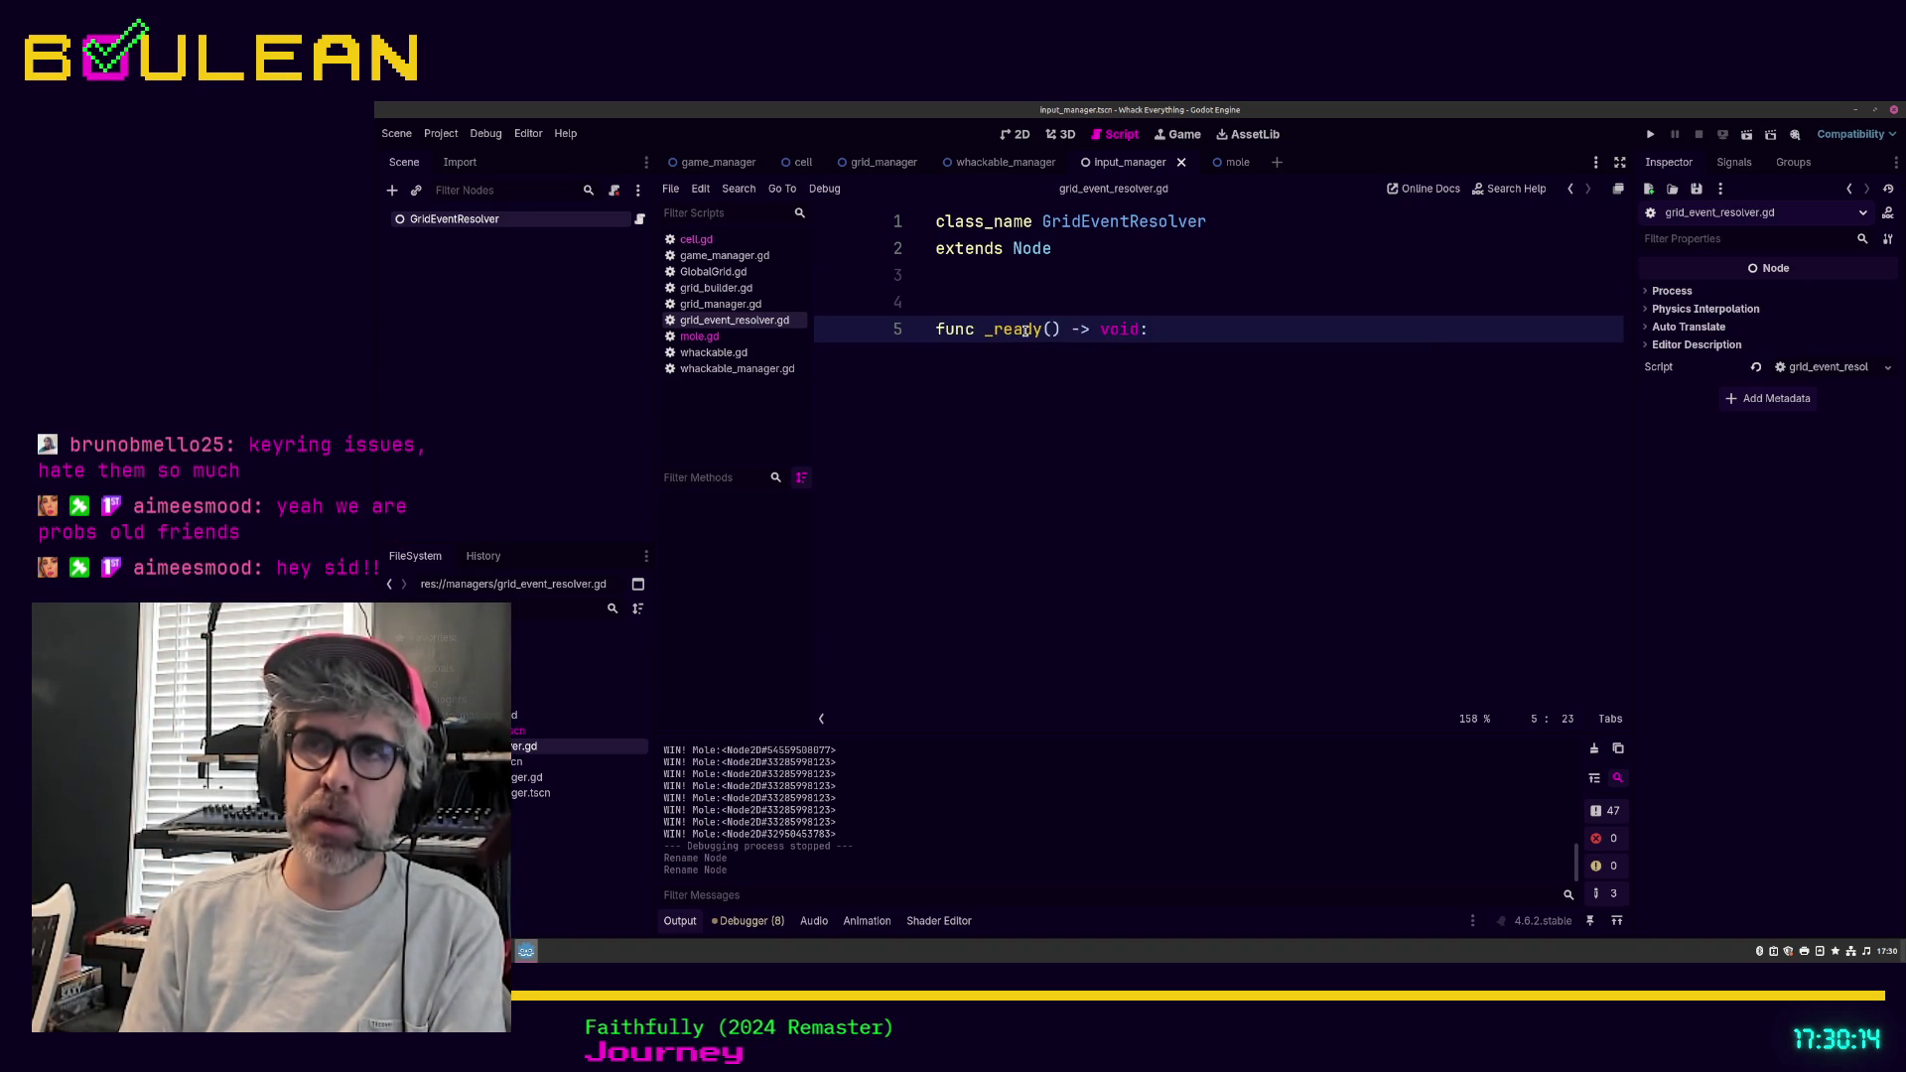
pyautogui.press('Return')
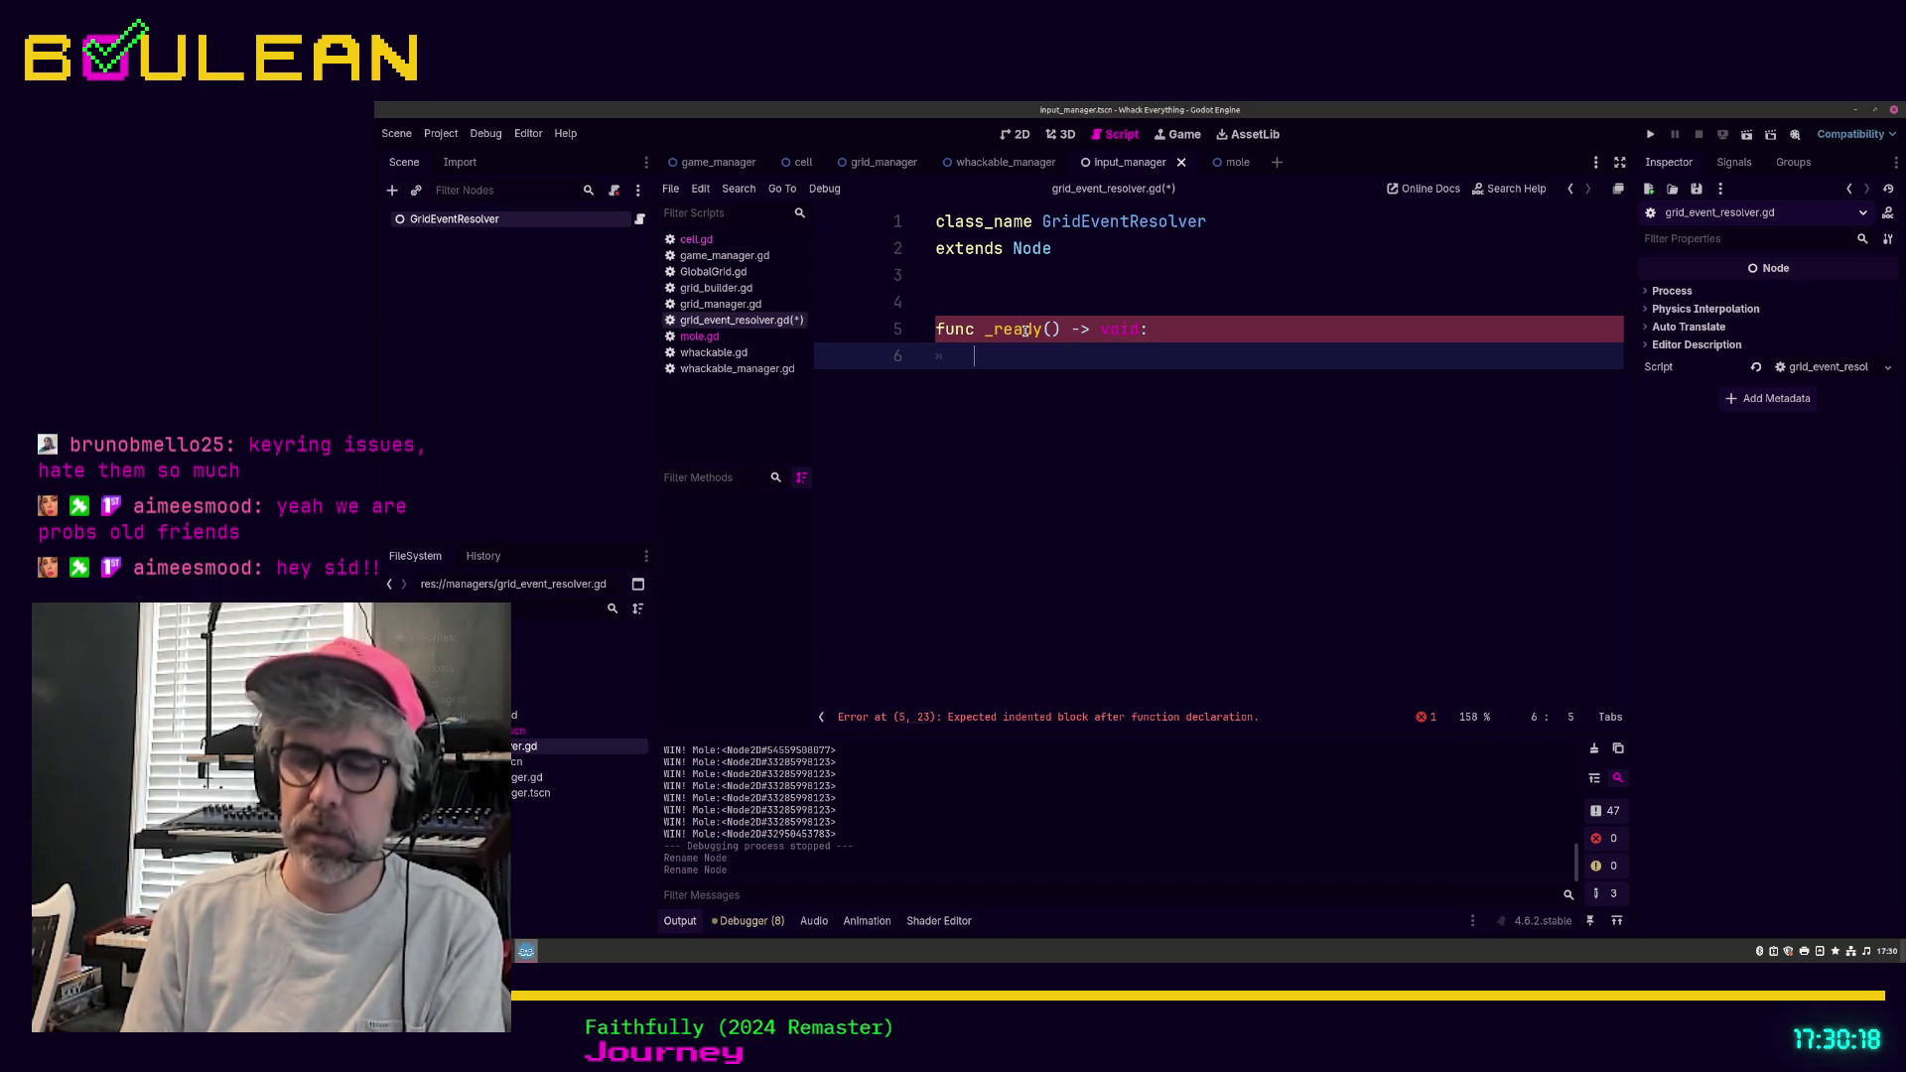
pyautogui.write('pass')
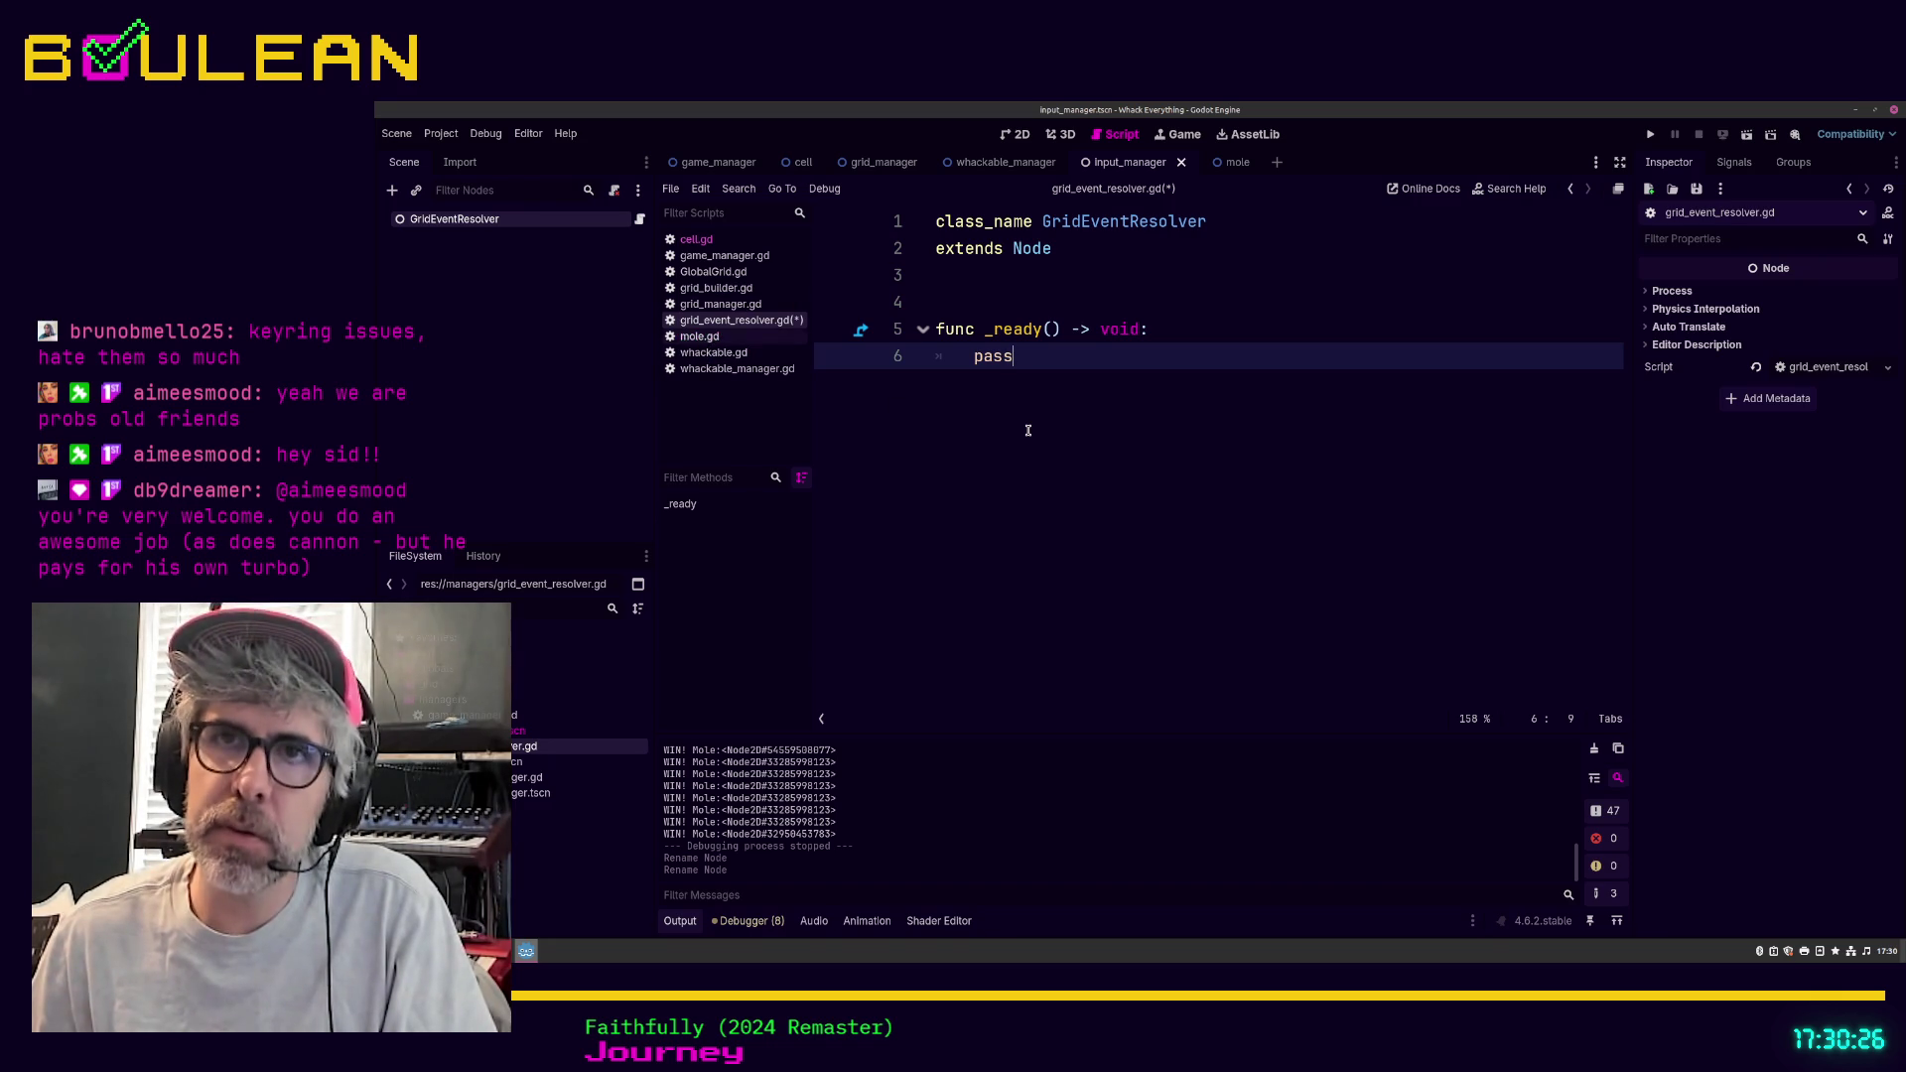
pyautogui.hotkey('ctrl', 's')
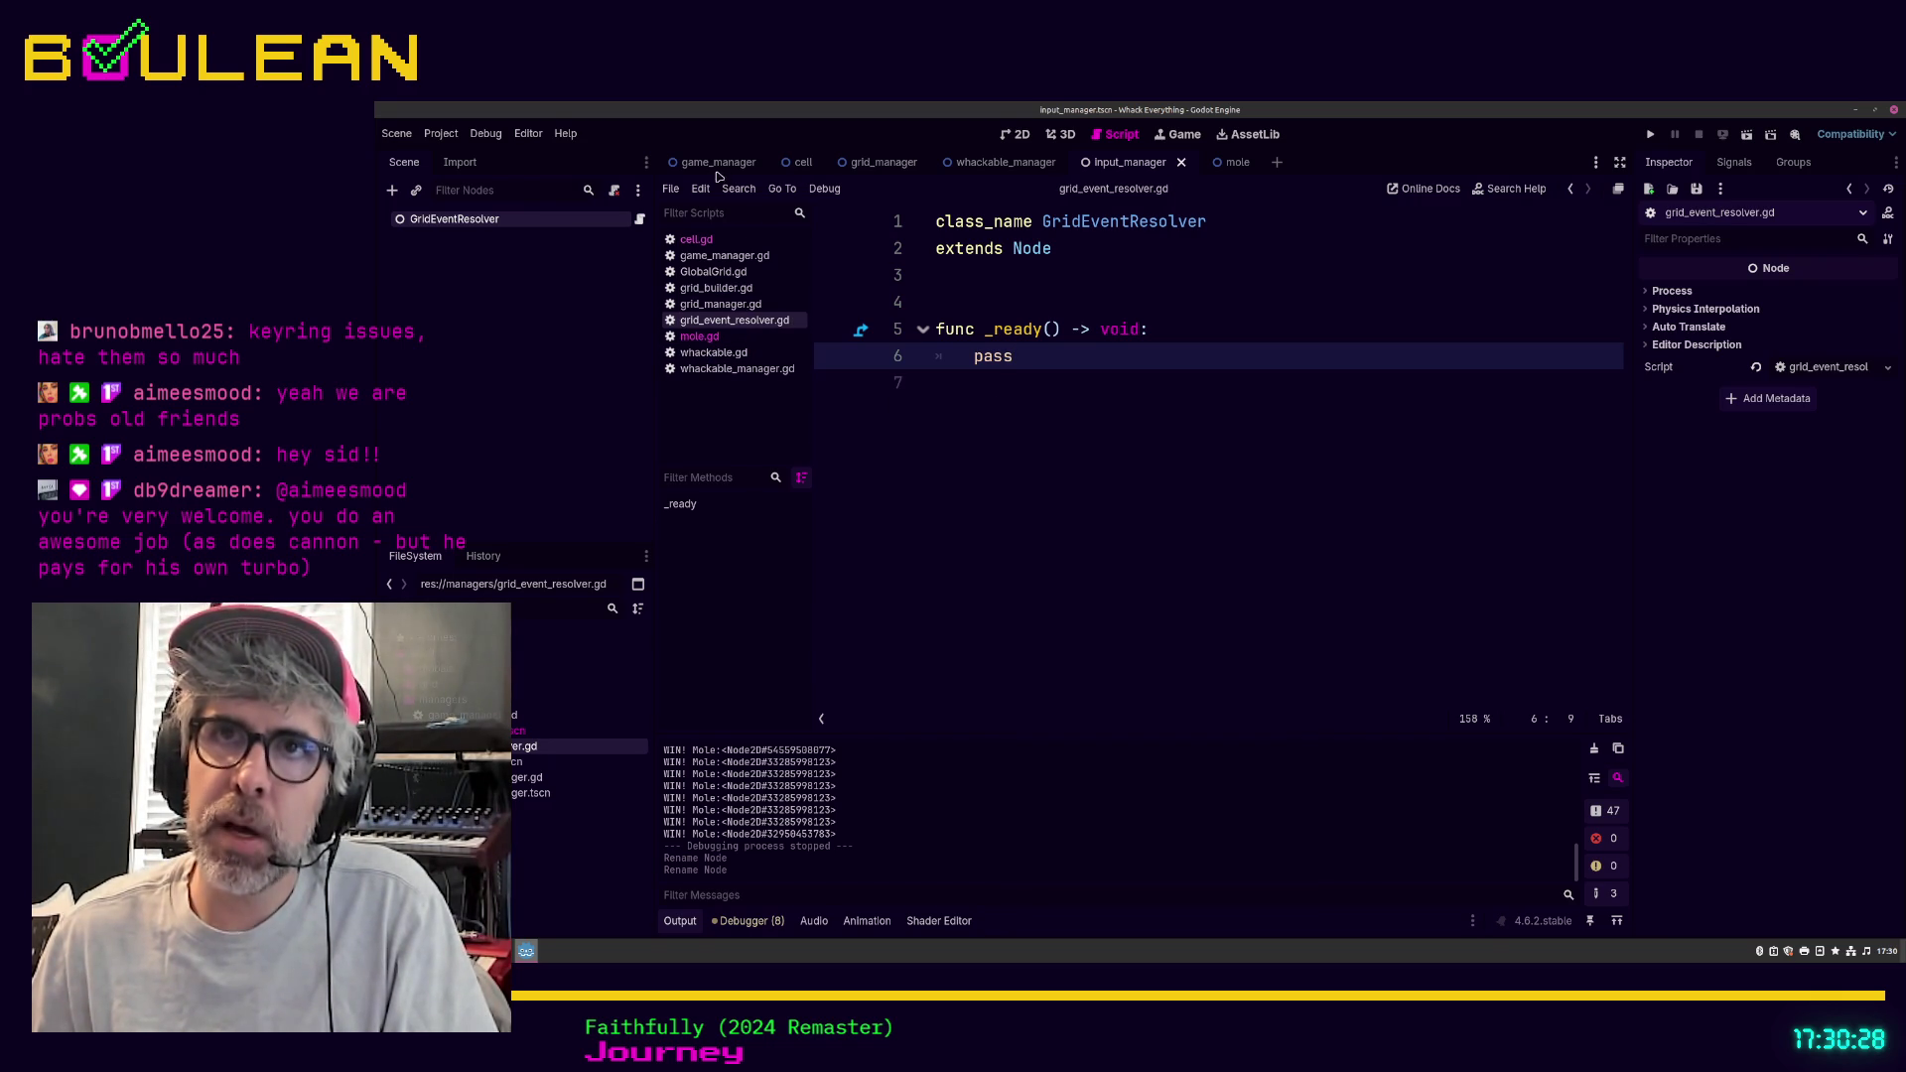
pyautogui.click(713, 163)
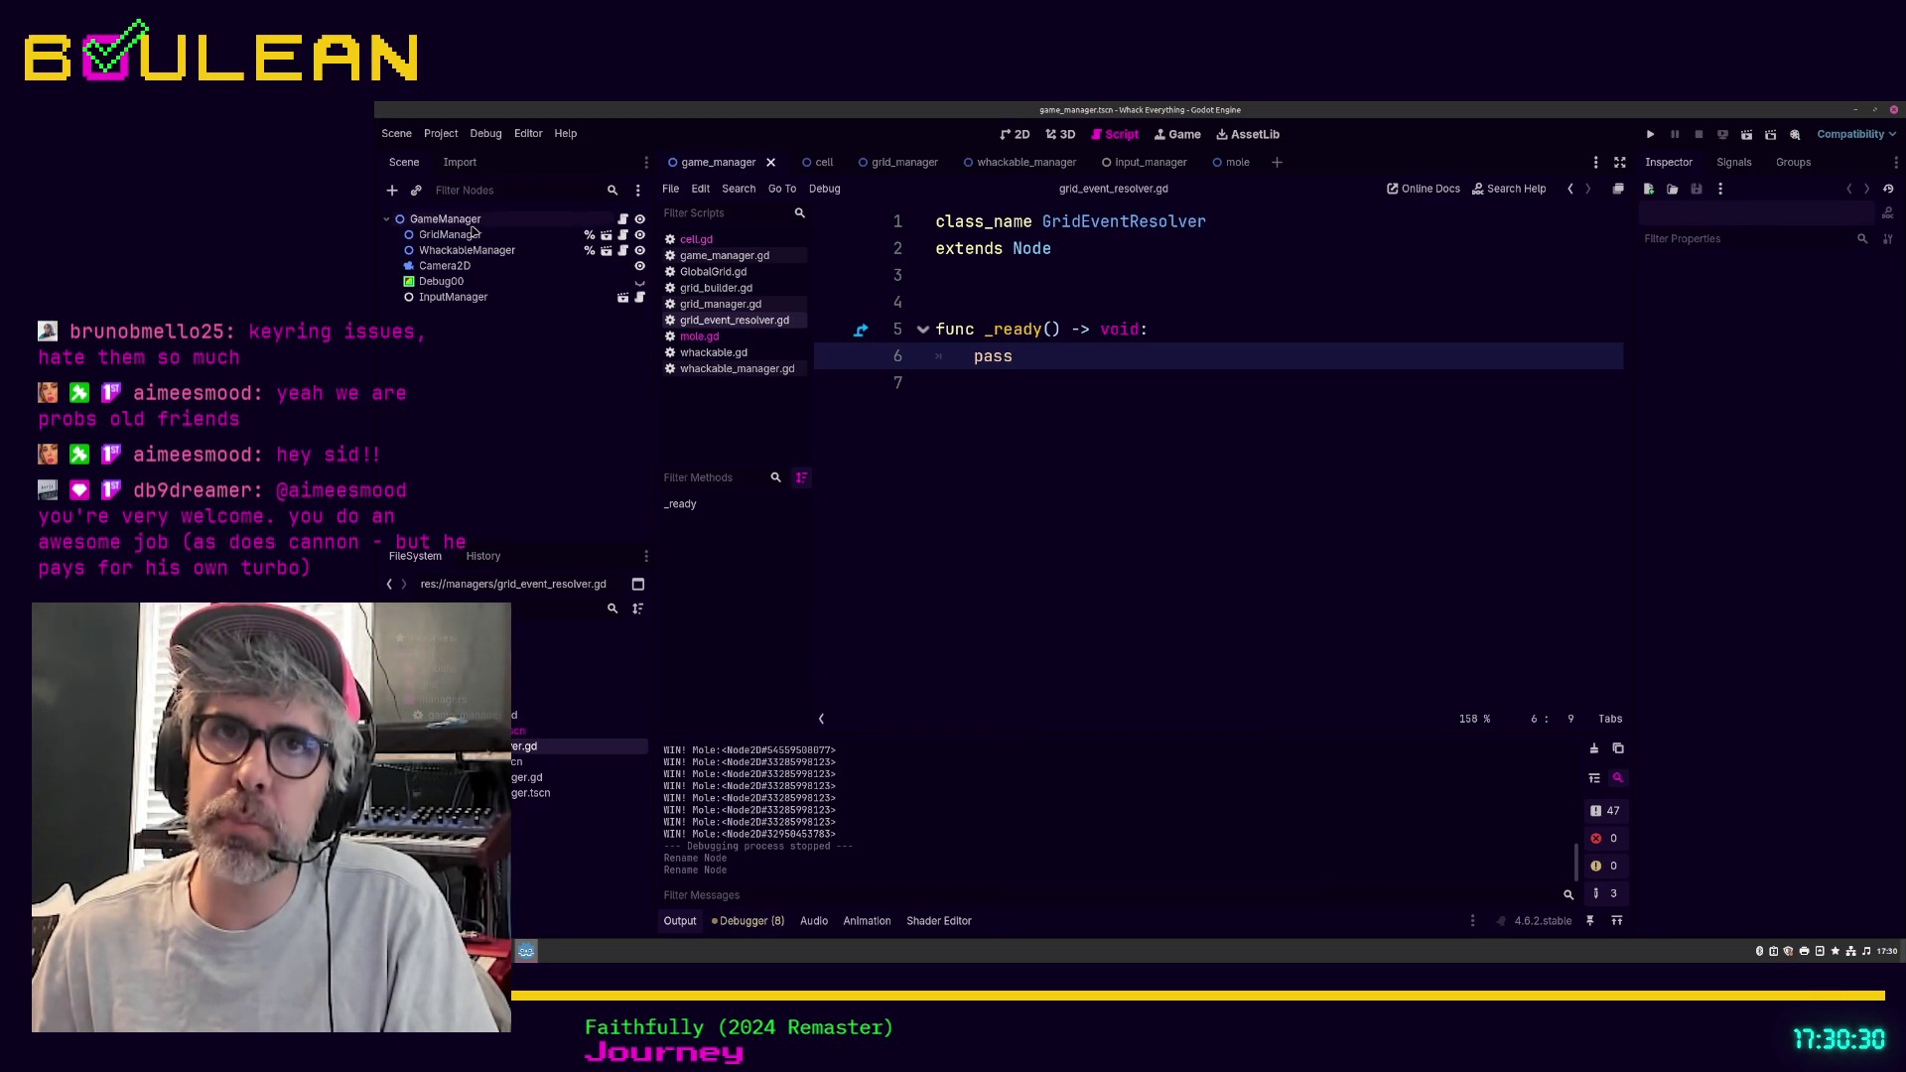
# - Delete the InputManager node from GameManager and rename input_manager.tscn to grid_event_manager.tscn
pyautogui.click(457, 298)
pyautogui.rightClick(466, 300)
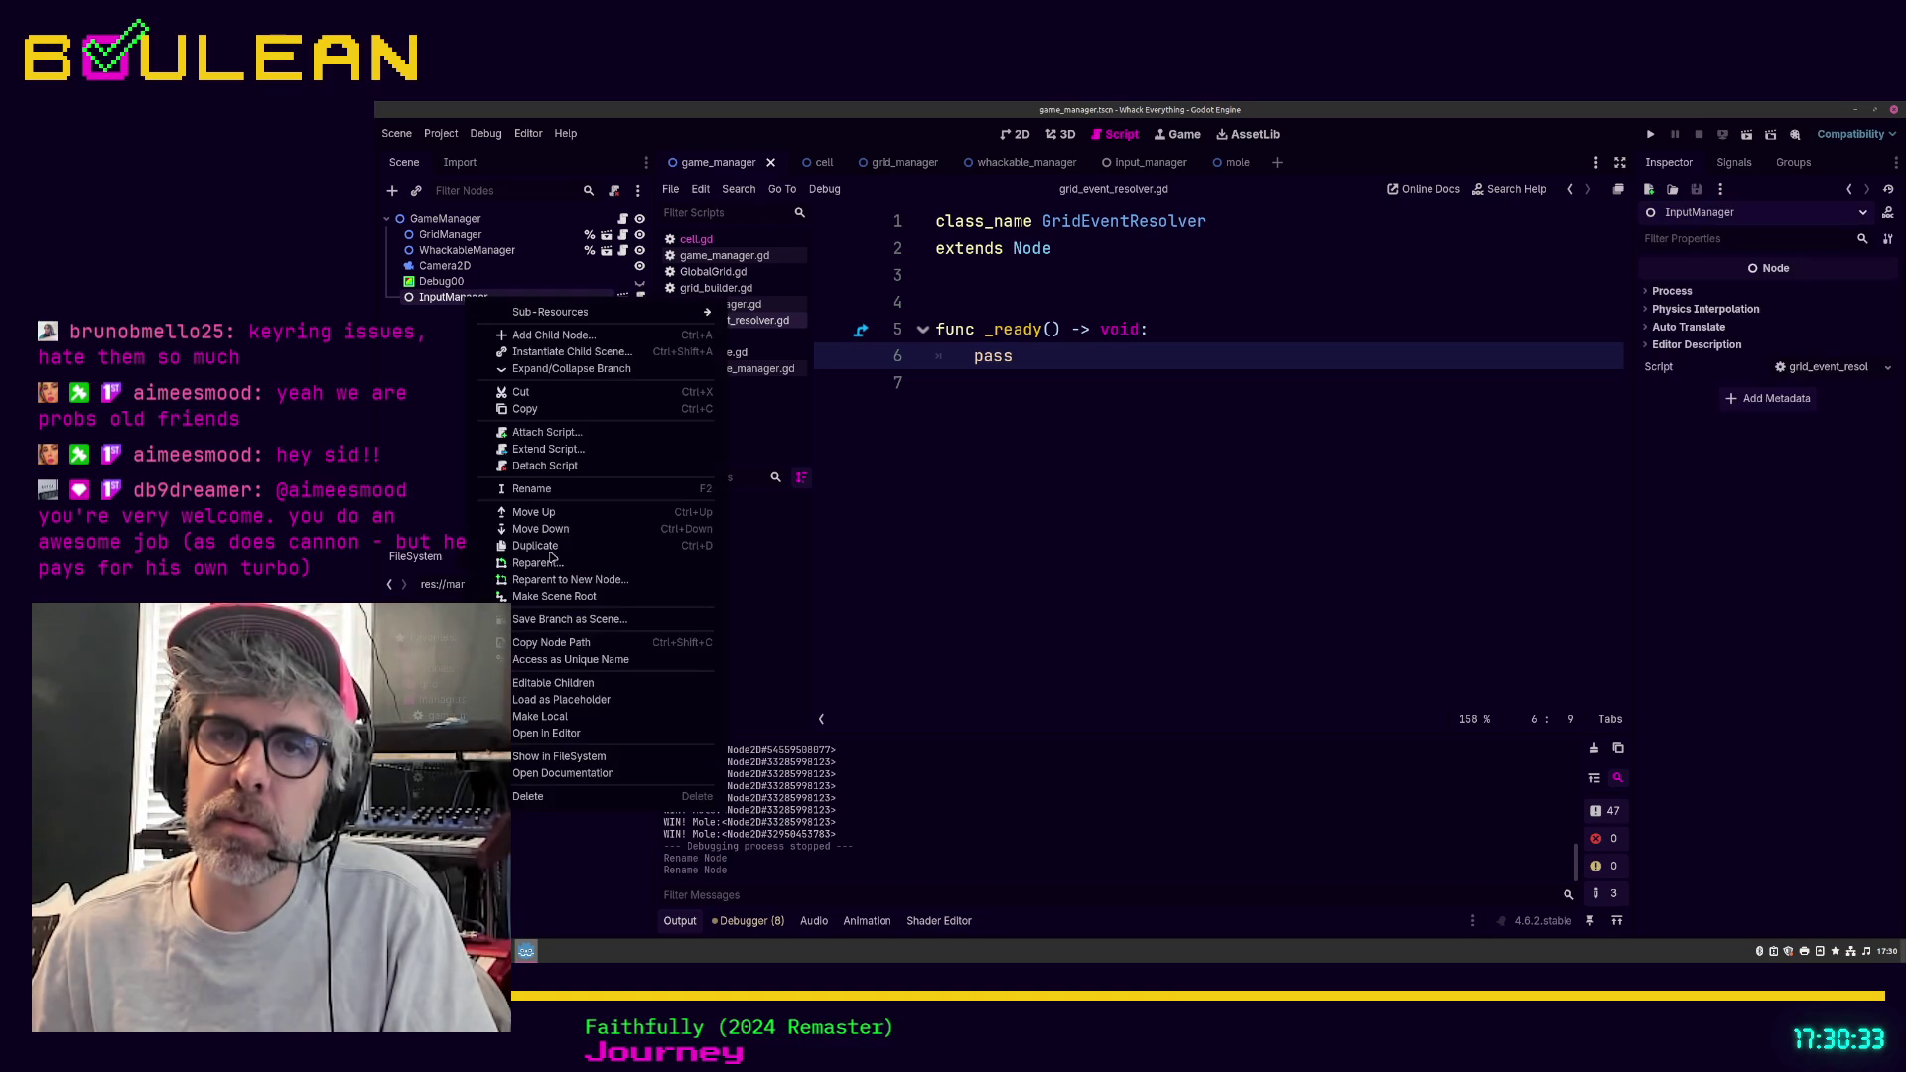
pyautogui.click(536, 796)
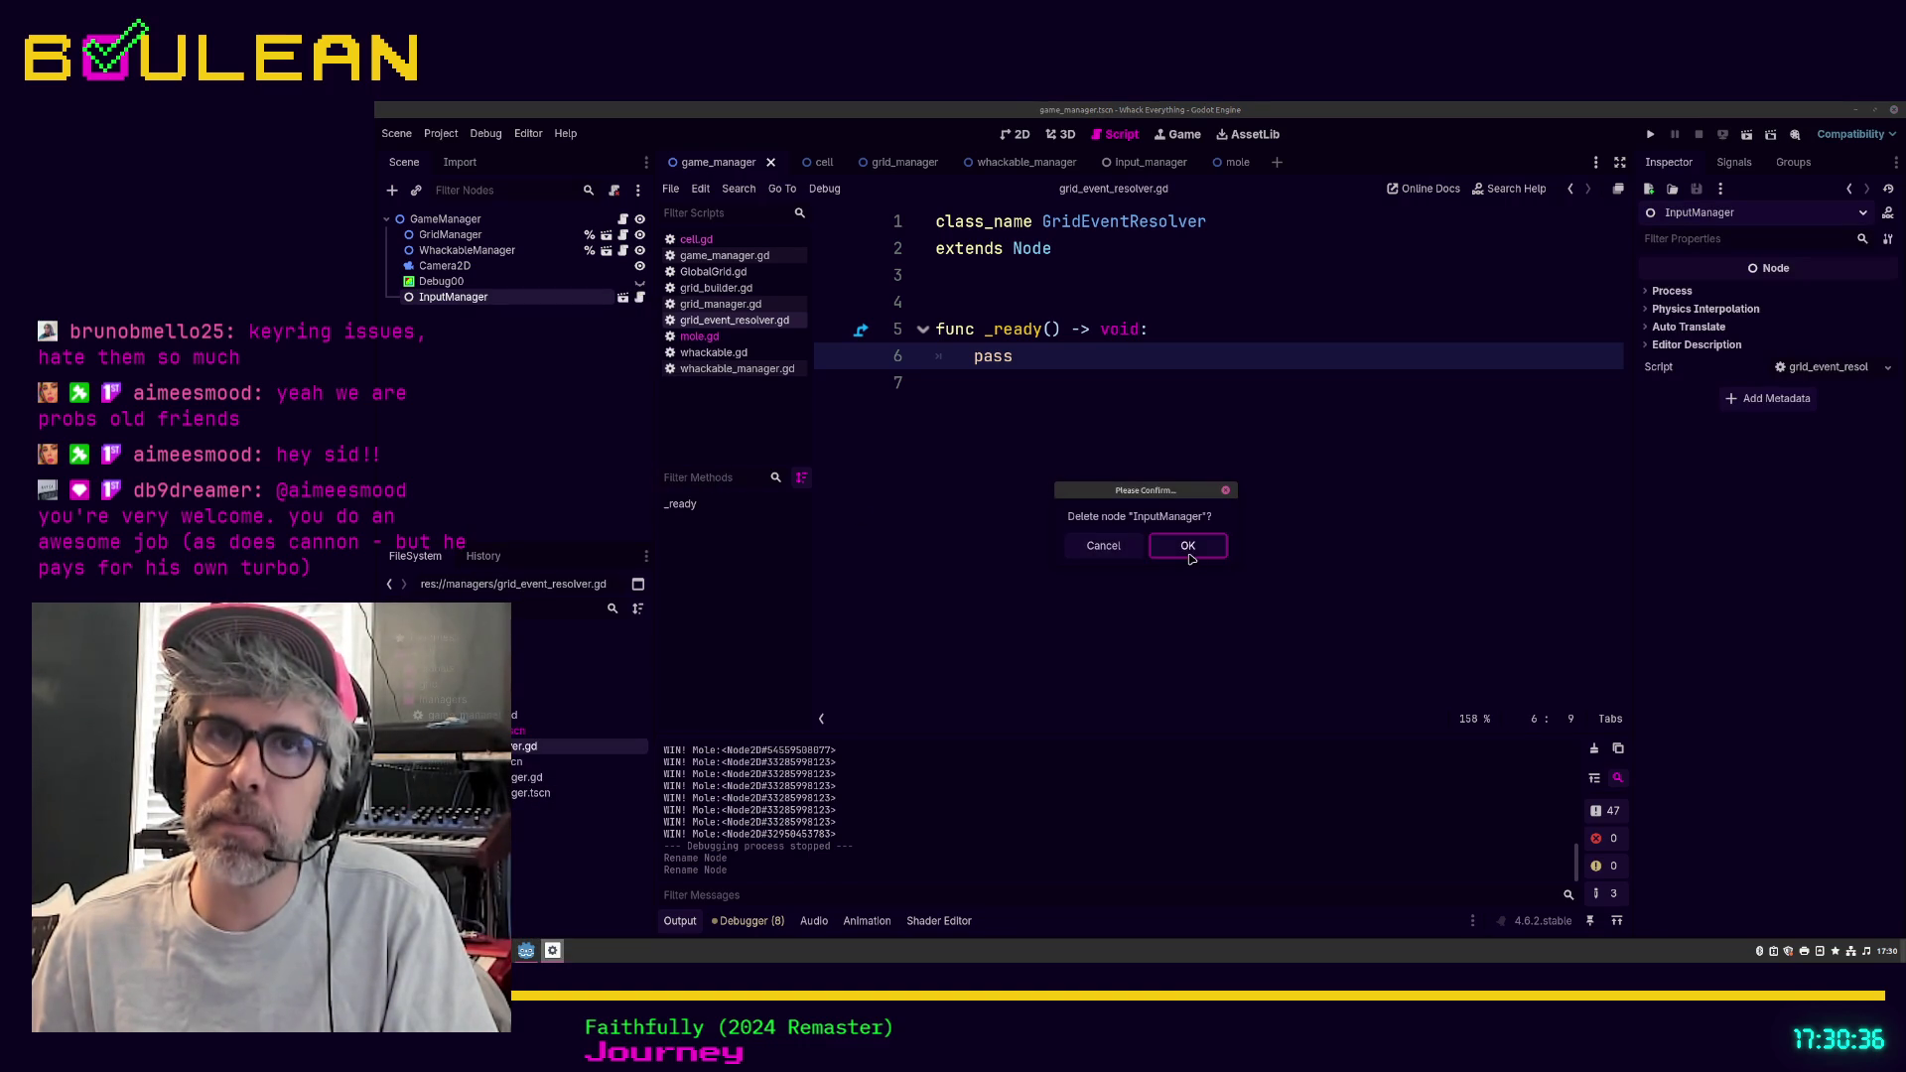
pyautogui.click(1189, 551)
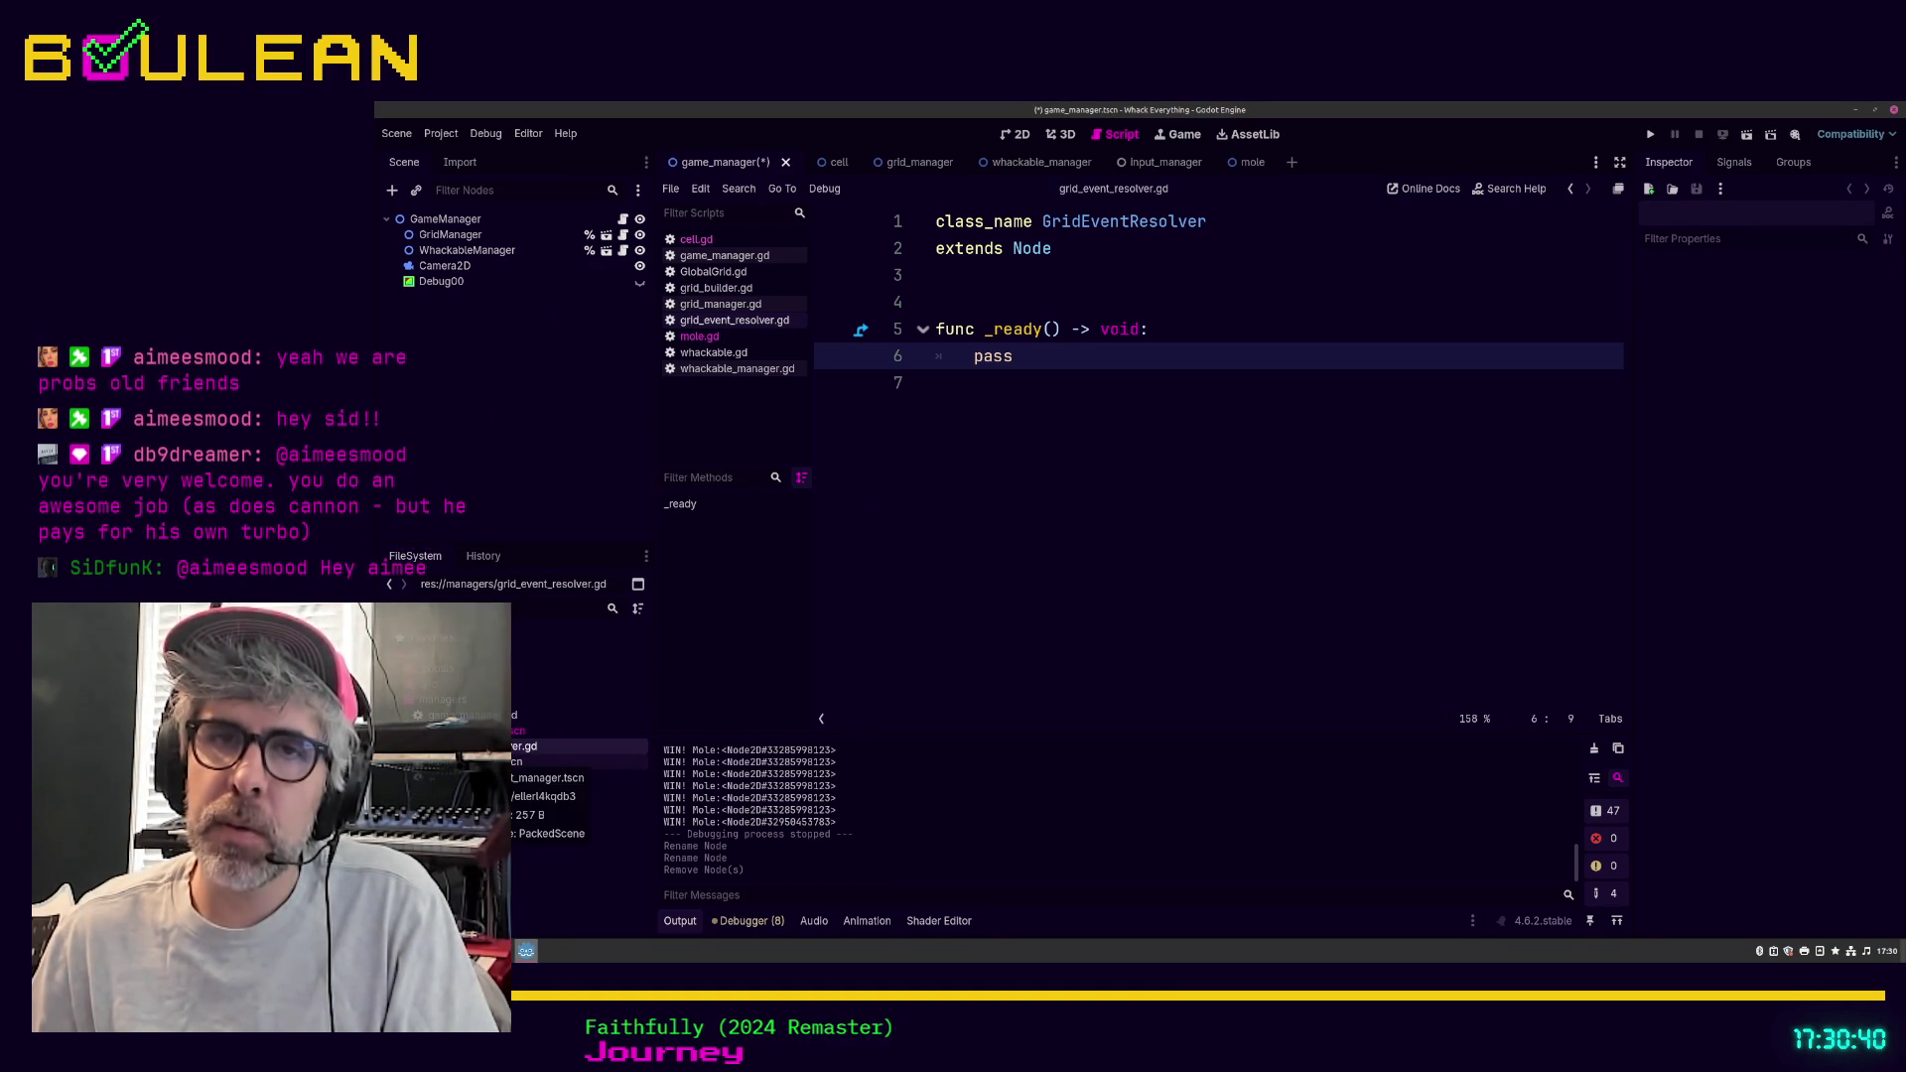
pyautogui.click(536, 762)
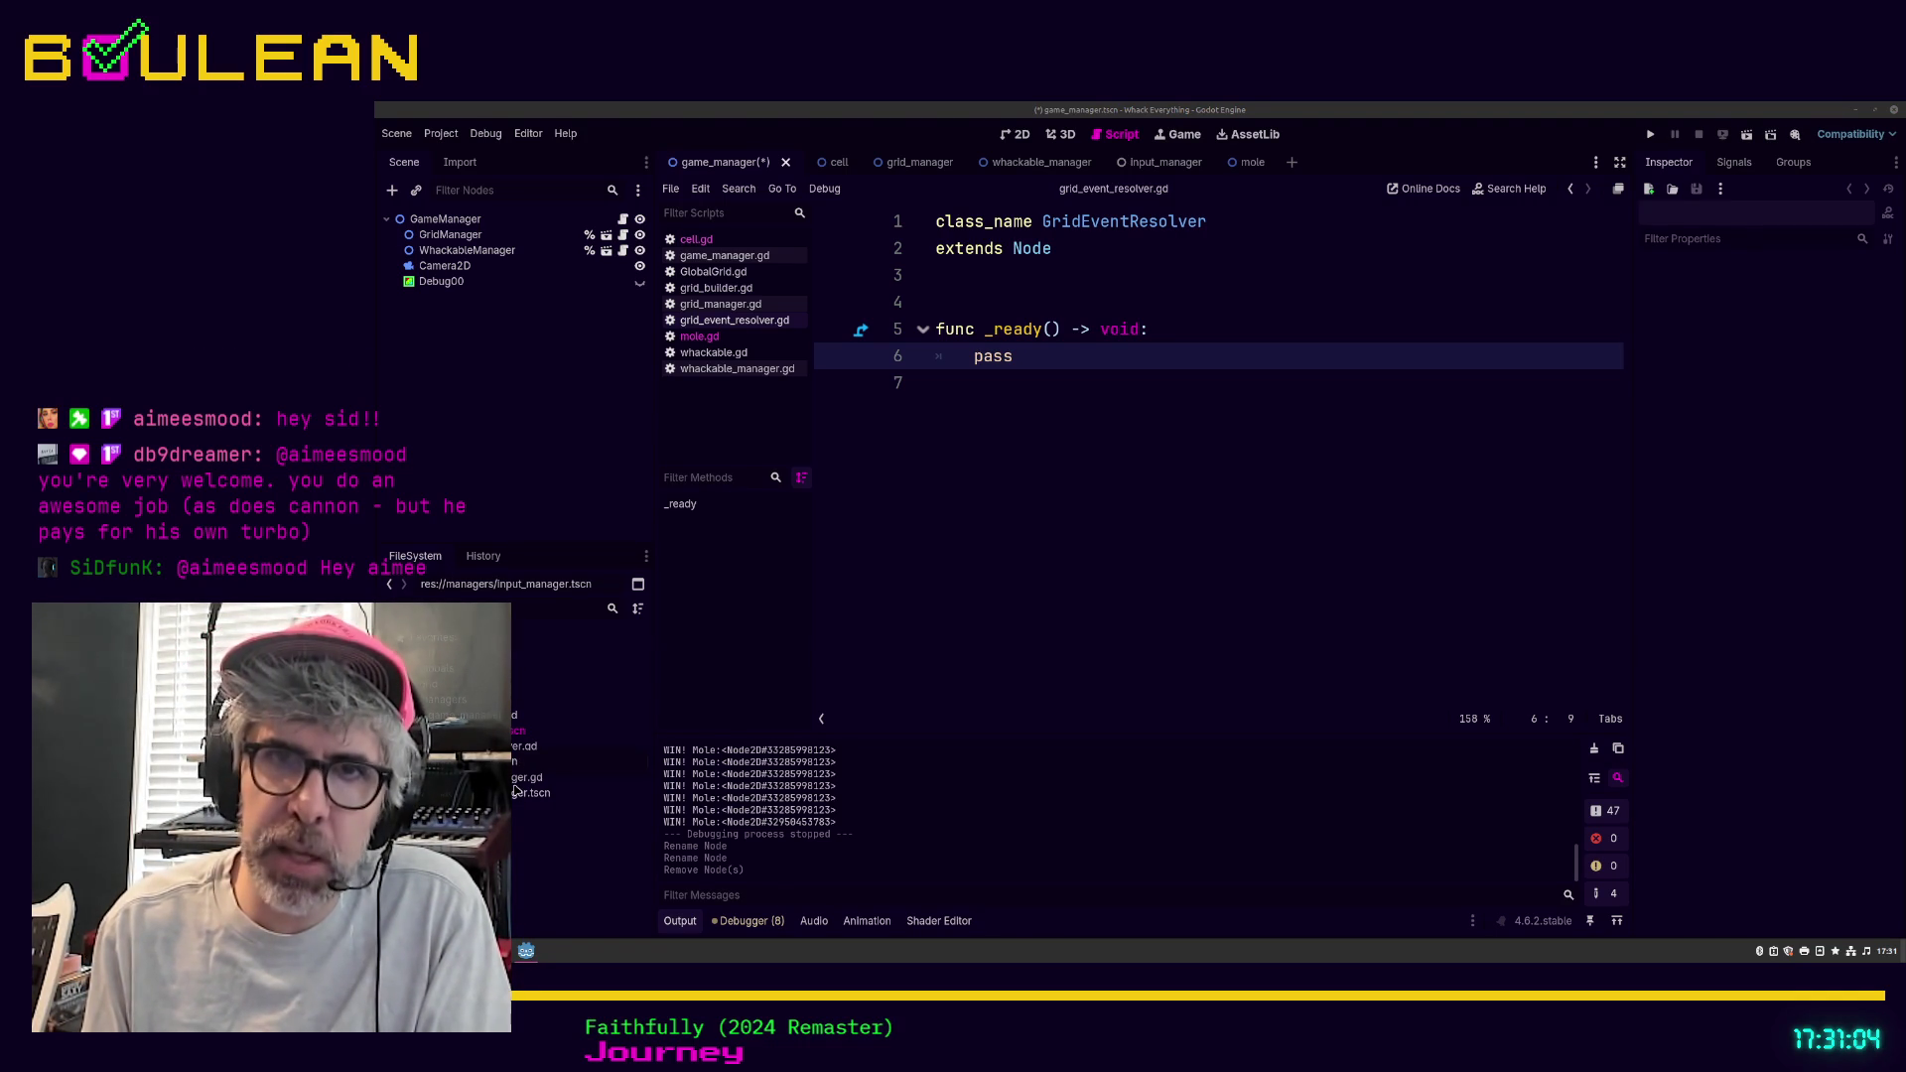
pyautogui.press('Return')
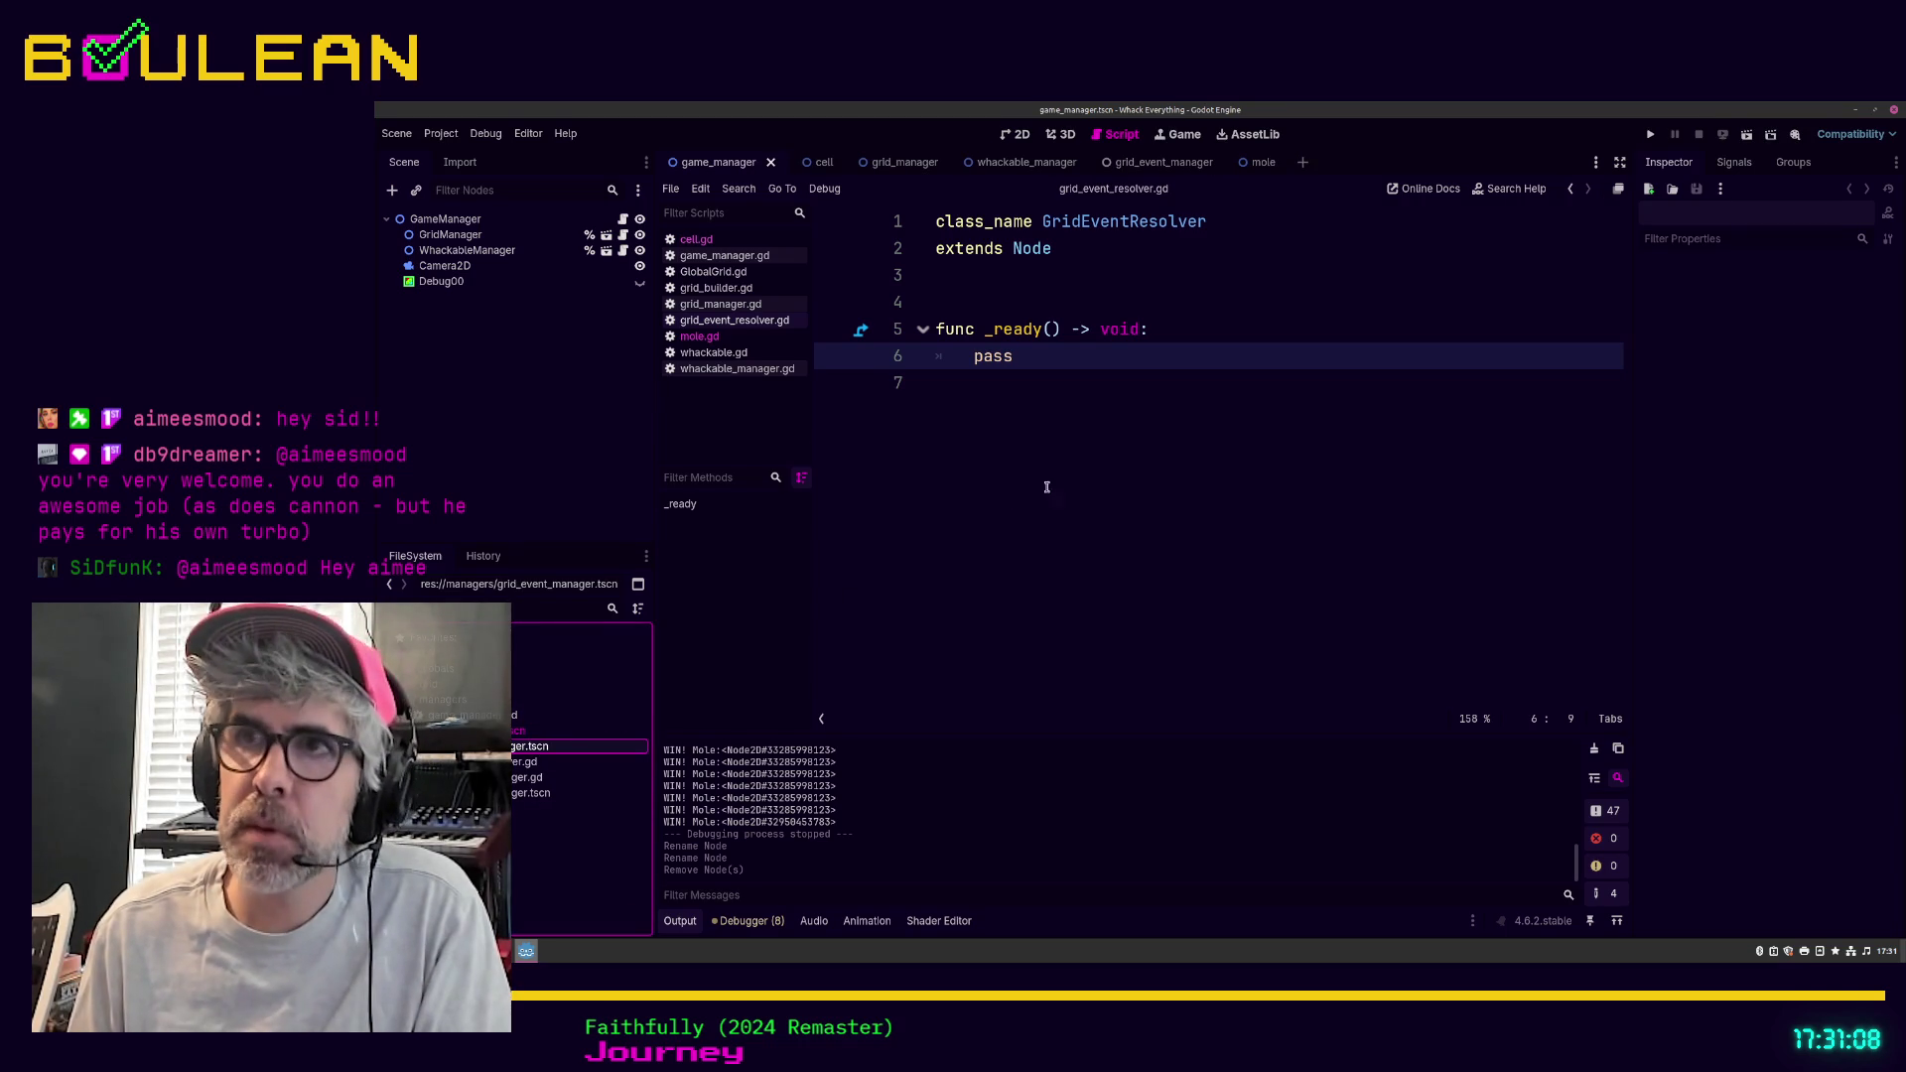
# - Change the script's class_name from GridEventResolver to GridEventManager and save
pyautogui.click(1147, 169)
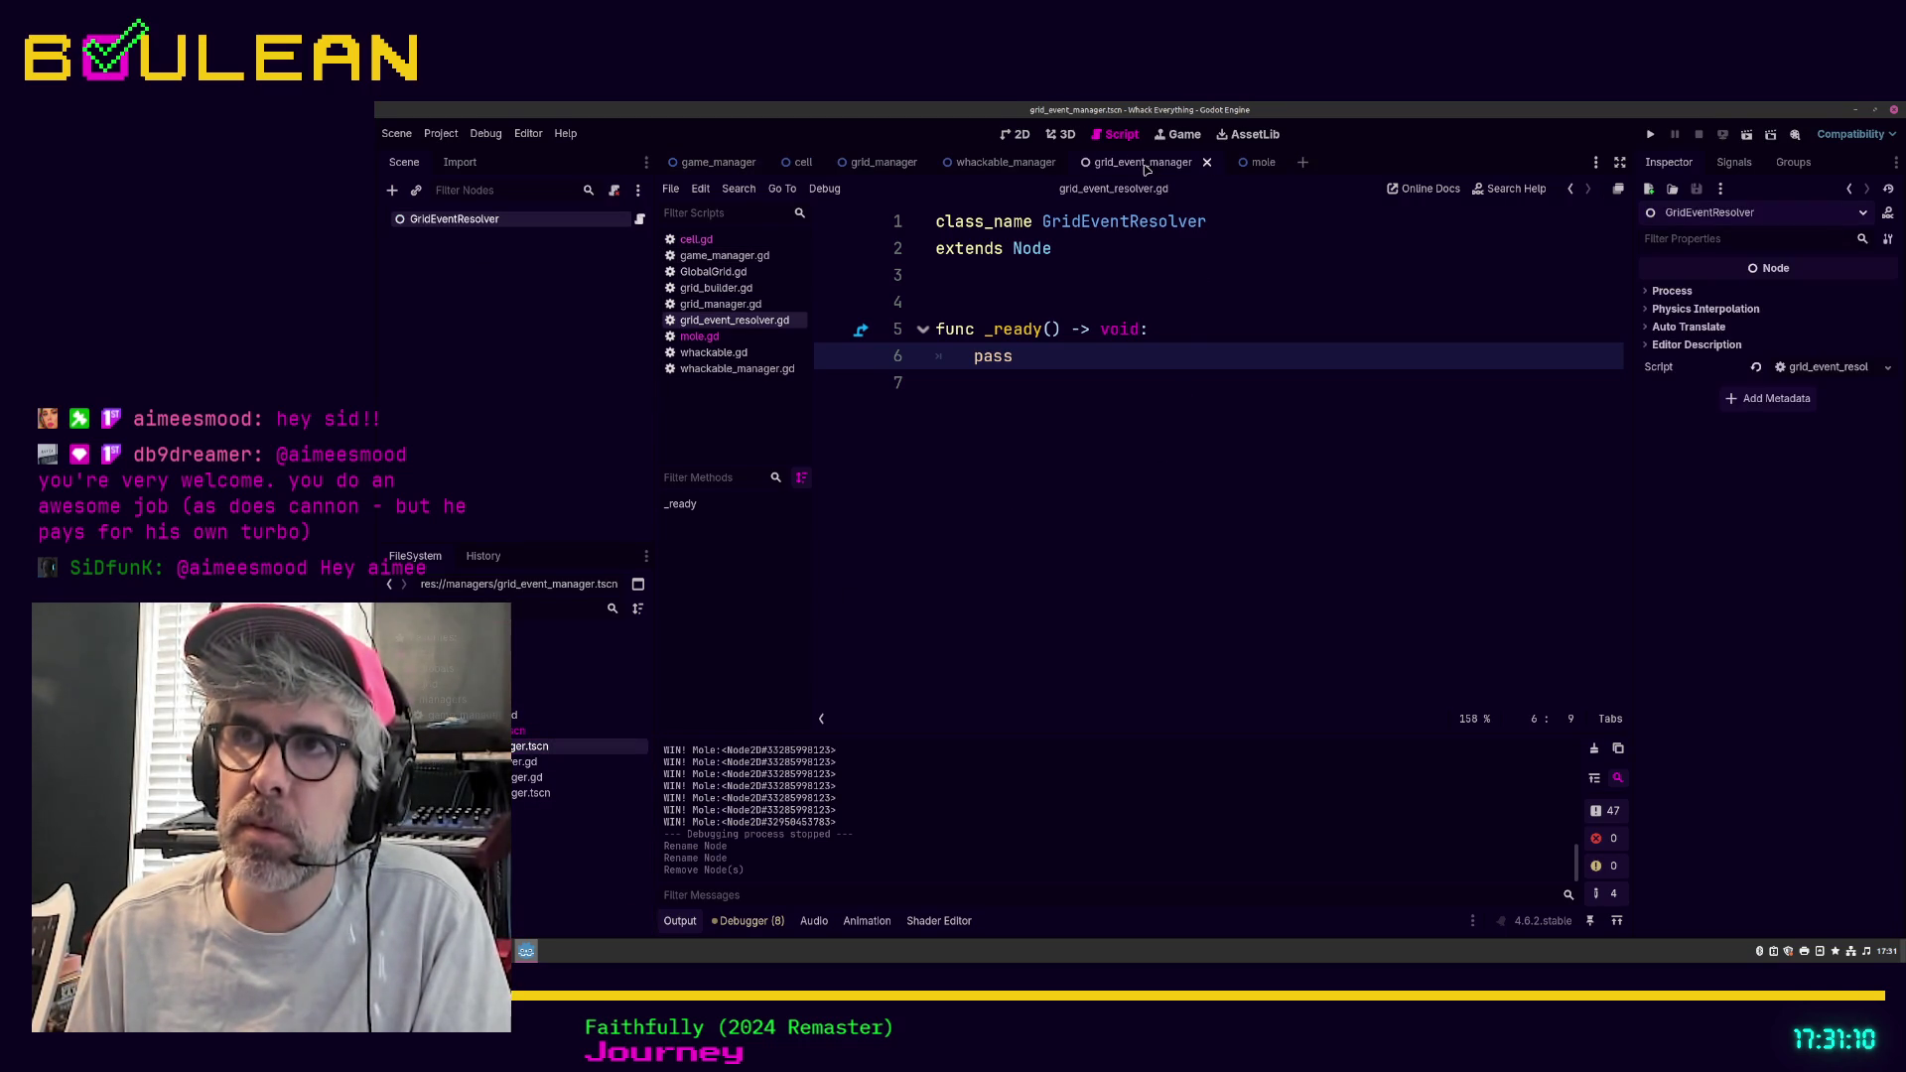
pyautogui.click(1079, 449)
pyautogui.hotkey('ctrl', 's')
pyautogui.click(1231, 220)
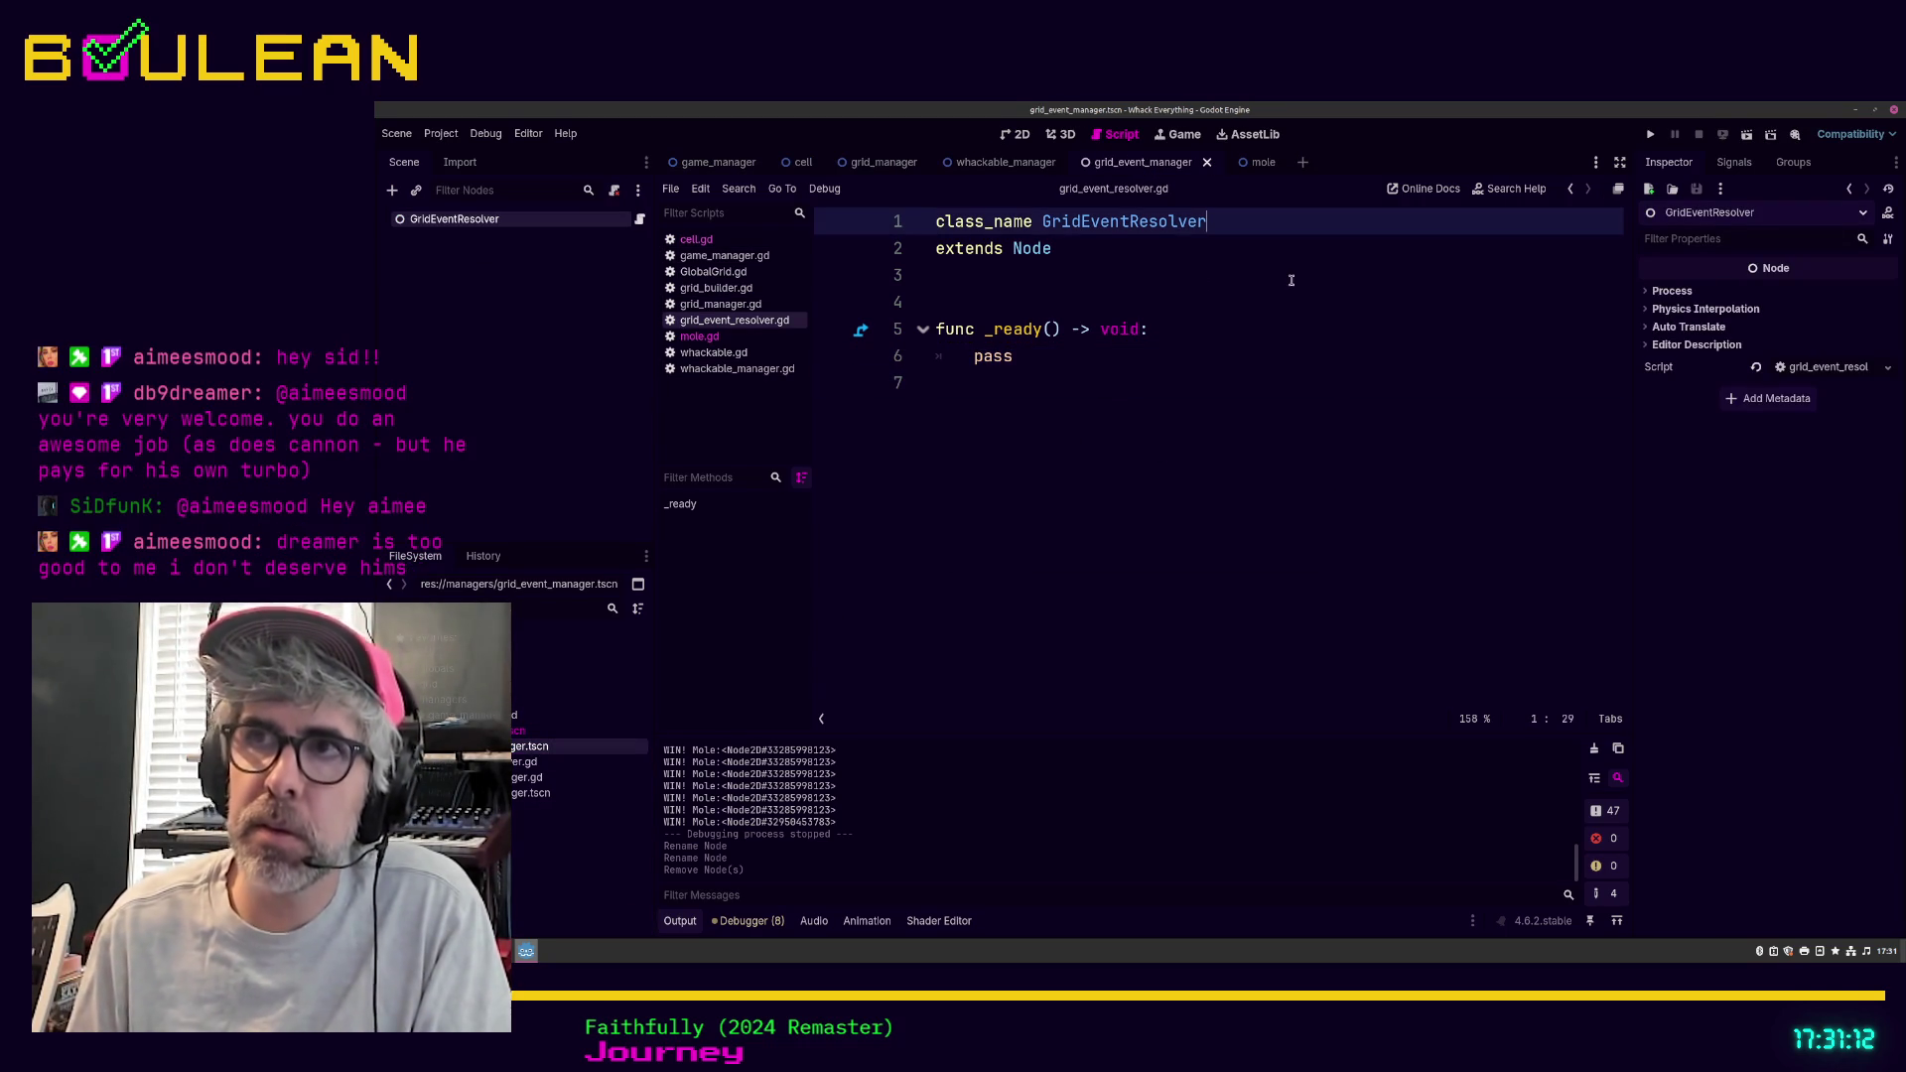
pyautogui.press('BackSpace')
pyautogui.press('BackSpace')
pyautogui.press('BackSpace')
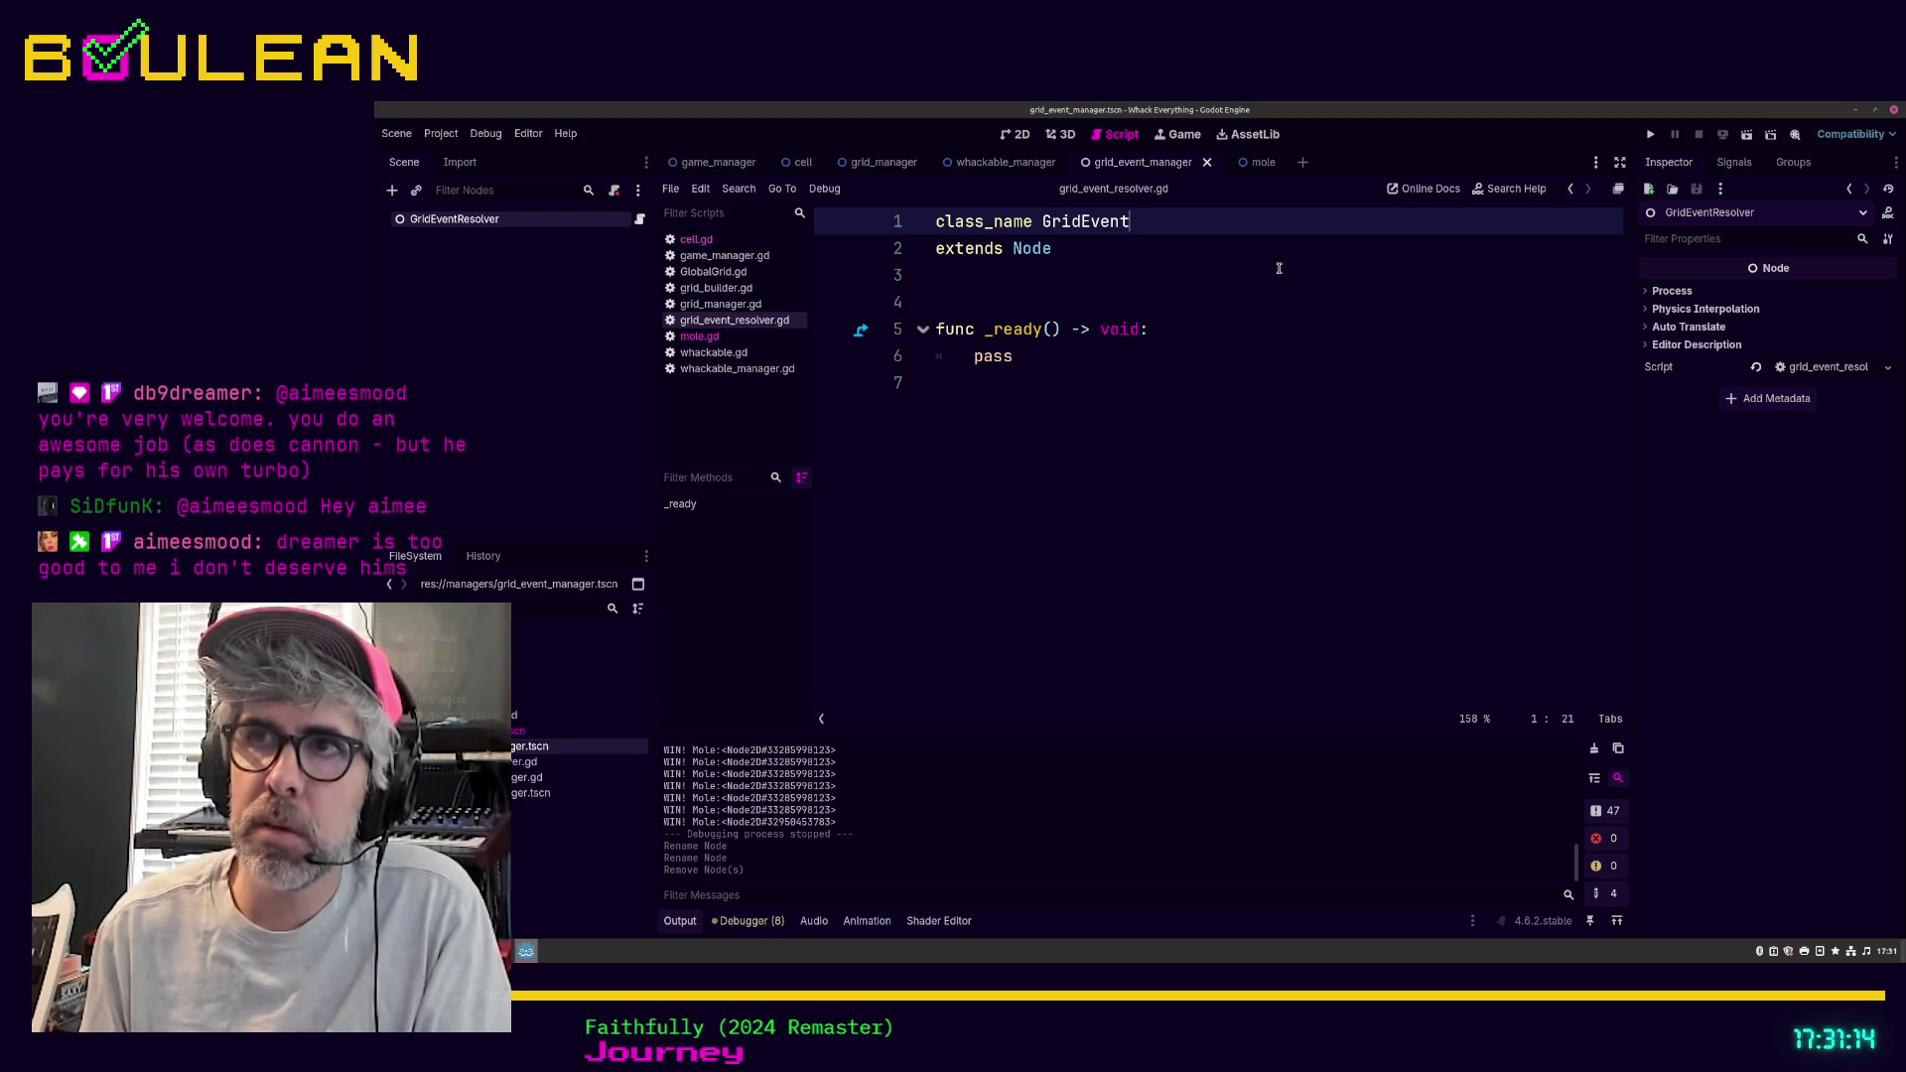
pyautogui.write('Manager')
pyautogui.hotkey('ctrl', 's')
# - Rename the grid_event_resolver.gd file to grid_event_manager.gd
pyautogui.click(513, 762)
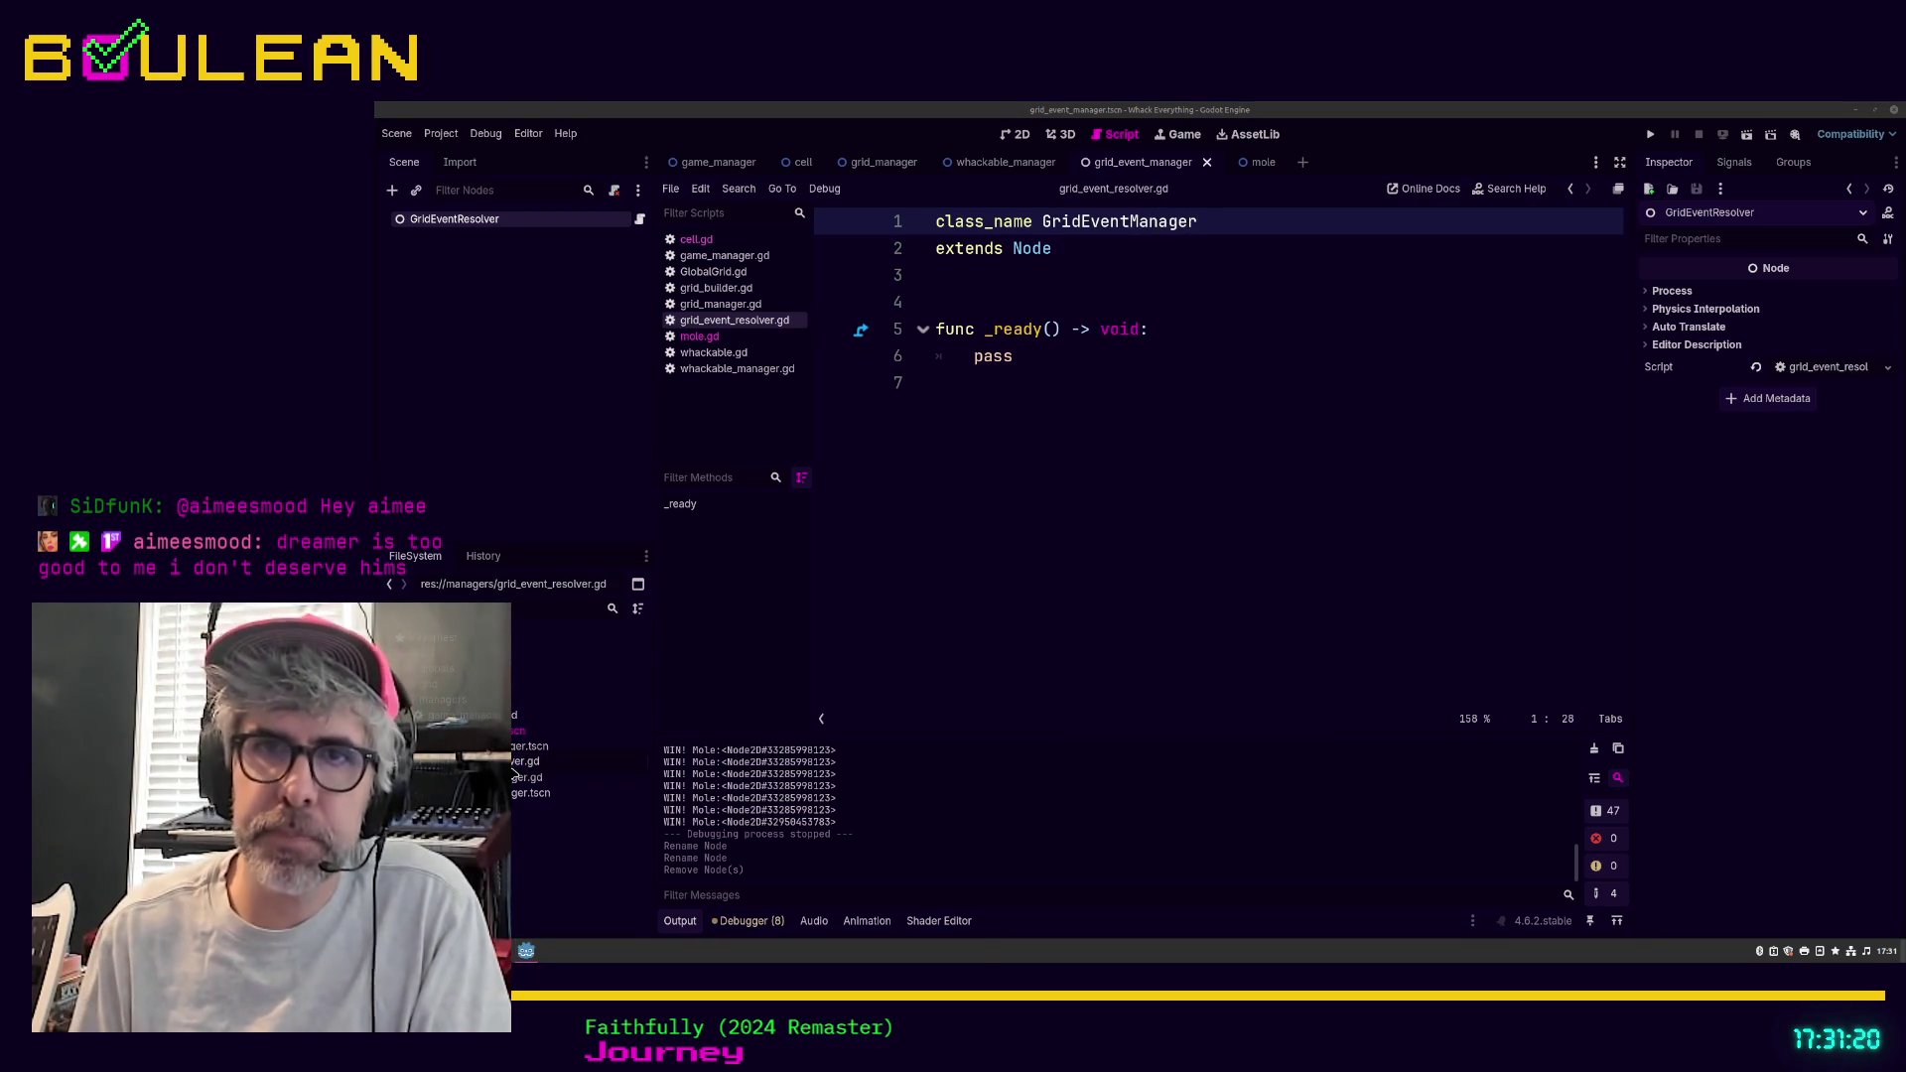
pyautogui.press('Right')
pyautogui.hotkey('shift', 'Home')
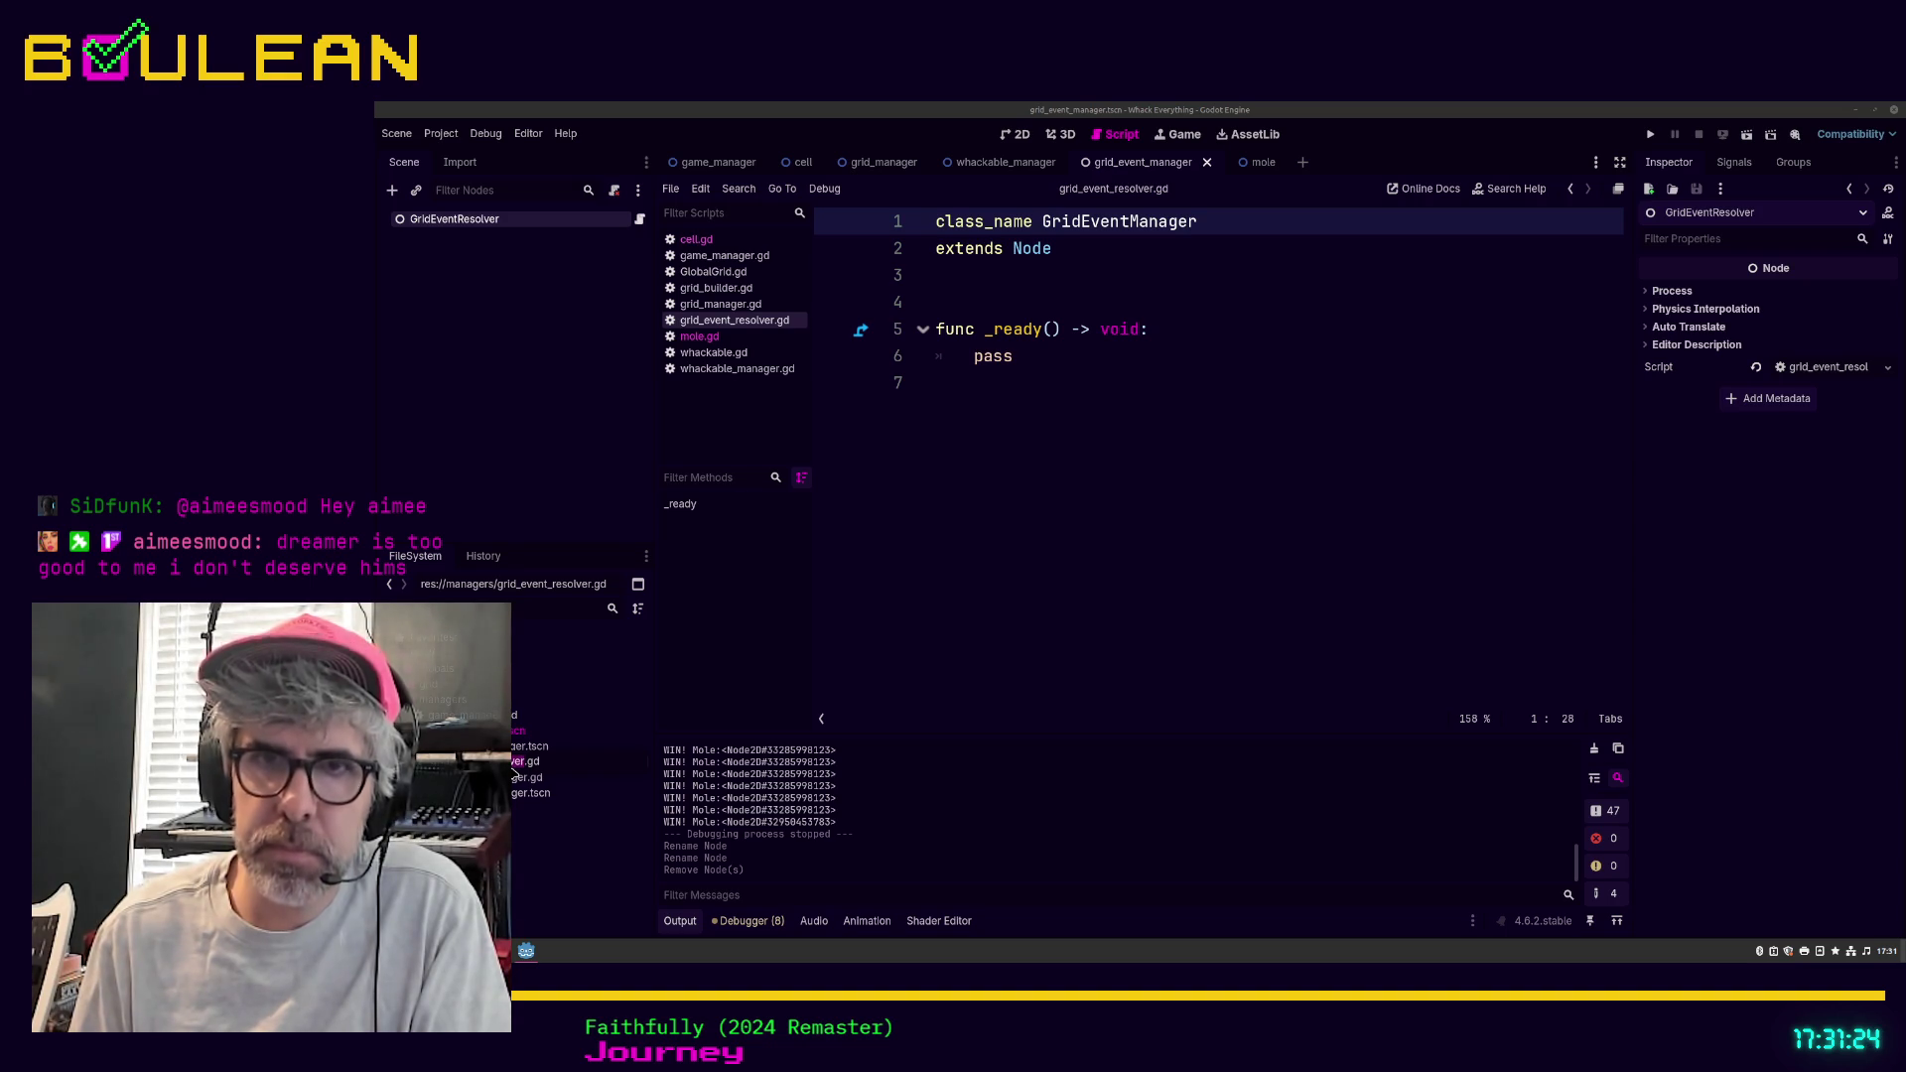
pyautogui.write('grid_event_manager')
pyautogui.press('Return')
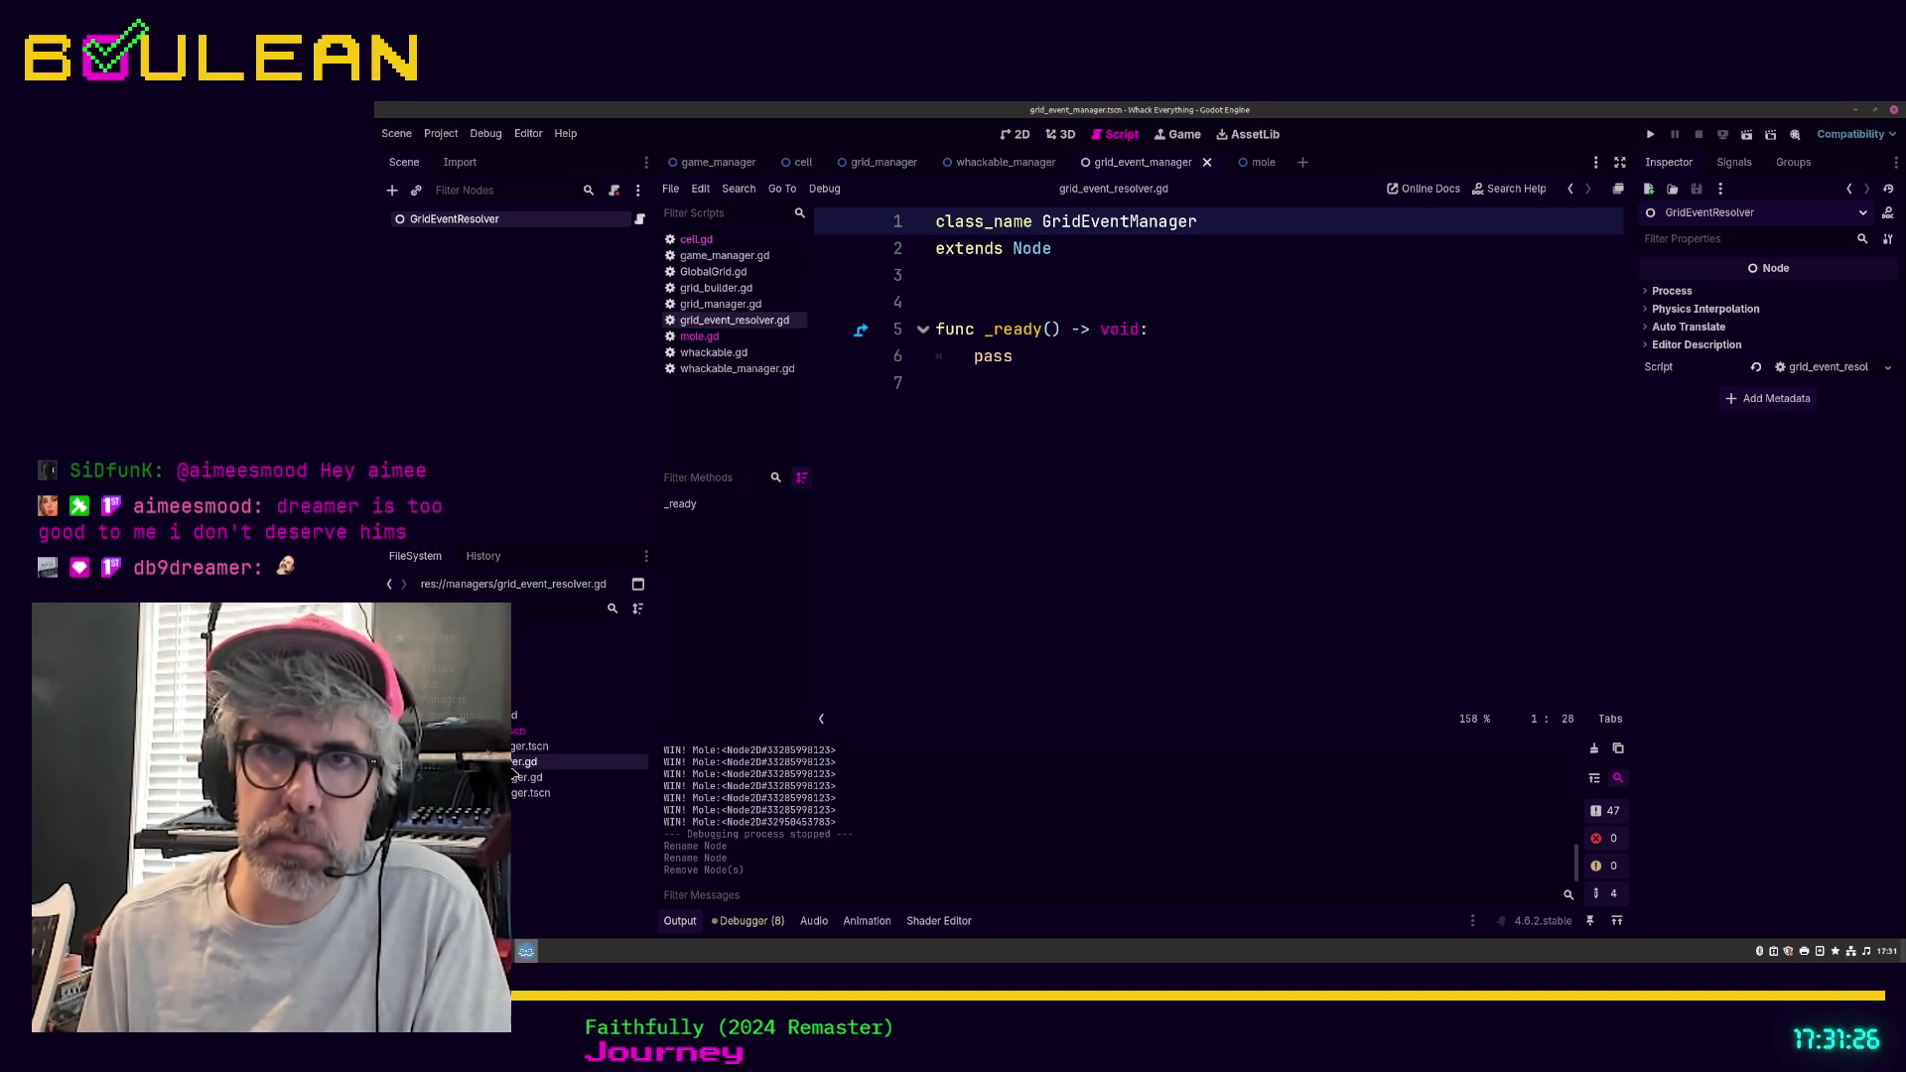
# - Rename the root node to GridEventManager and save the scene and script
pyautogui.doubleClick(514, 220)
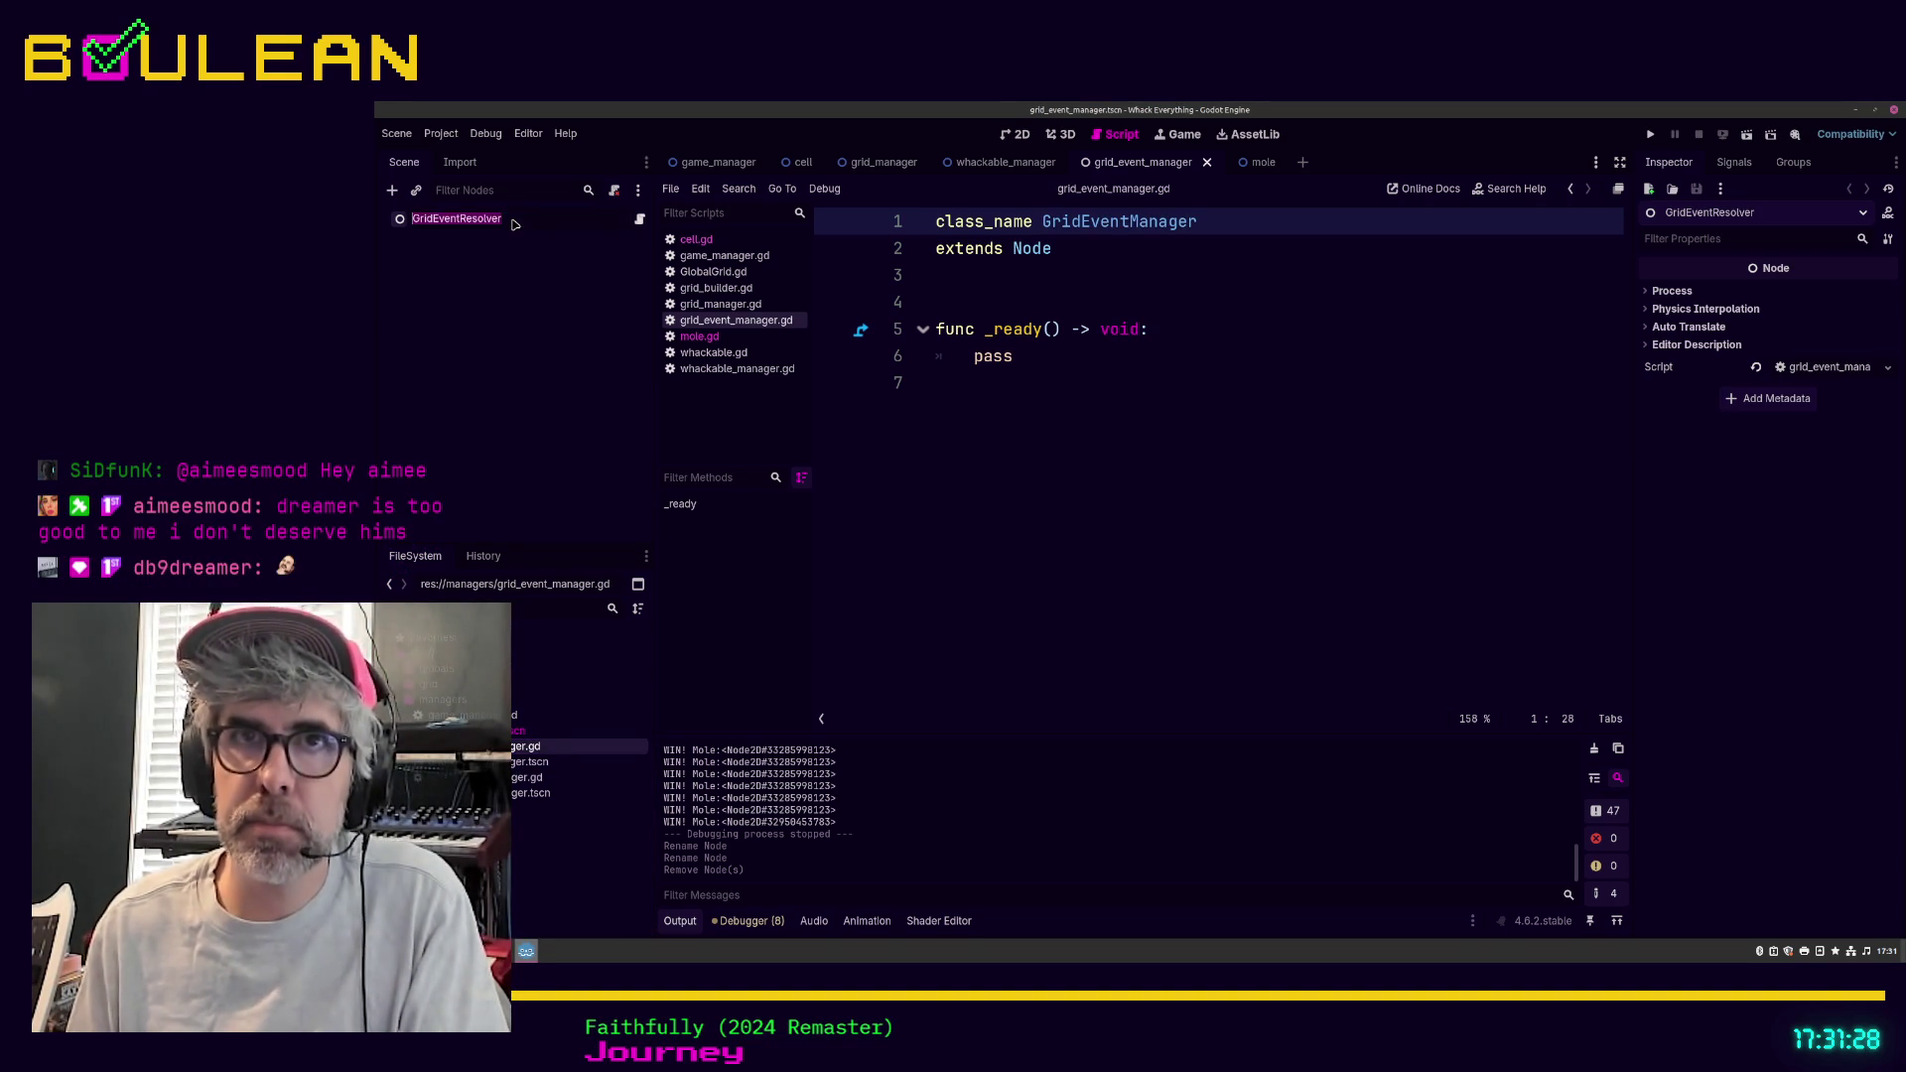
pyautogui.write('GridEventManager')
pyautogui.press('Return')
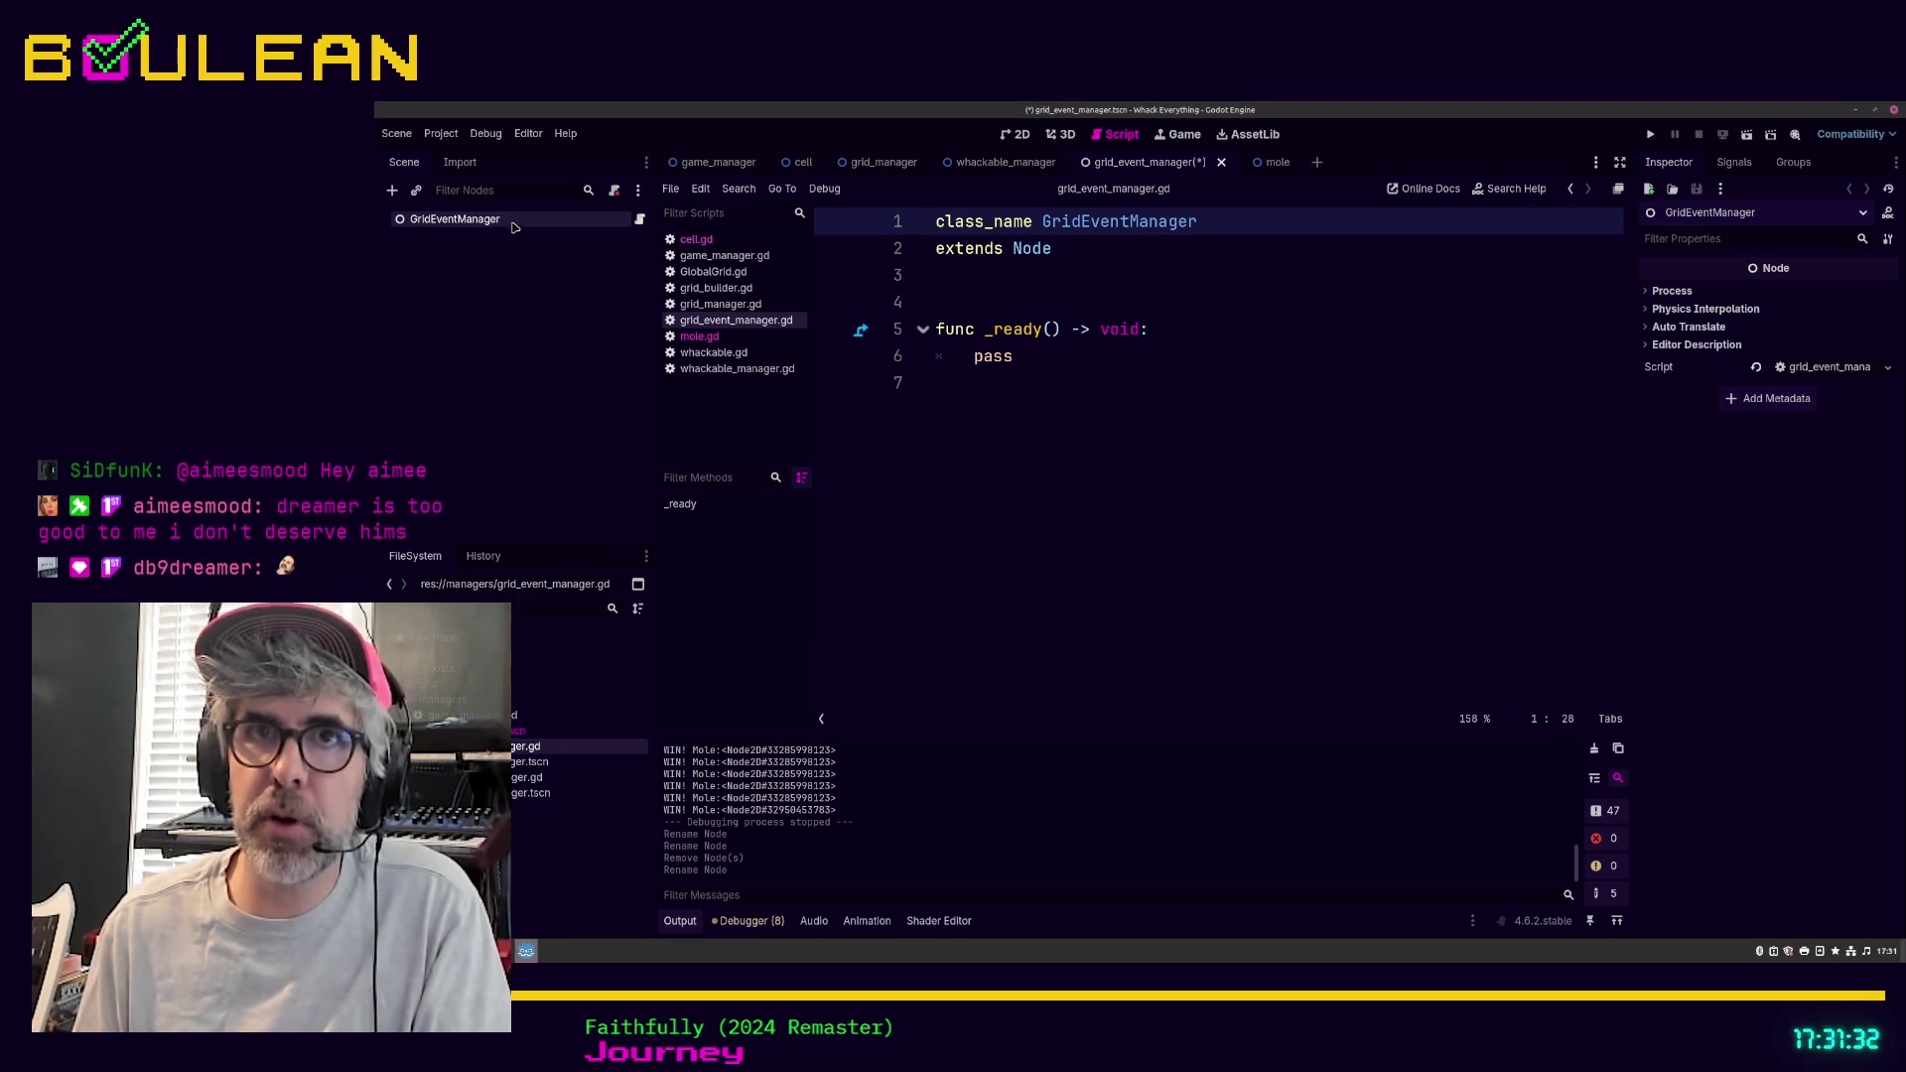
pyautogui.click(993, 404)
pyautogui.hotkey('ctrl', 's')
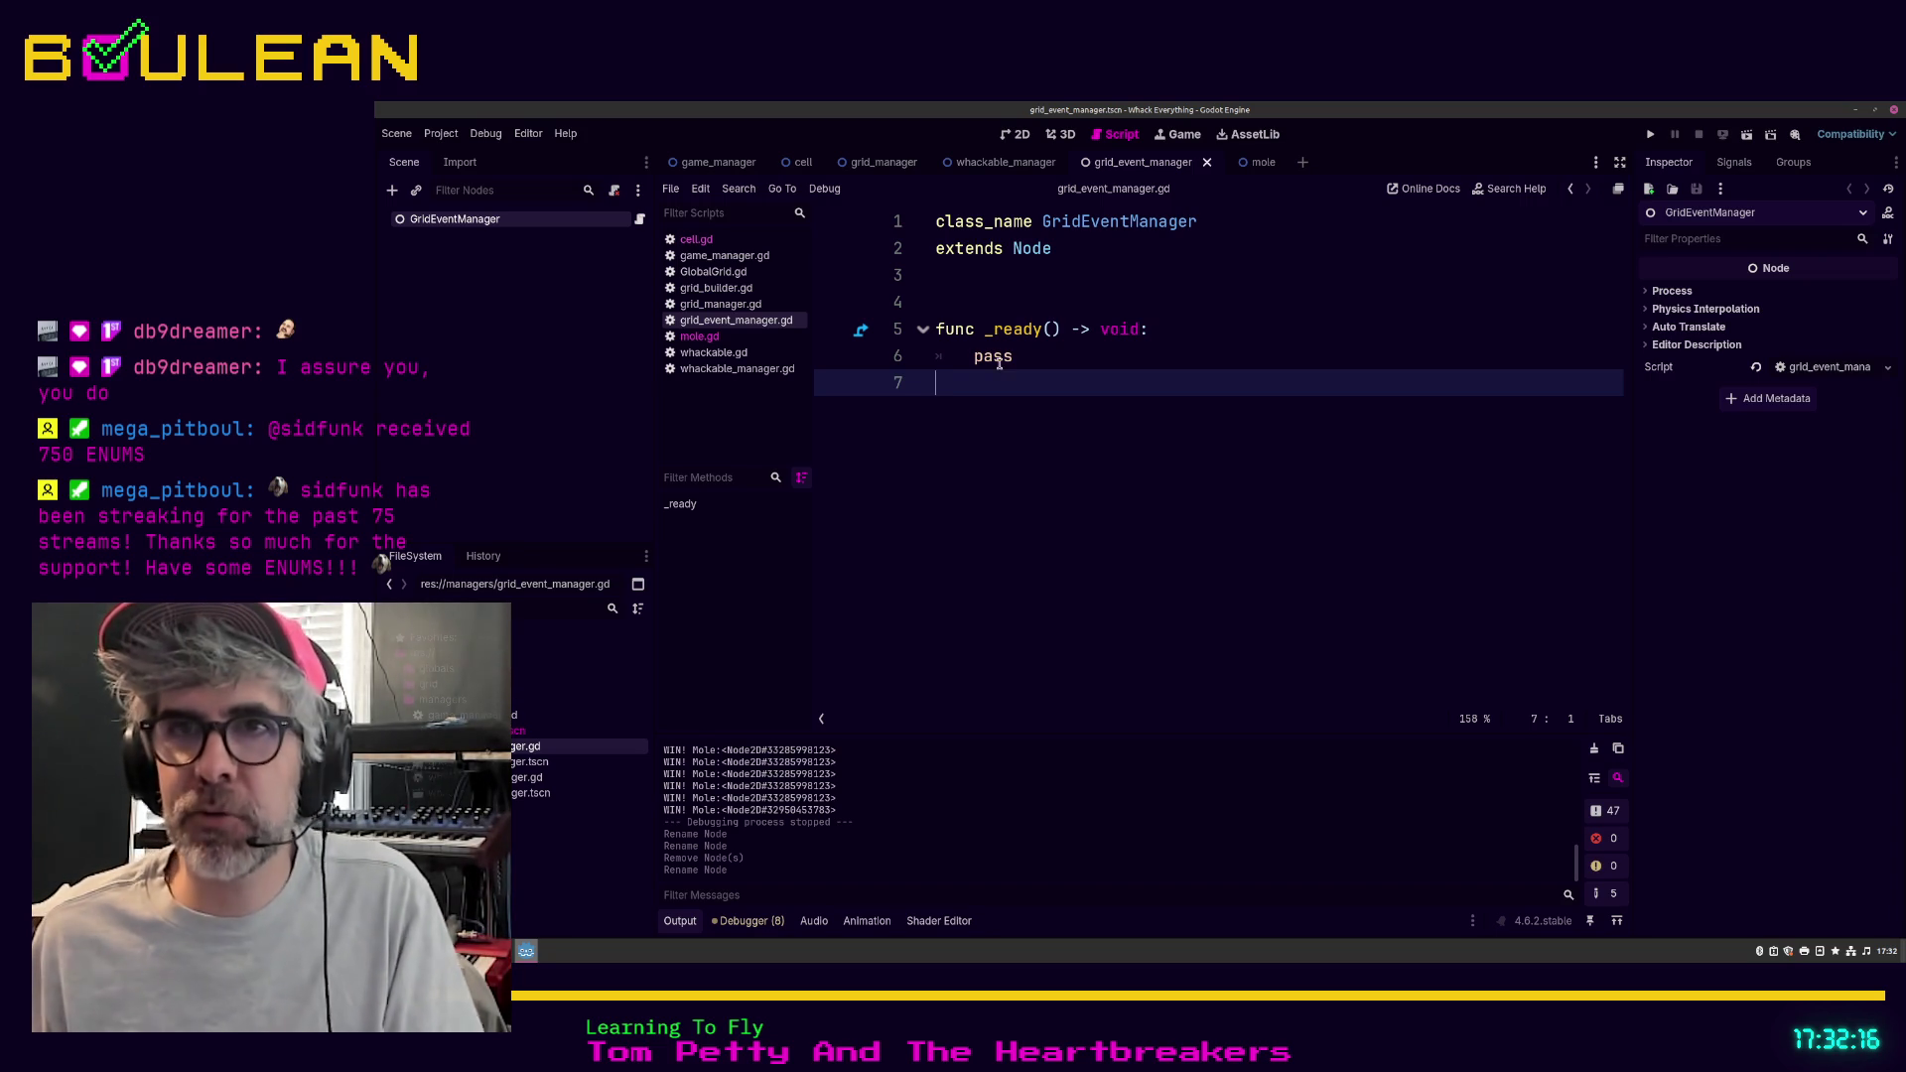
pyautogui.press('Return')
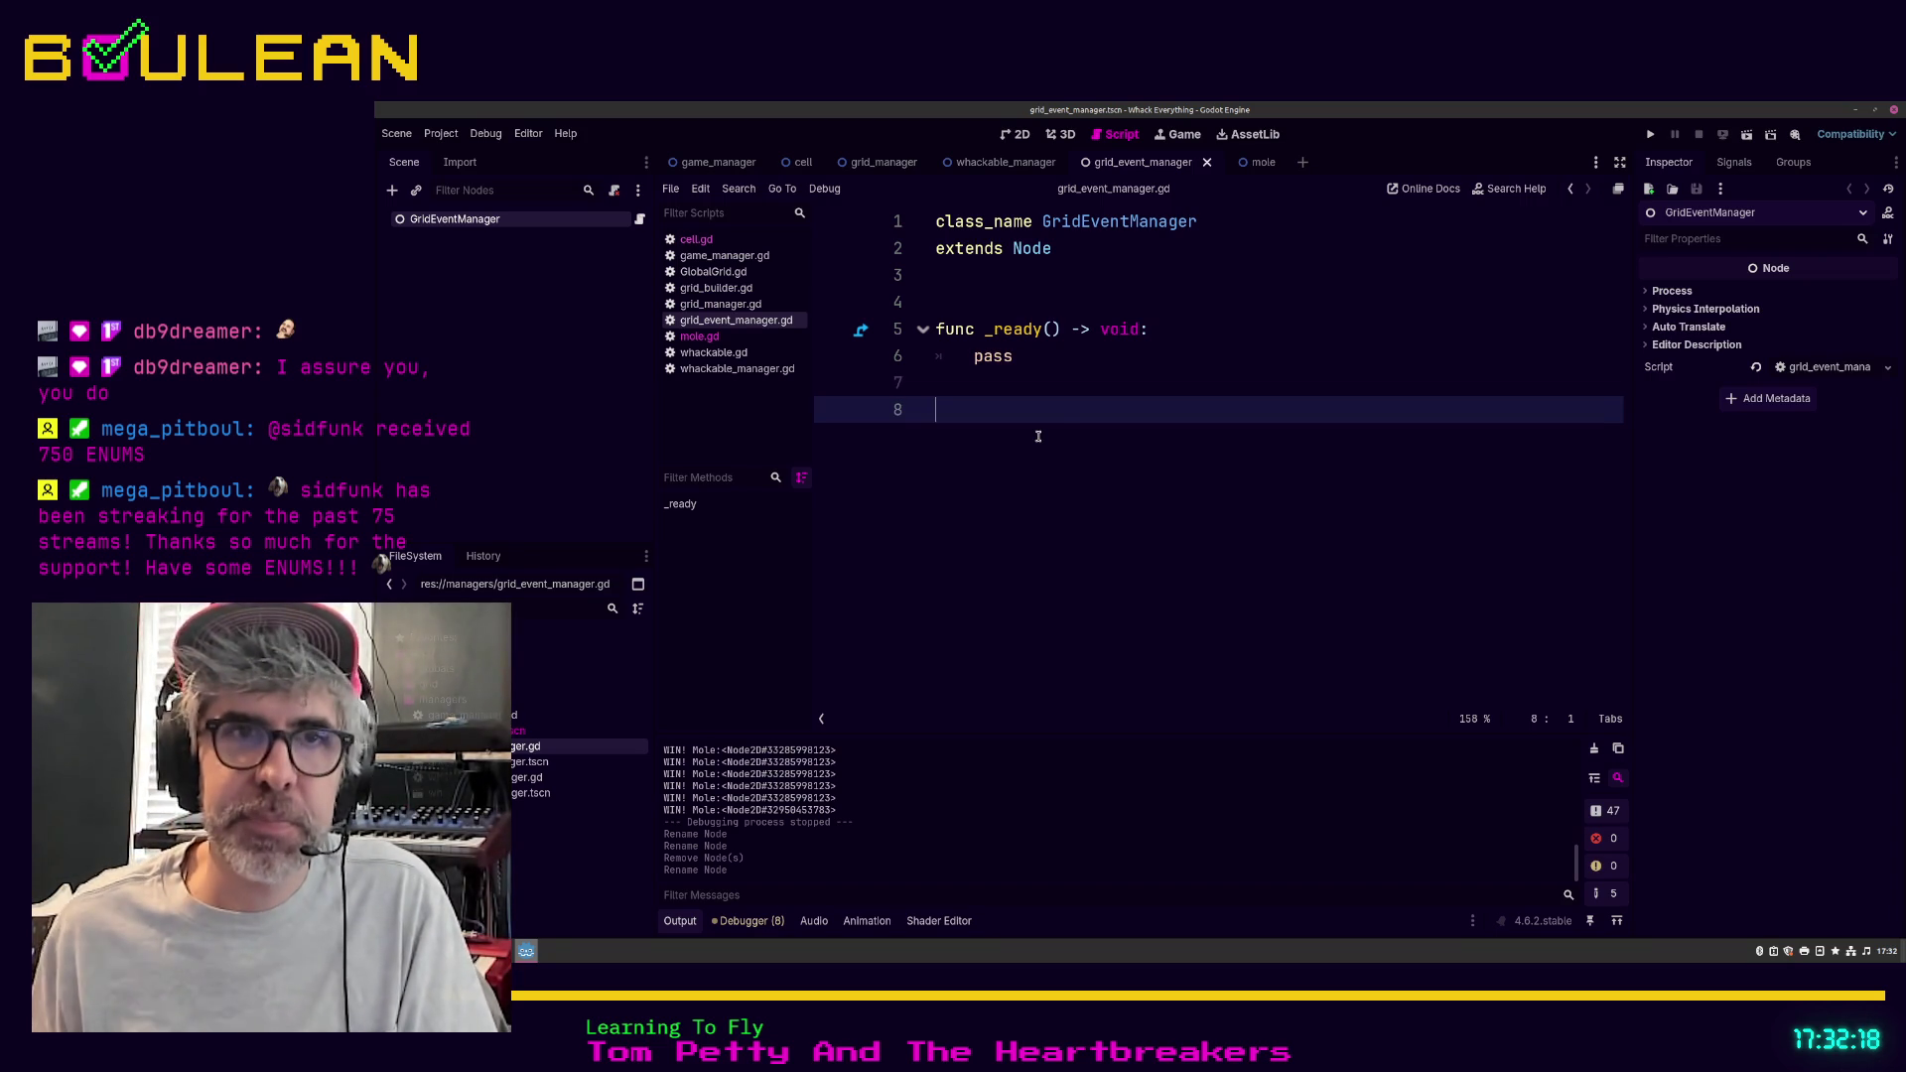
pyautogui.hotkey('ctrl', 's')
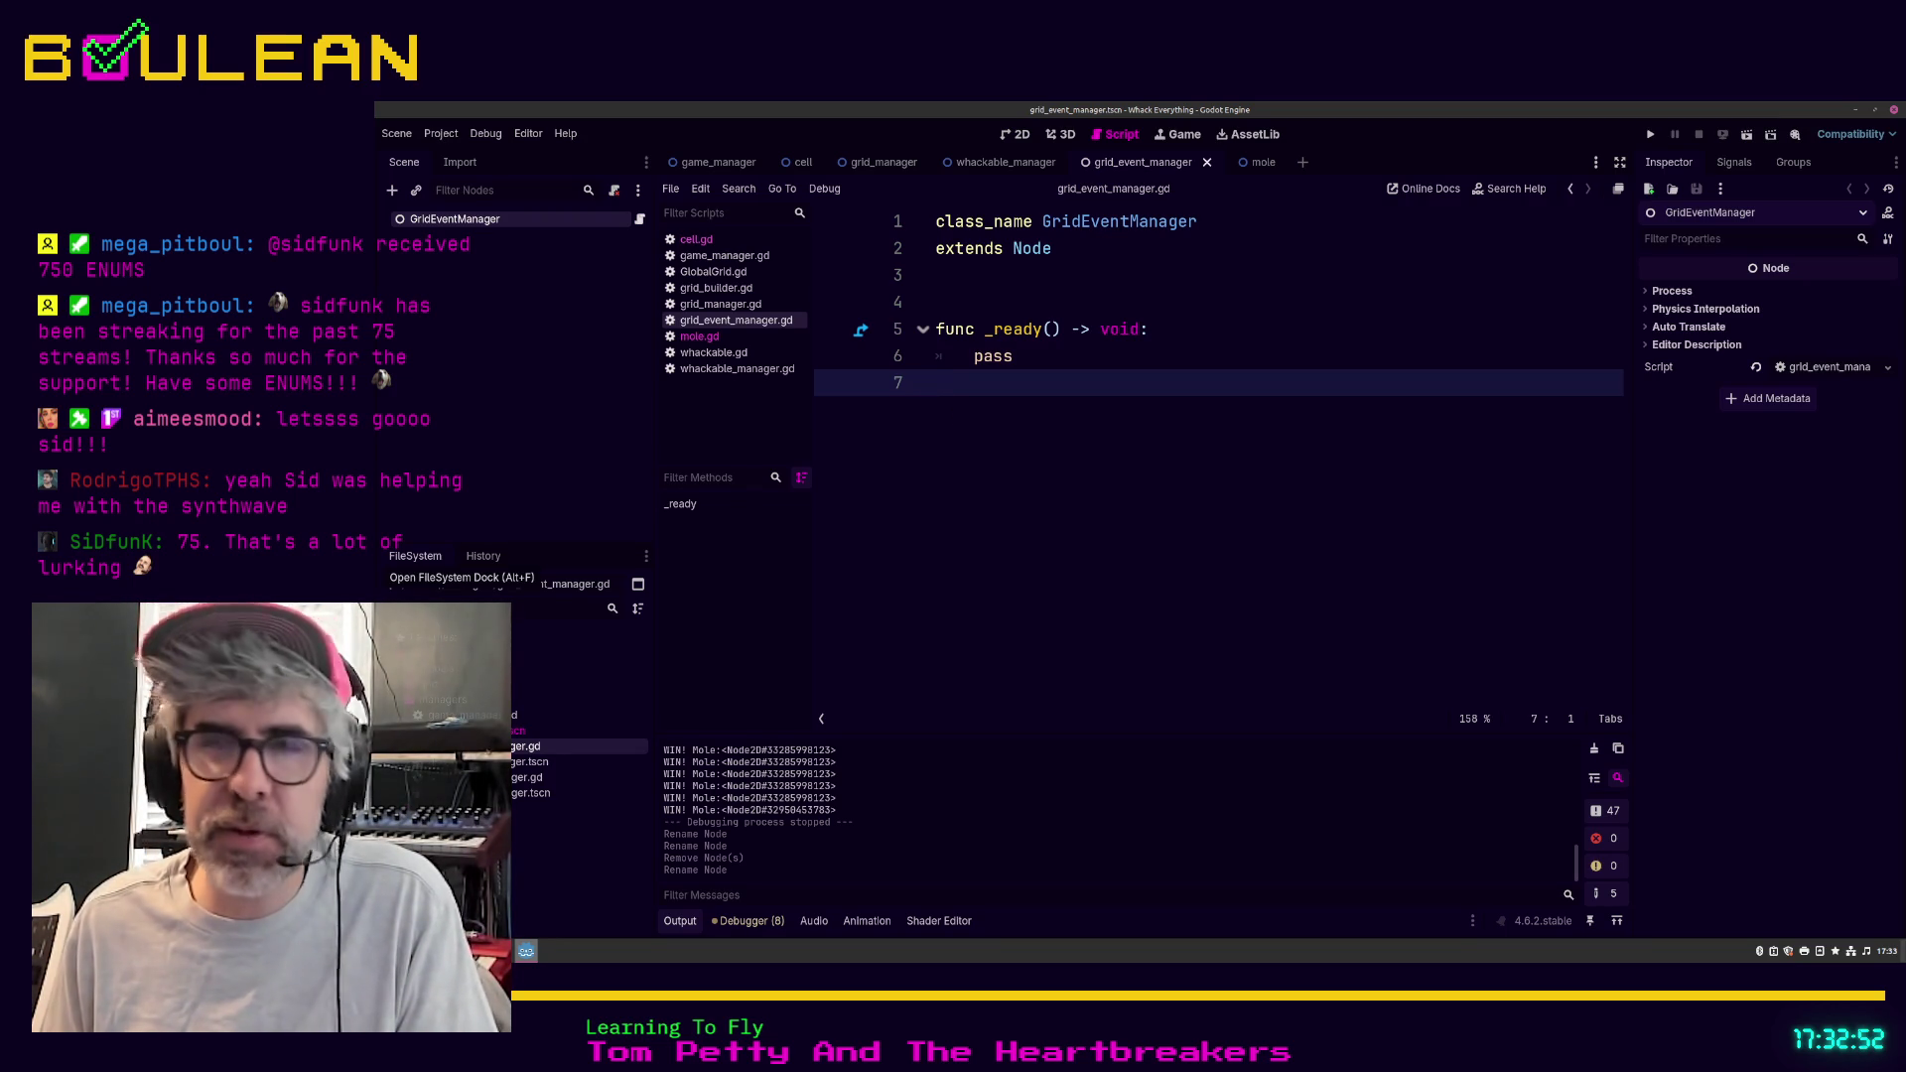
pyautogui.click(1097, 357)
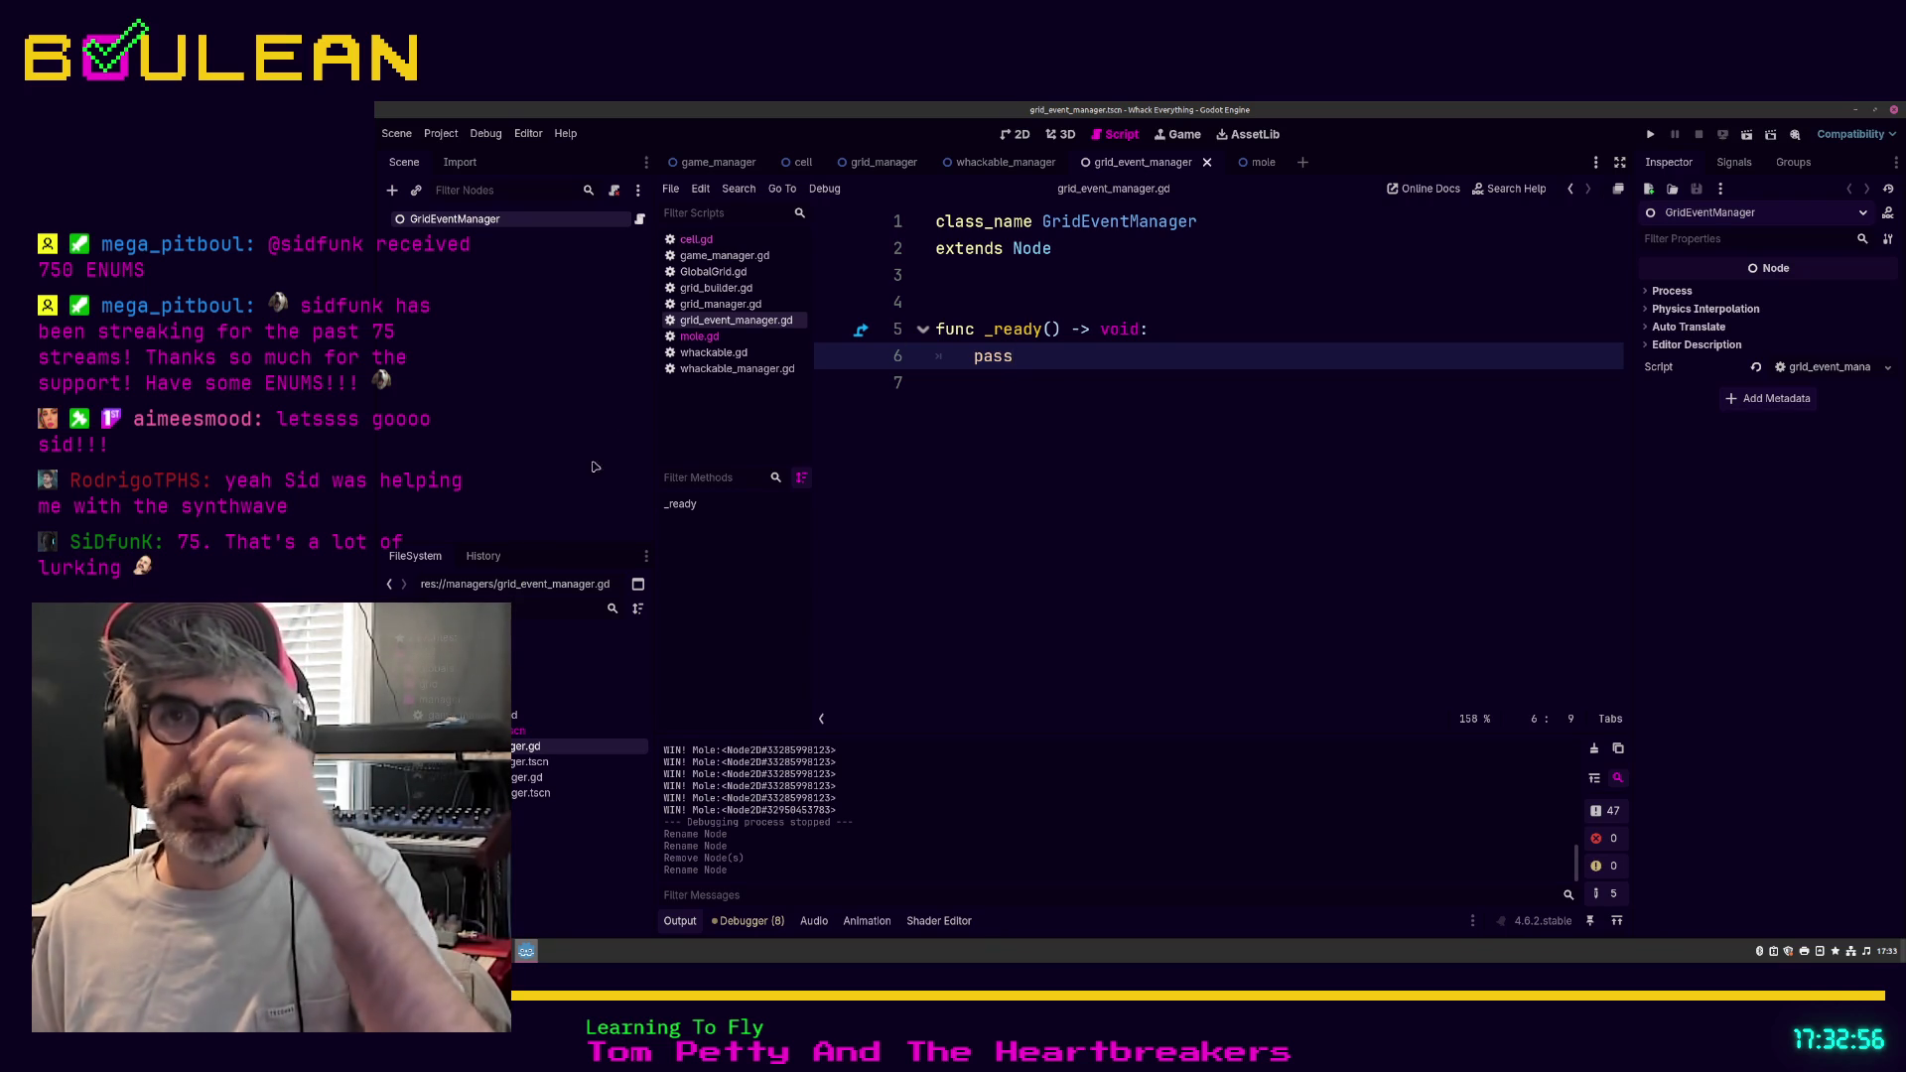
pyautogui.click(715, 256)
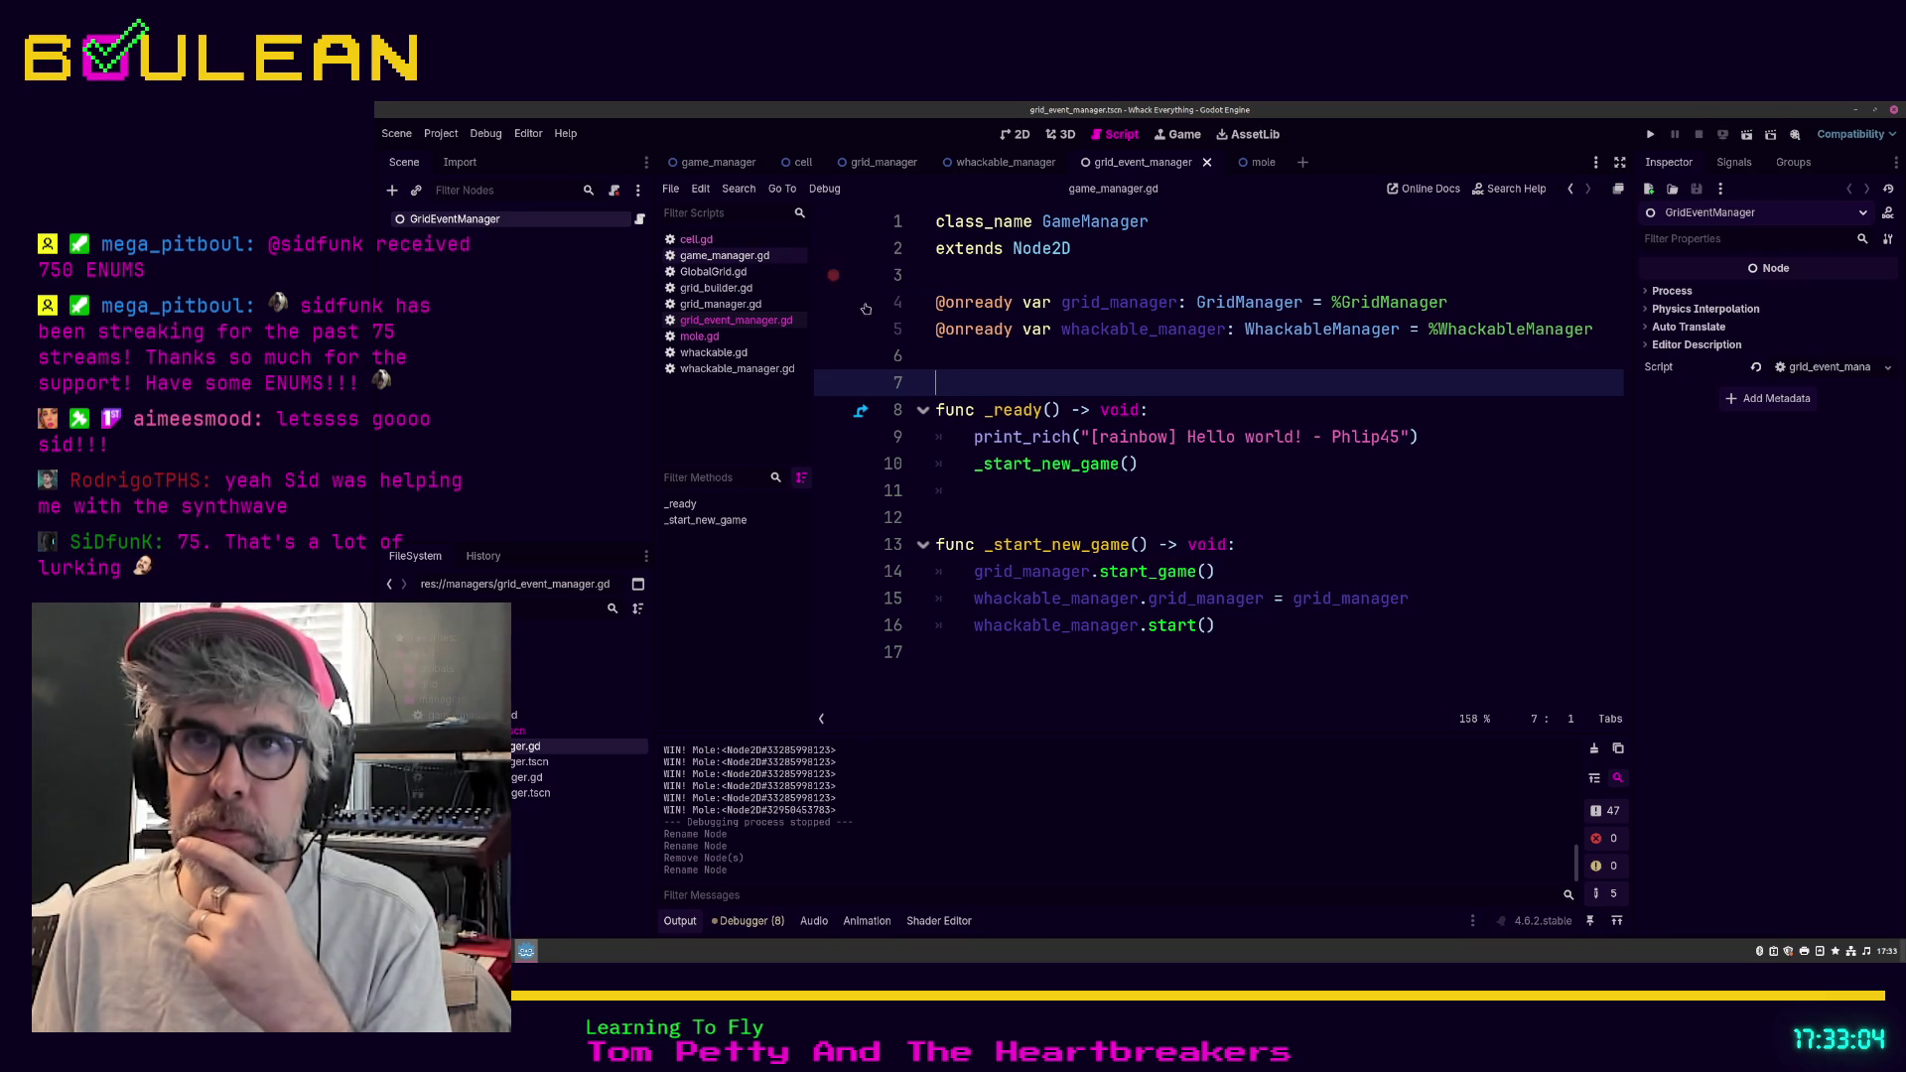
pyautogui.click(1183, 467)
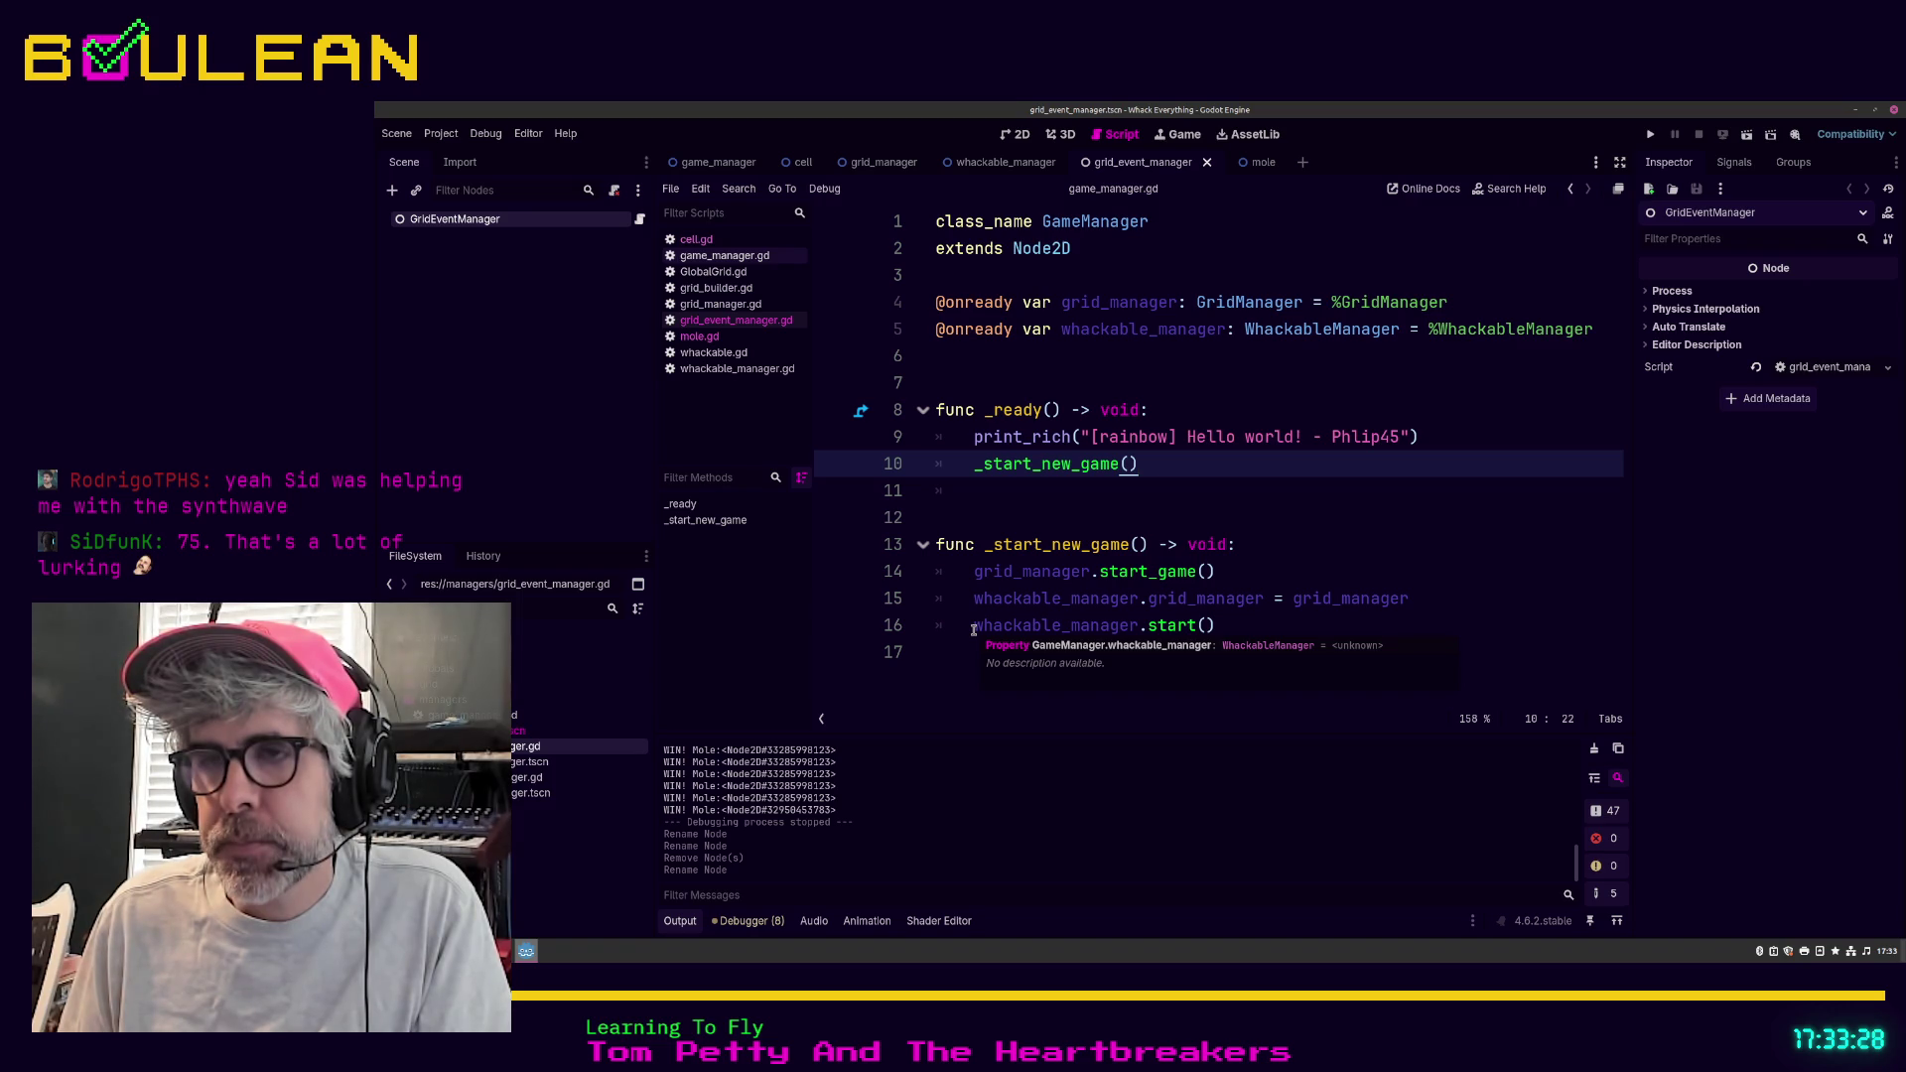
pyautogui.keyDown('ctrl'); pyautogui.click(1005, 627); pyautogui.keyUp('ctrl')
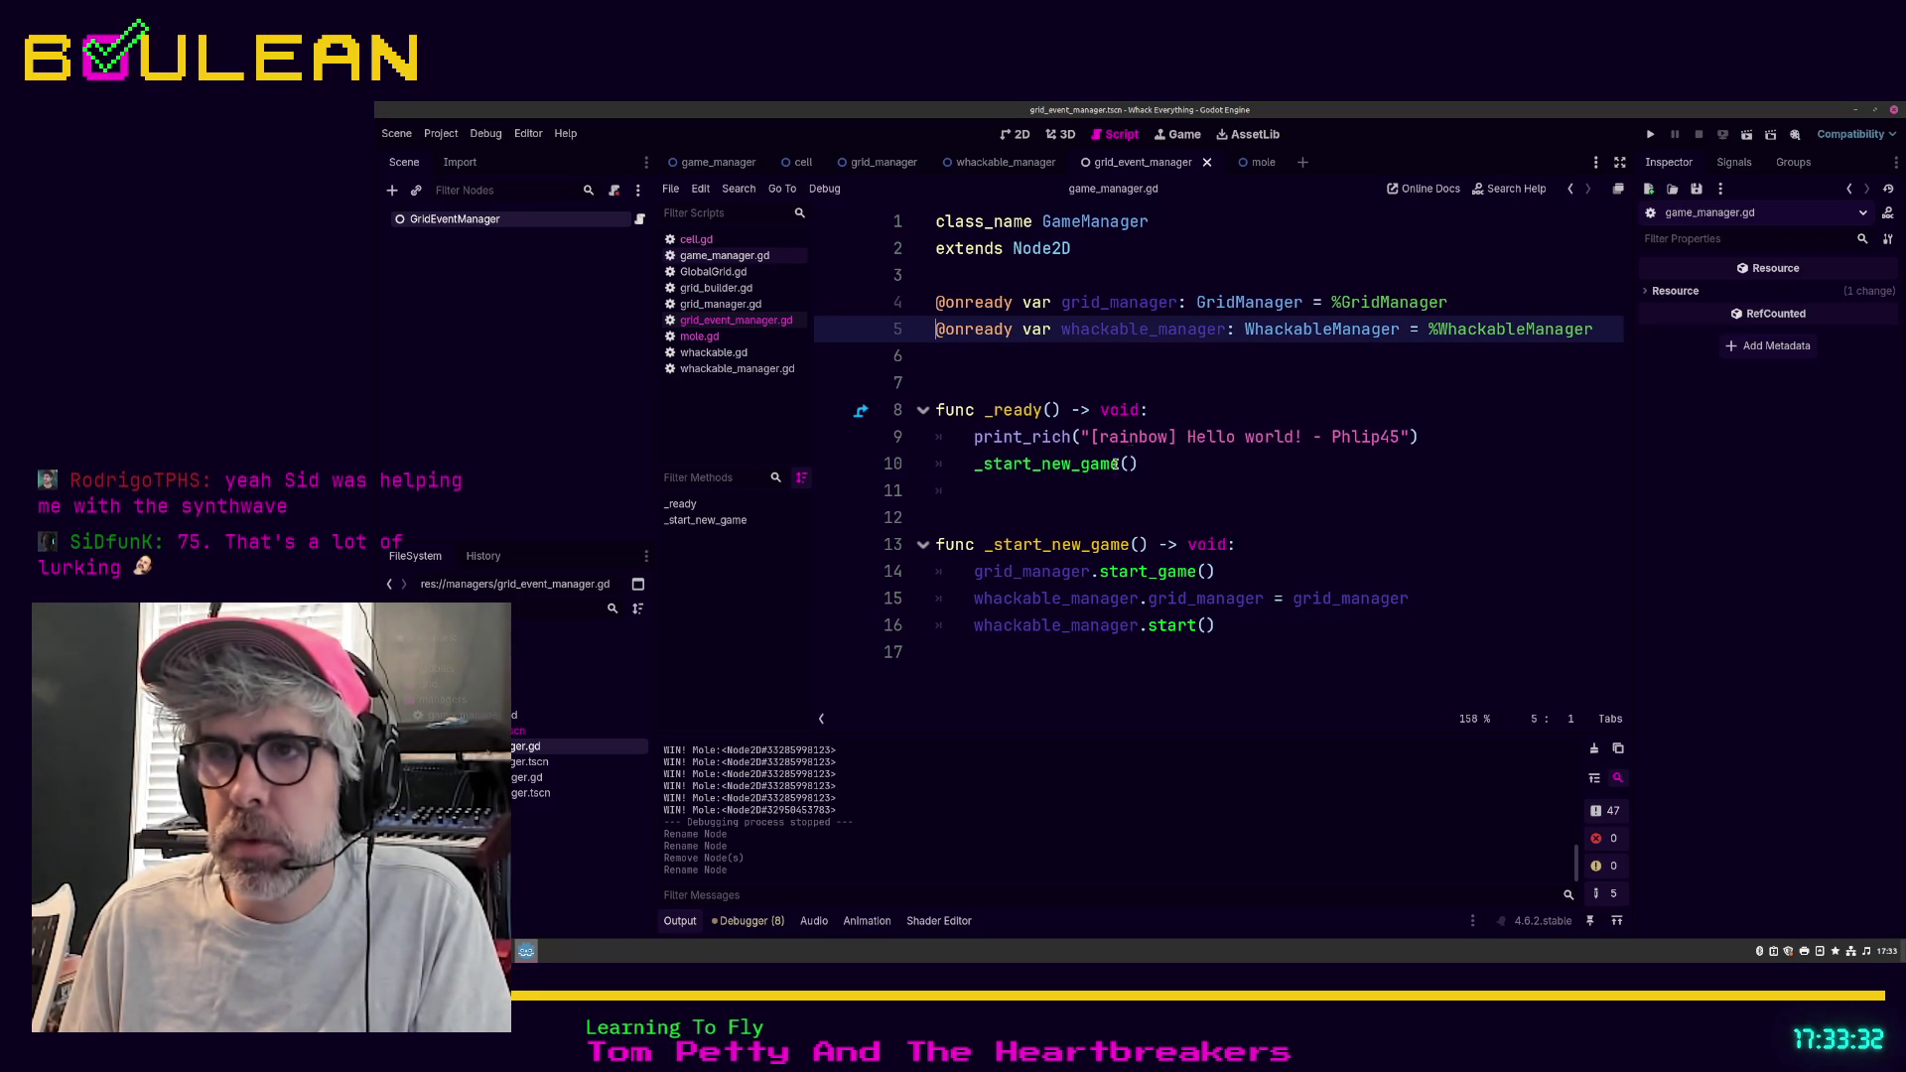
# - Open whackable_manager.gd and inspect _spawn_whackable, including its add_to_grid call on line 25
pyautogui.click(732, 371)
pyautogui.scroll(-1, 1102, 461)
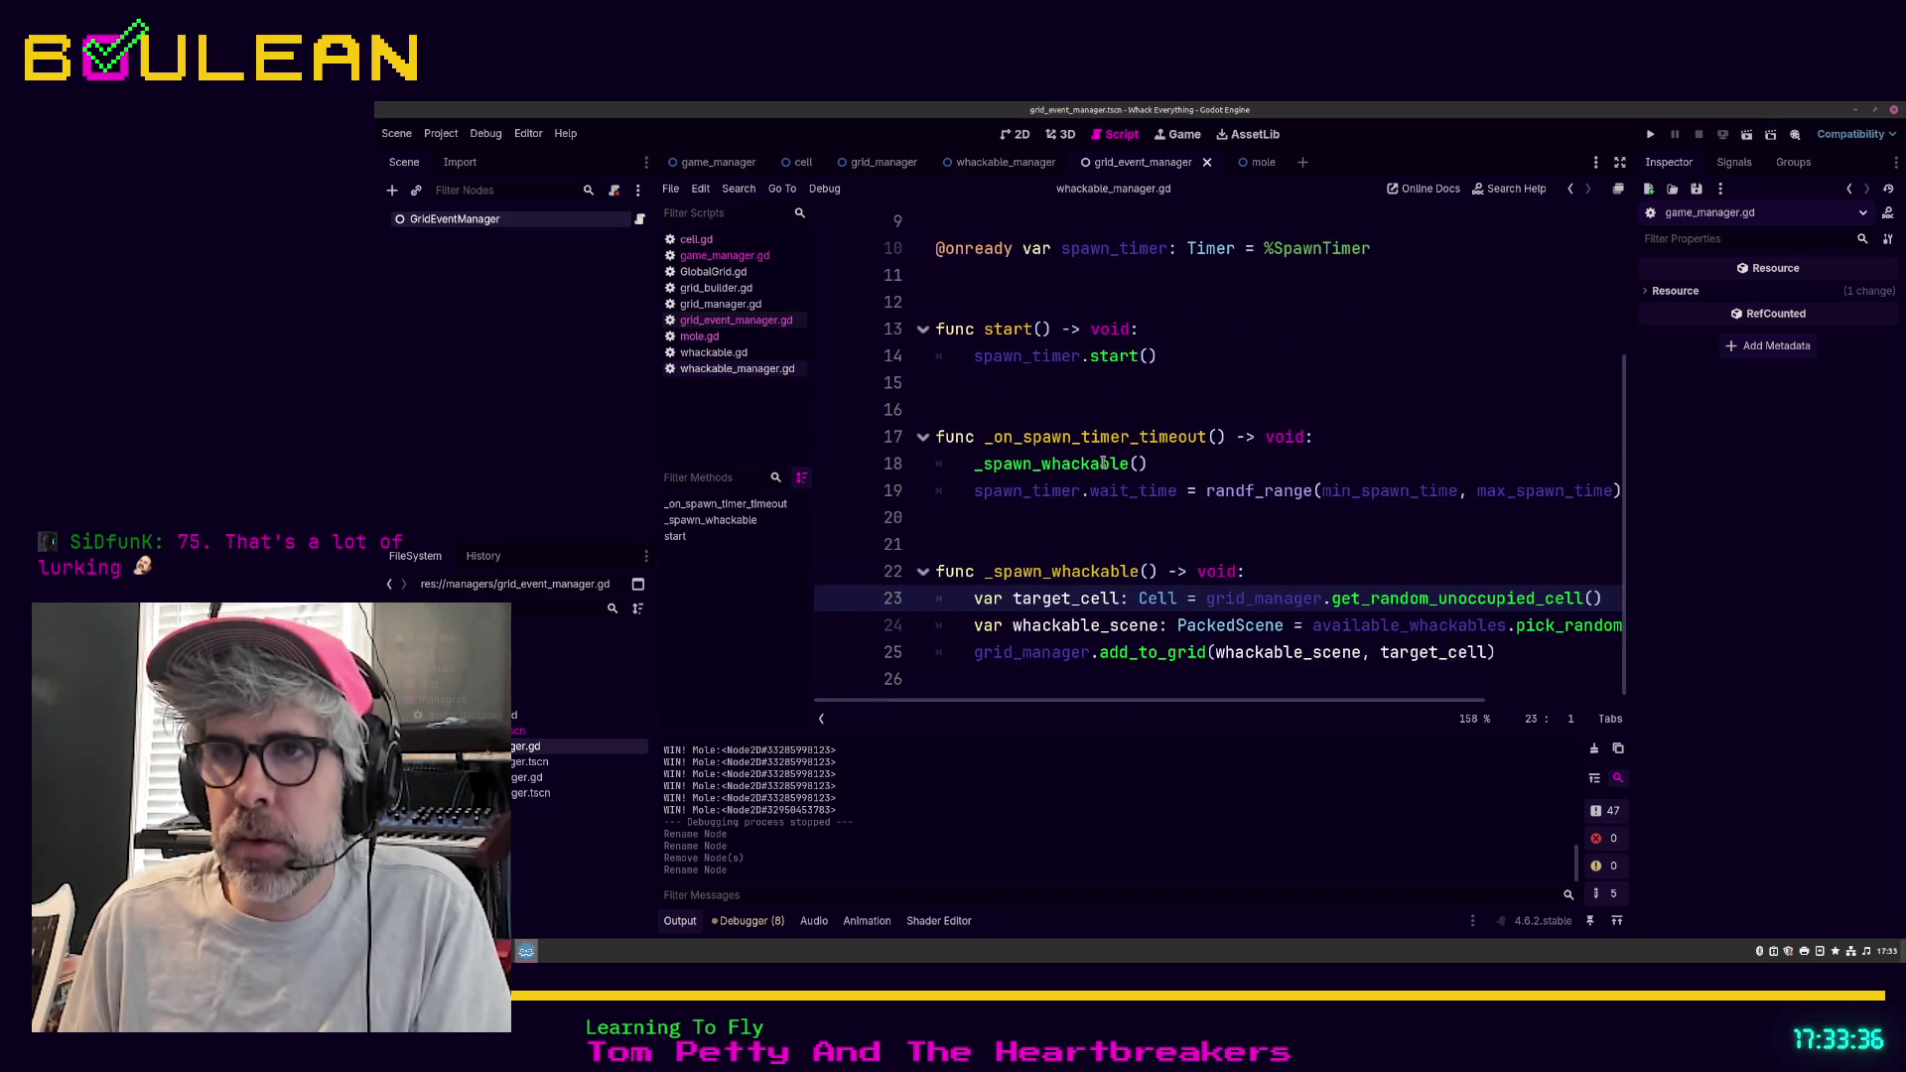
pyautogui.click(963, 647)
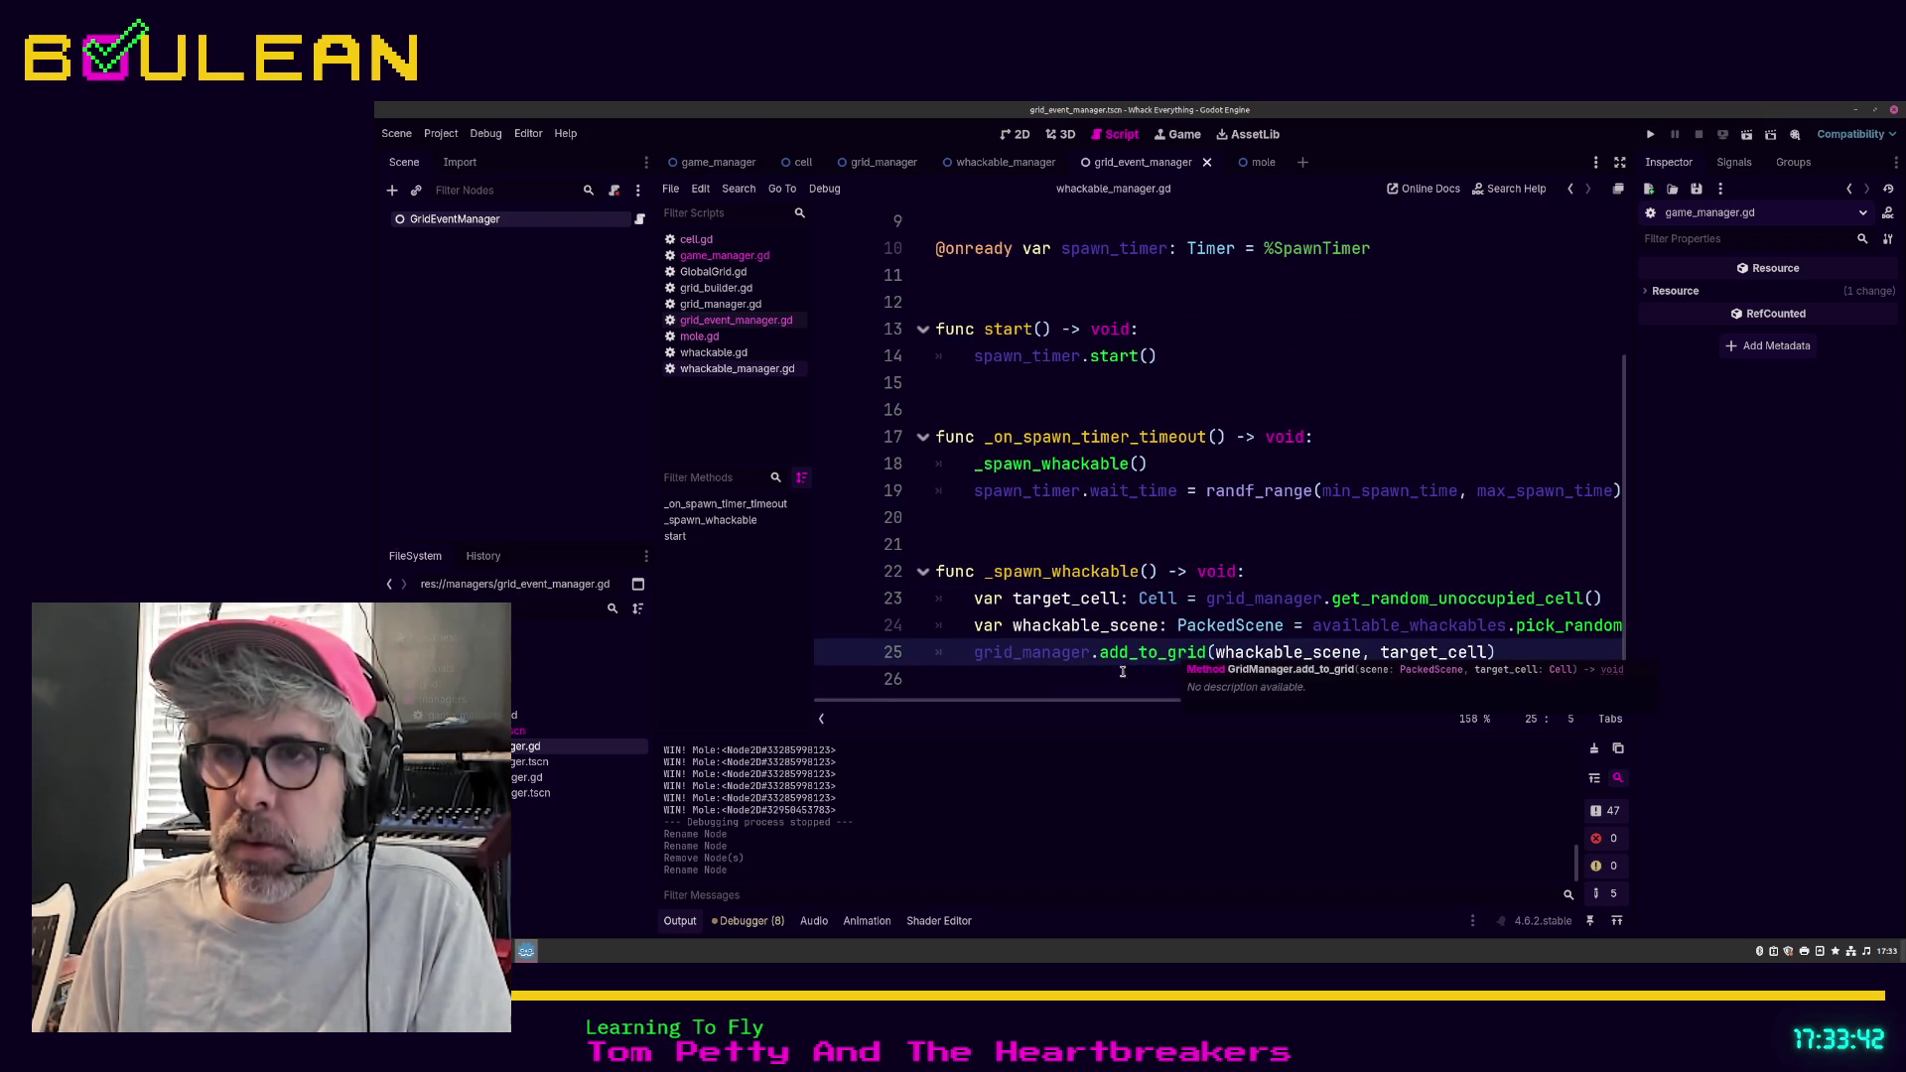
pyautogui.click(1014, 676)
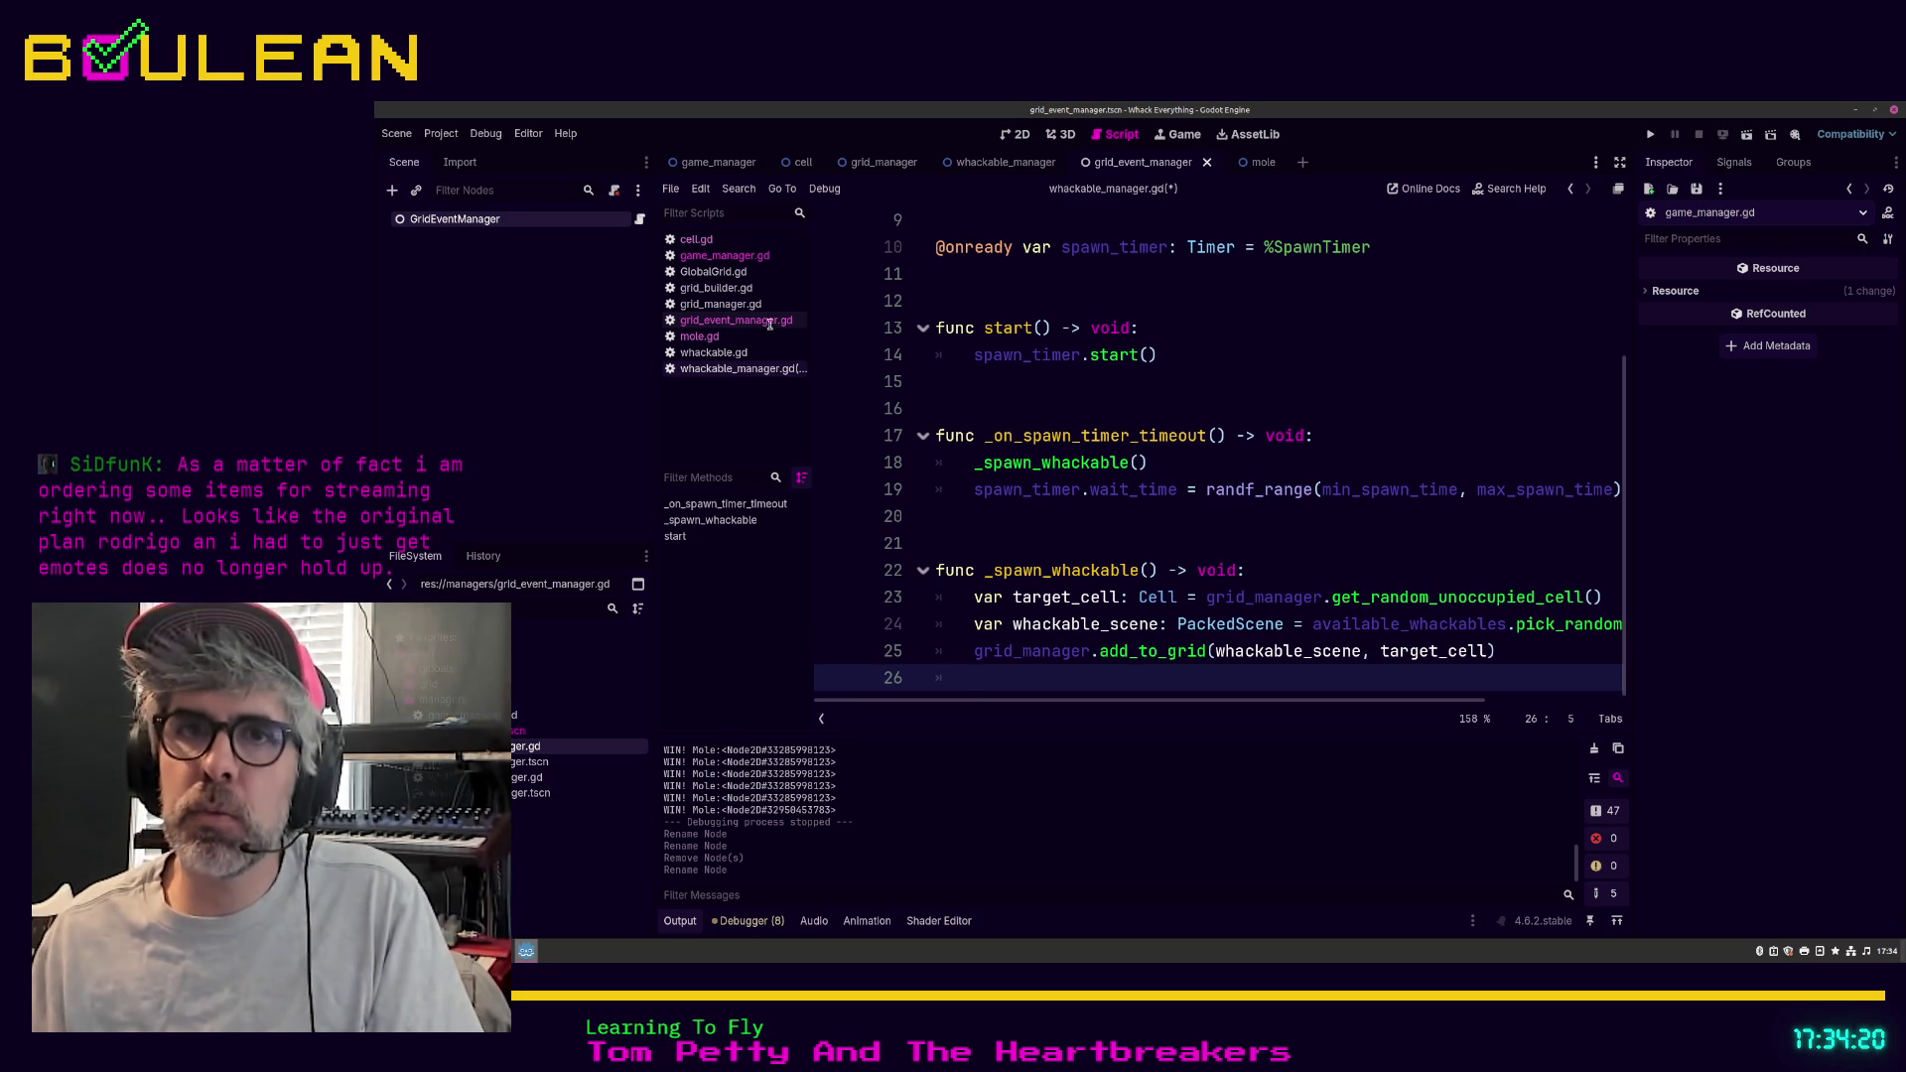
pyautogui.scroll(2, 1091, 478)
pyautogui.scroll(1, 1091, 477)
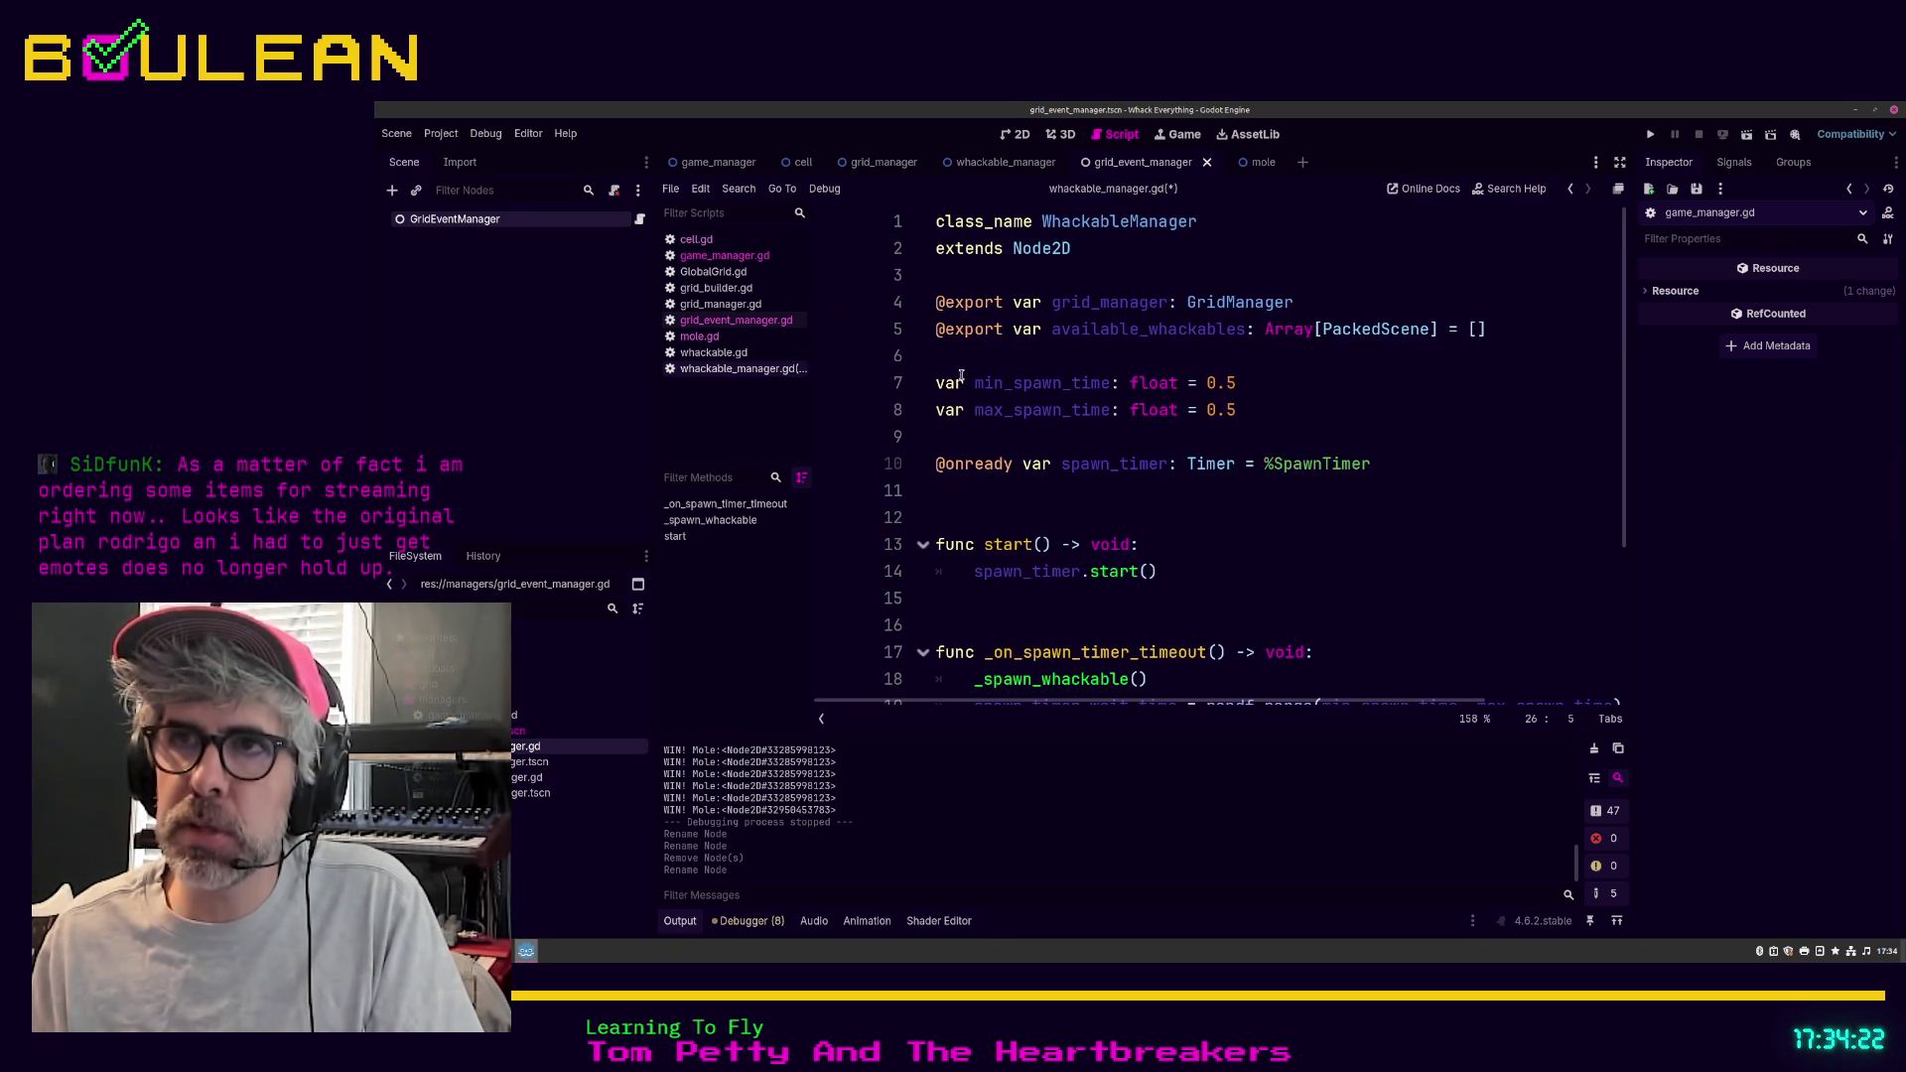
pyautogui.click(971, 348)
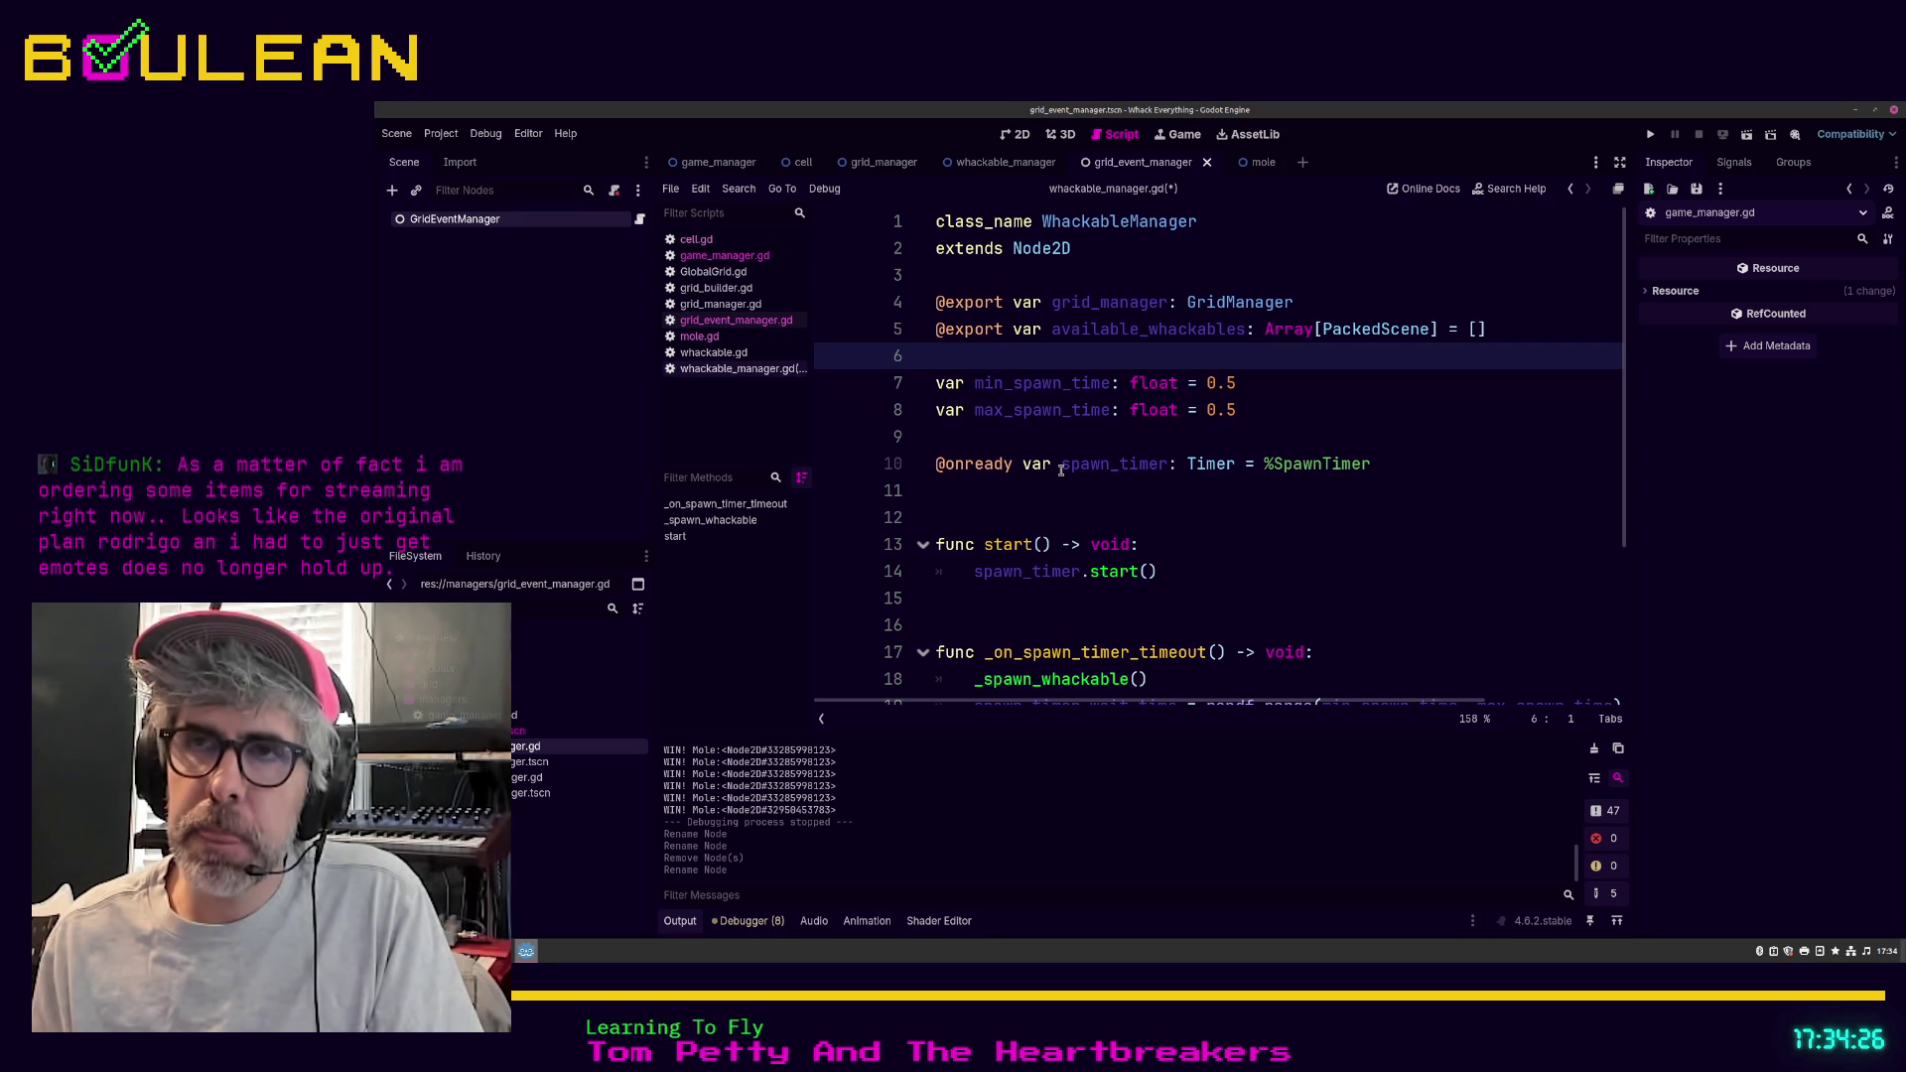
pyautogui.press('Return')
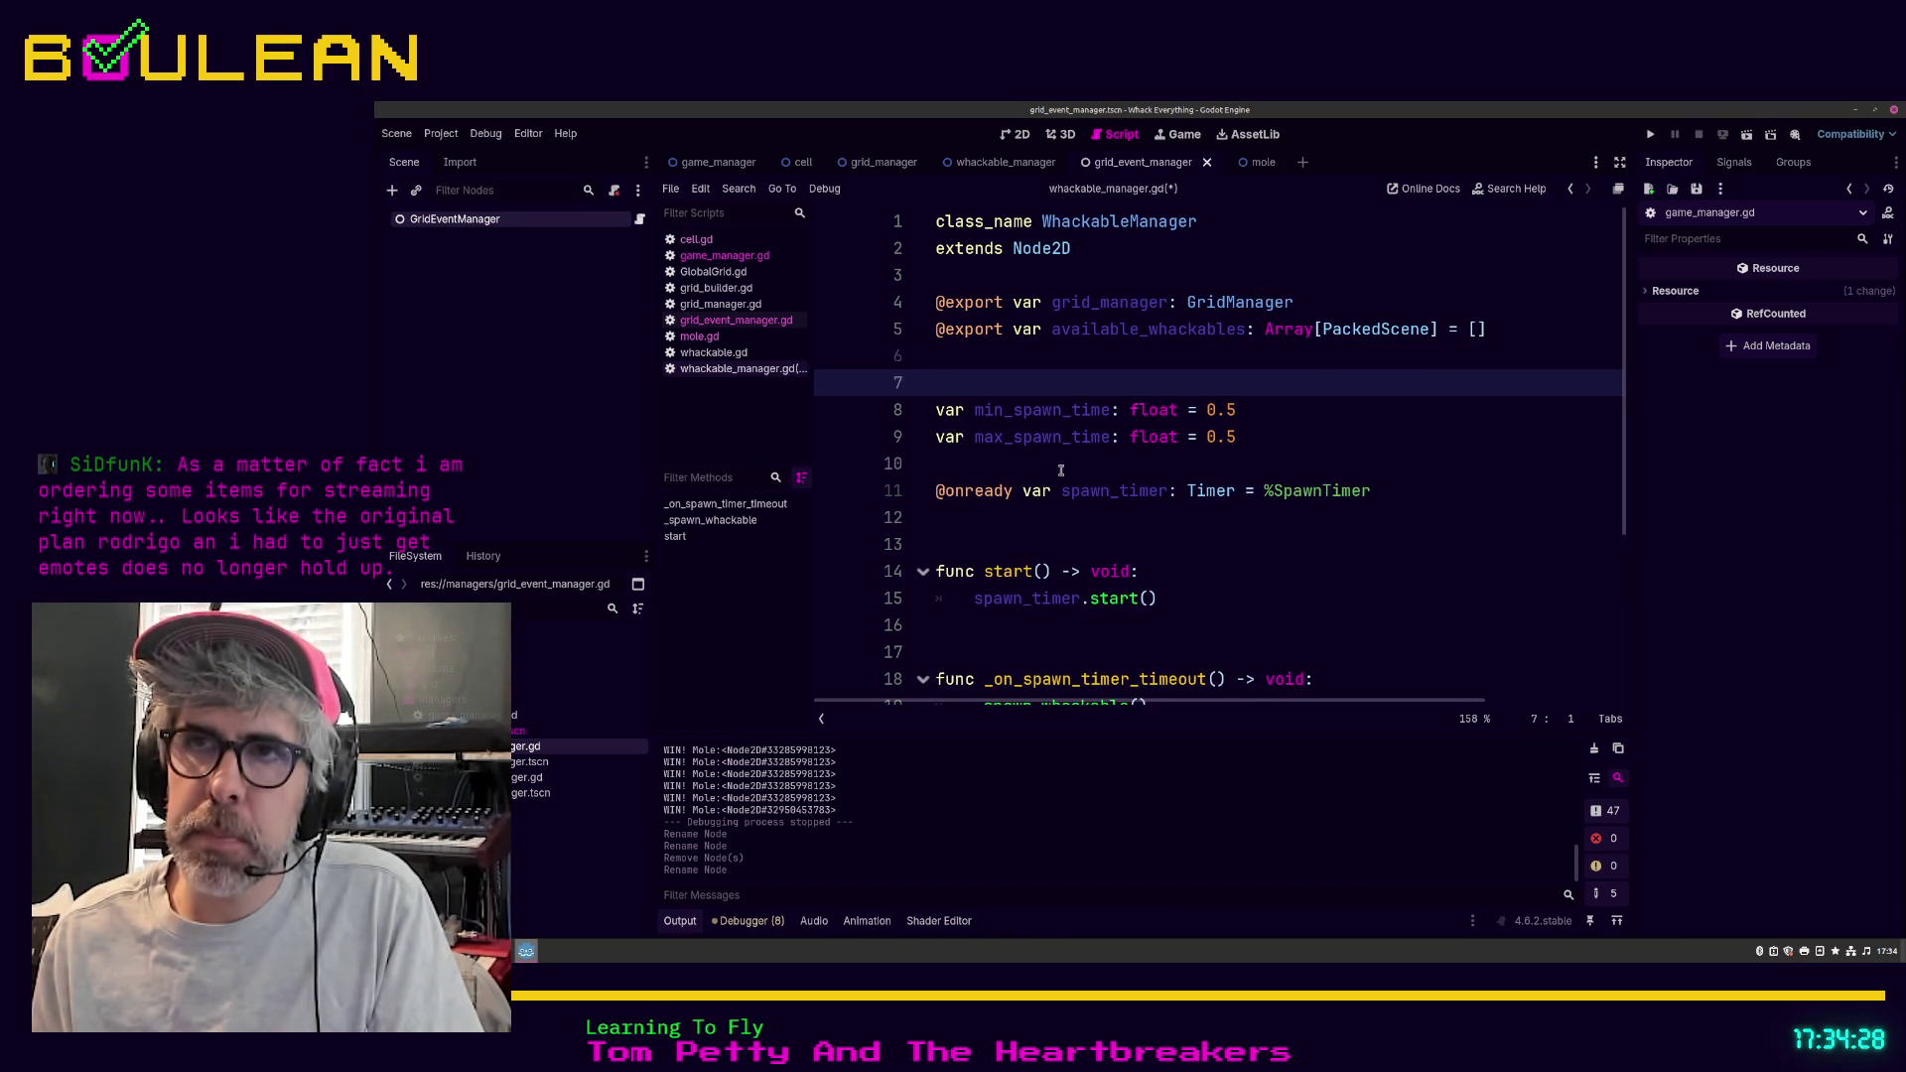
pyautogui.press('Up')
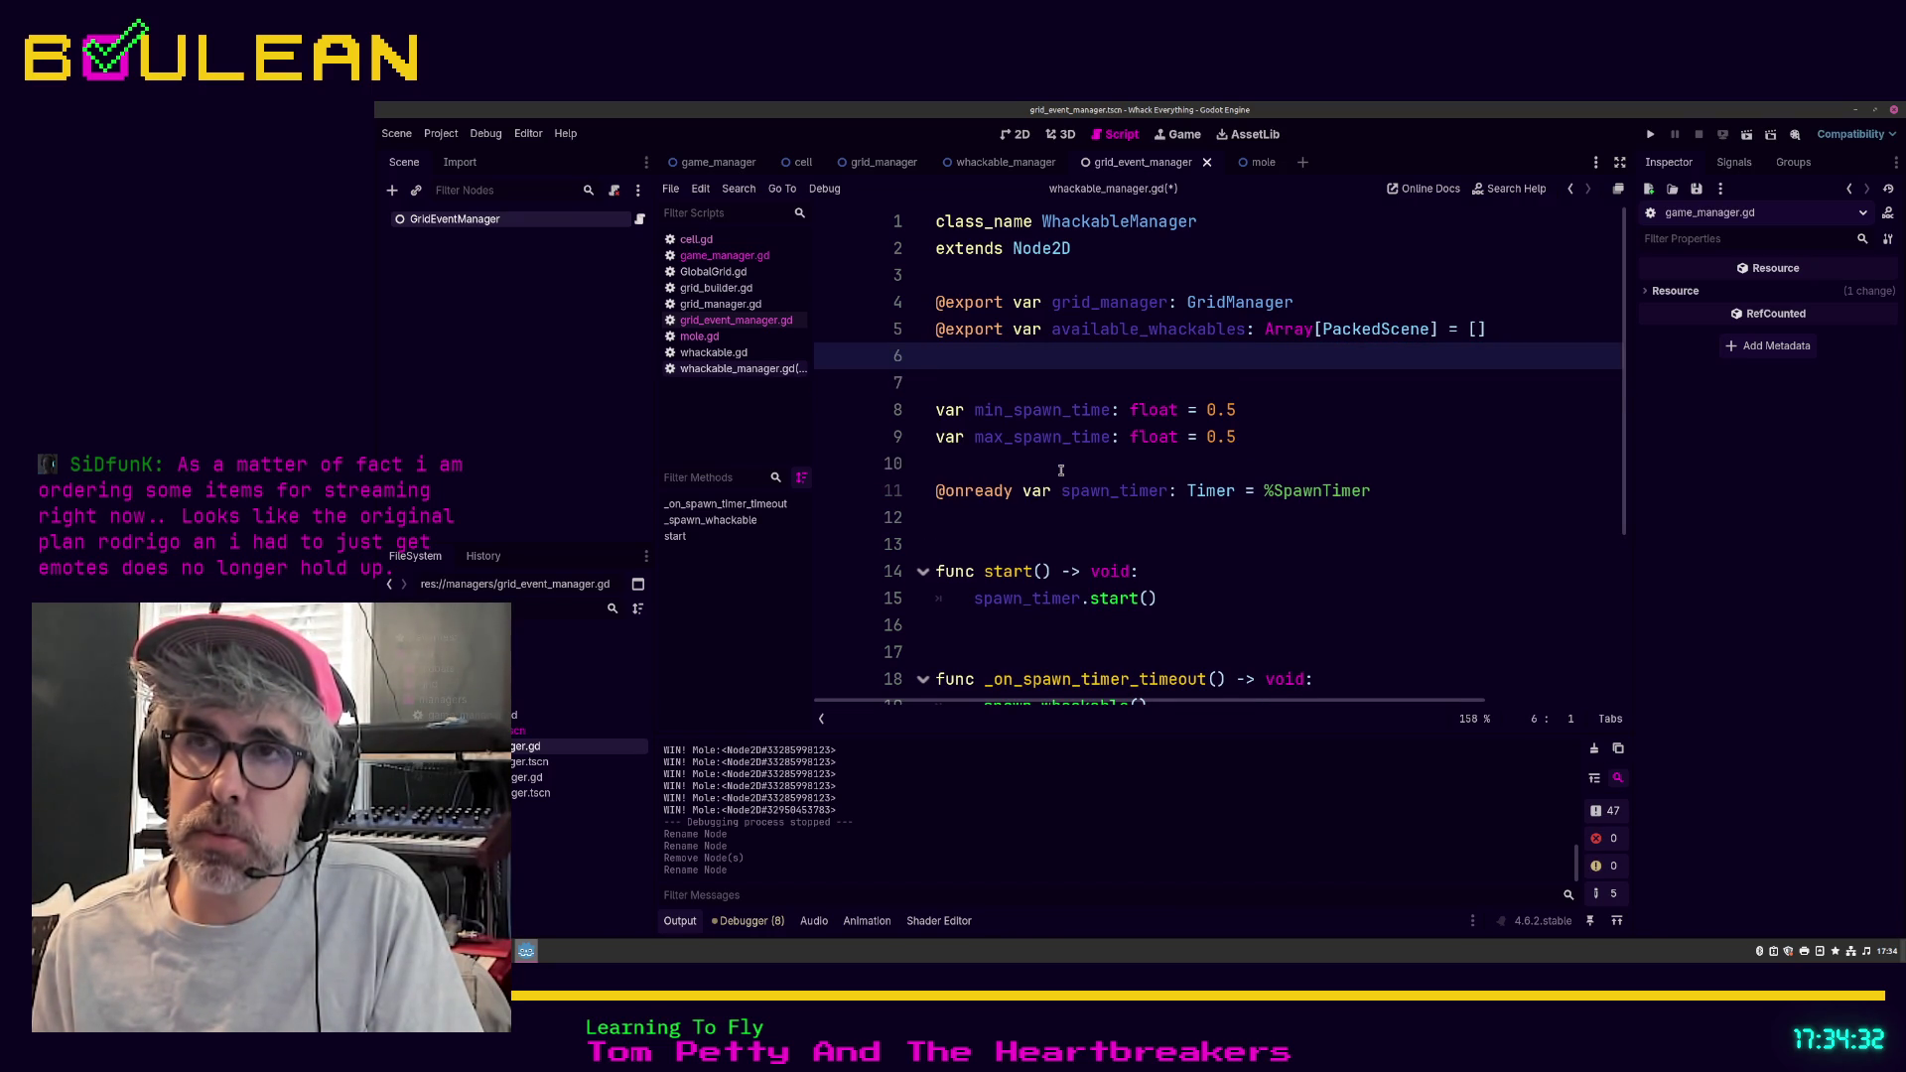
pyautogui.write('@ex')
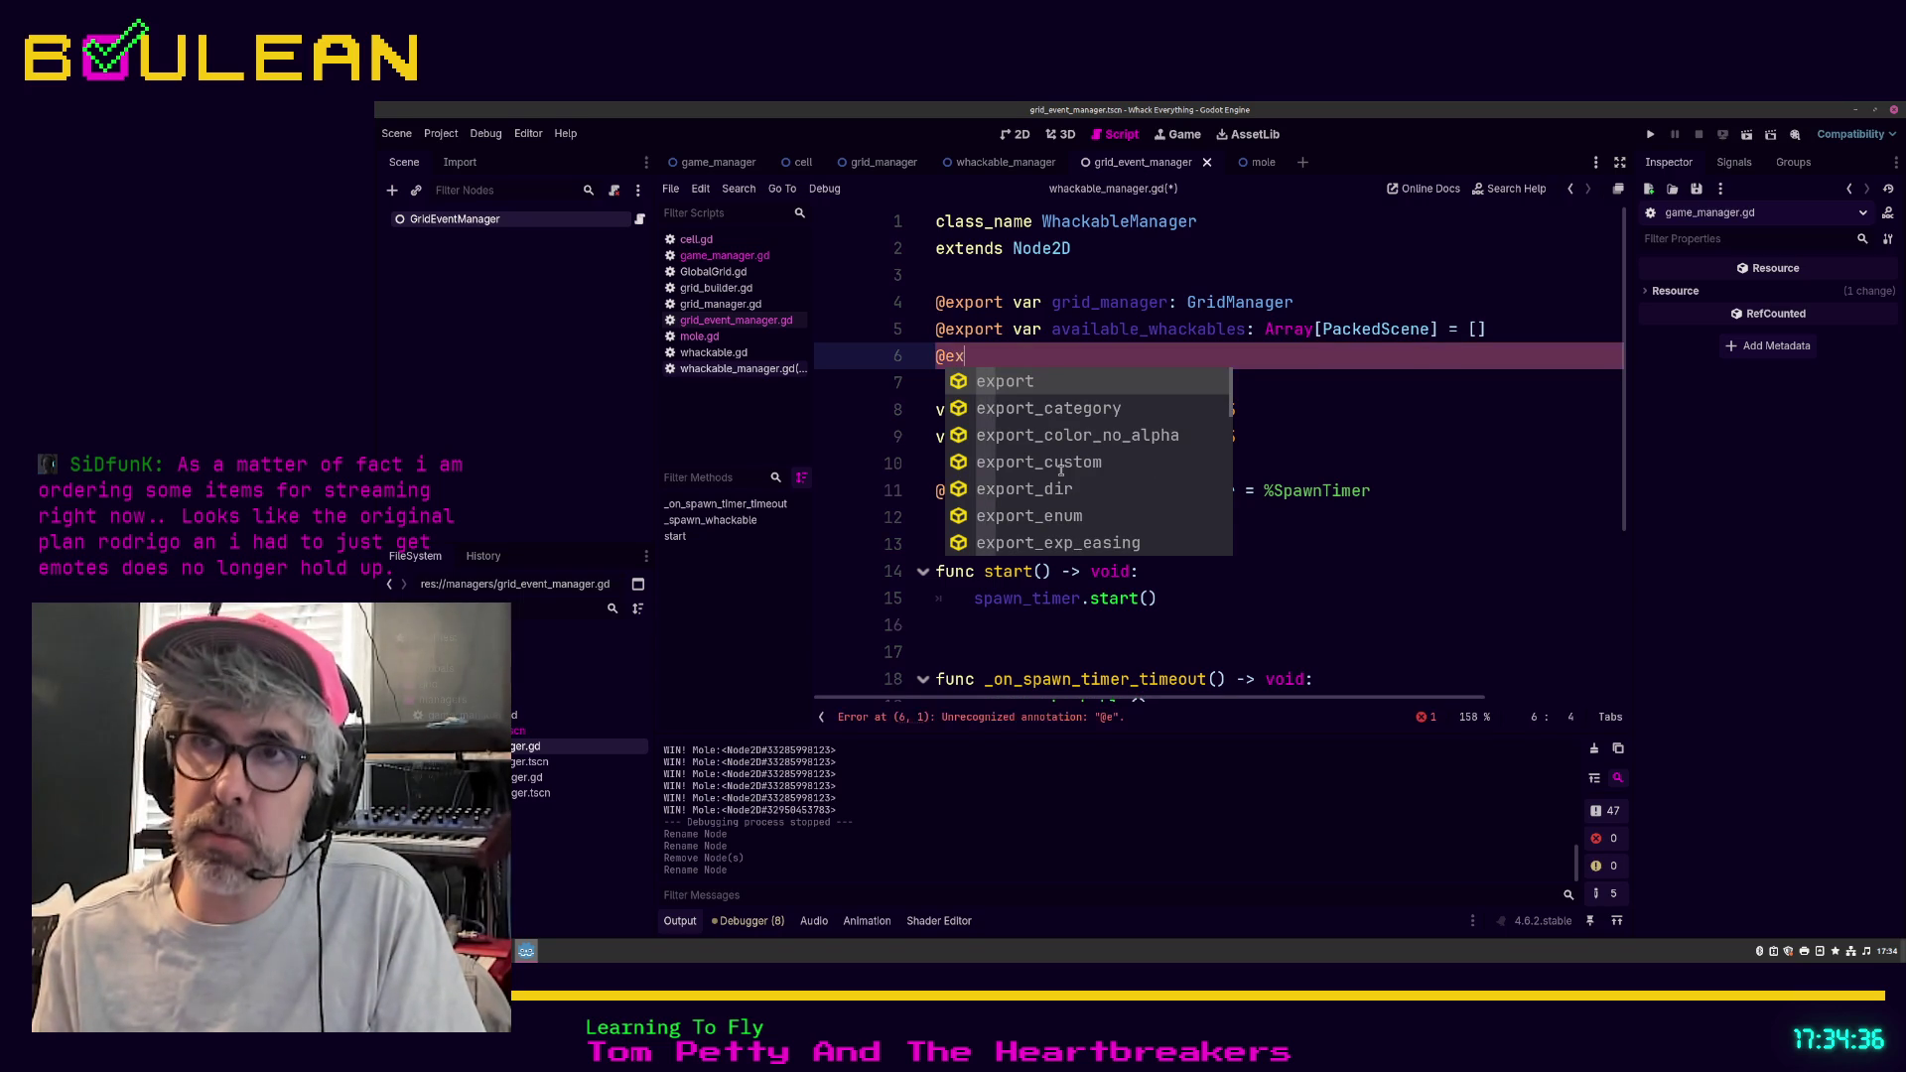
pyautogui.write('port')
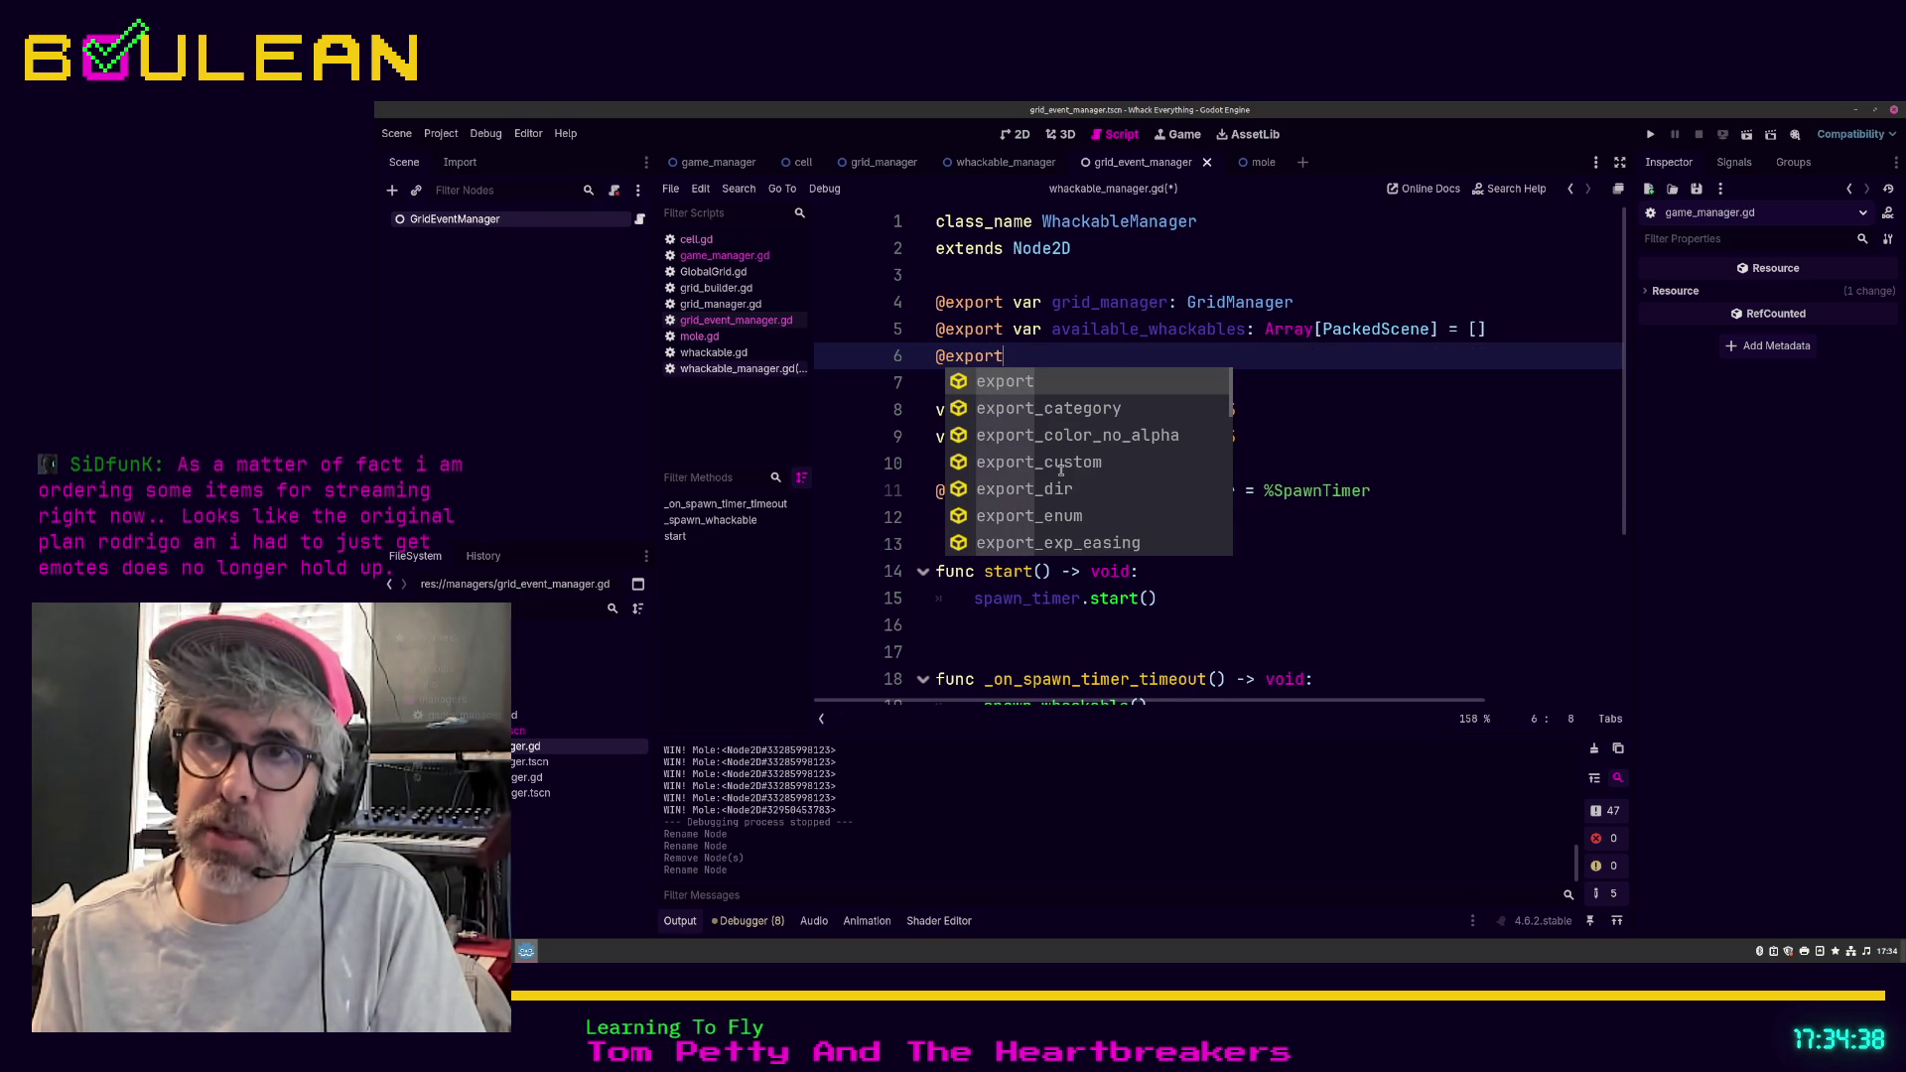
pyautogui.write(' var ')
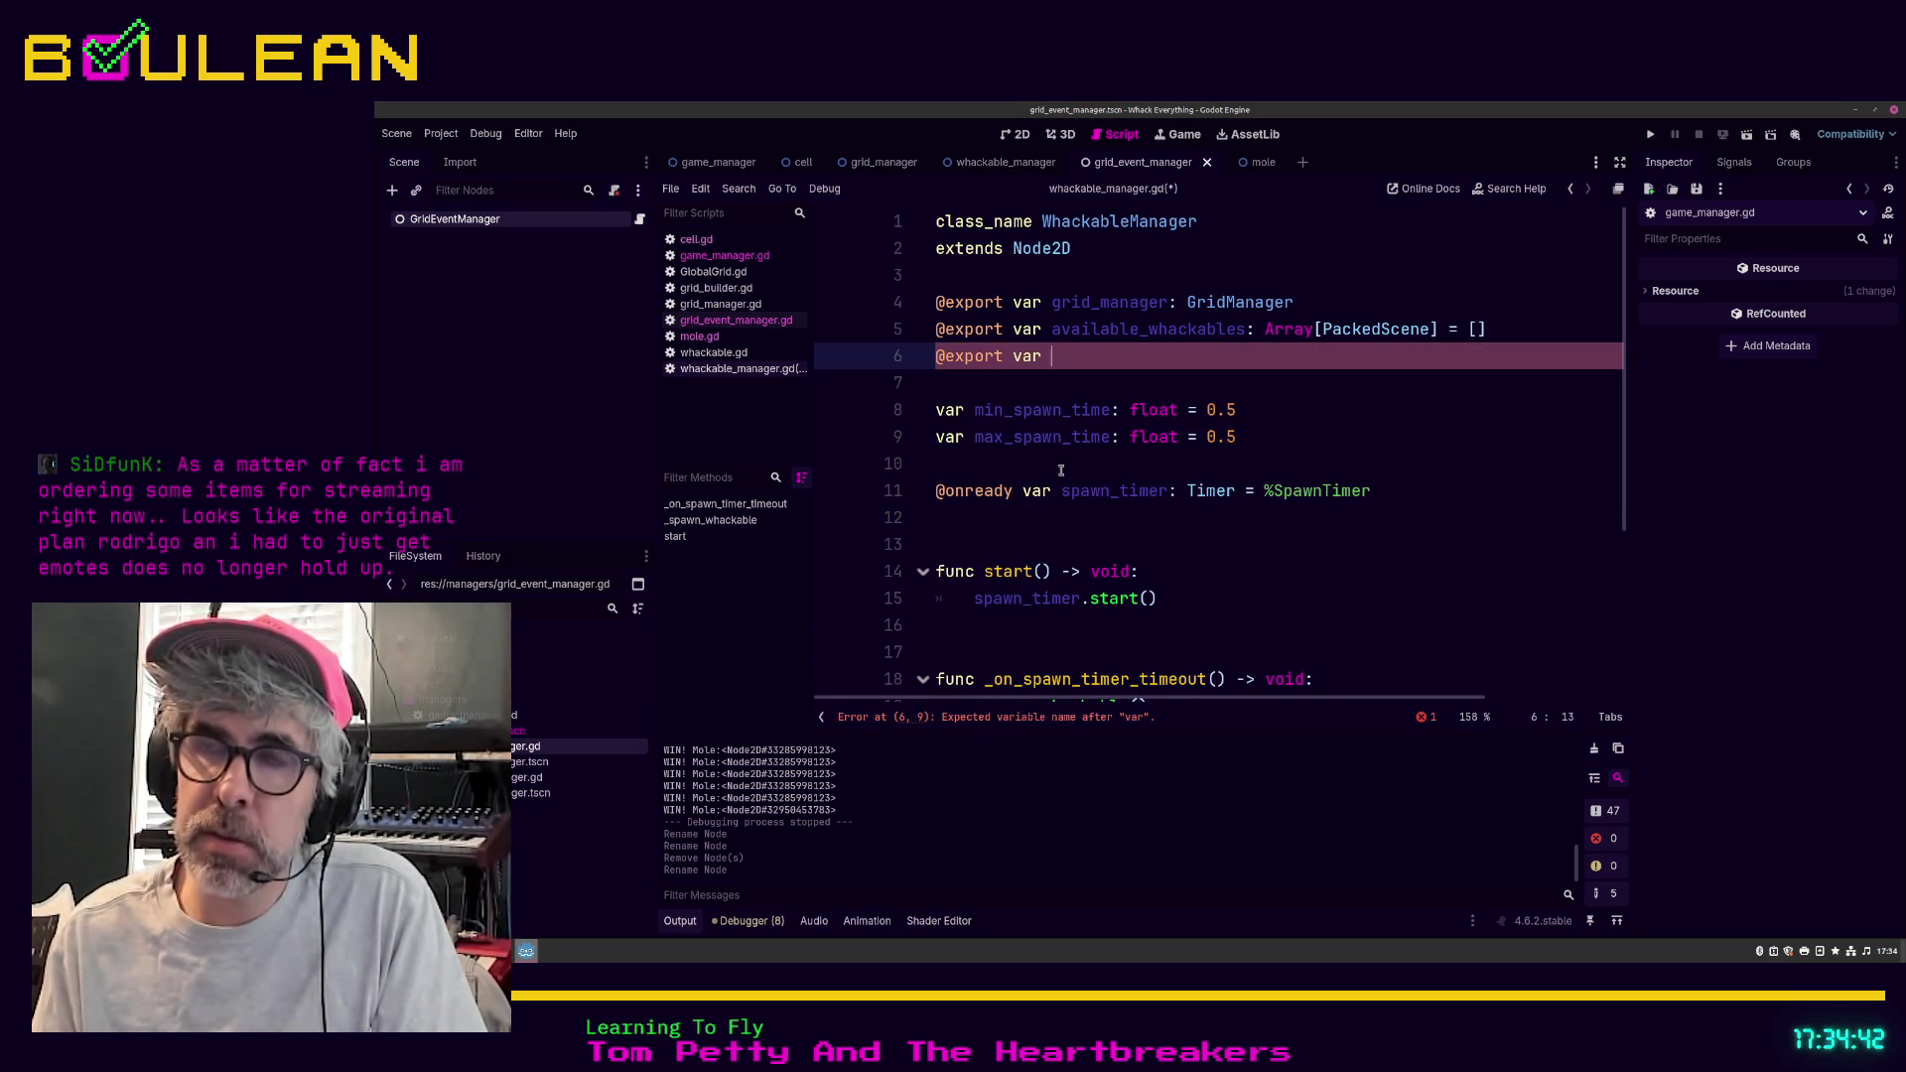
pyautogui.write('grid_event_manager:')
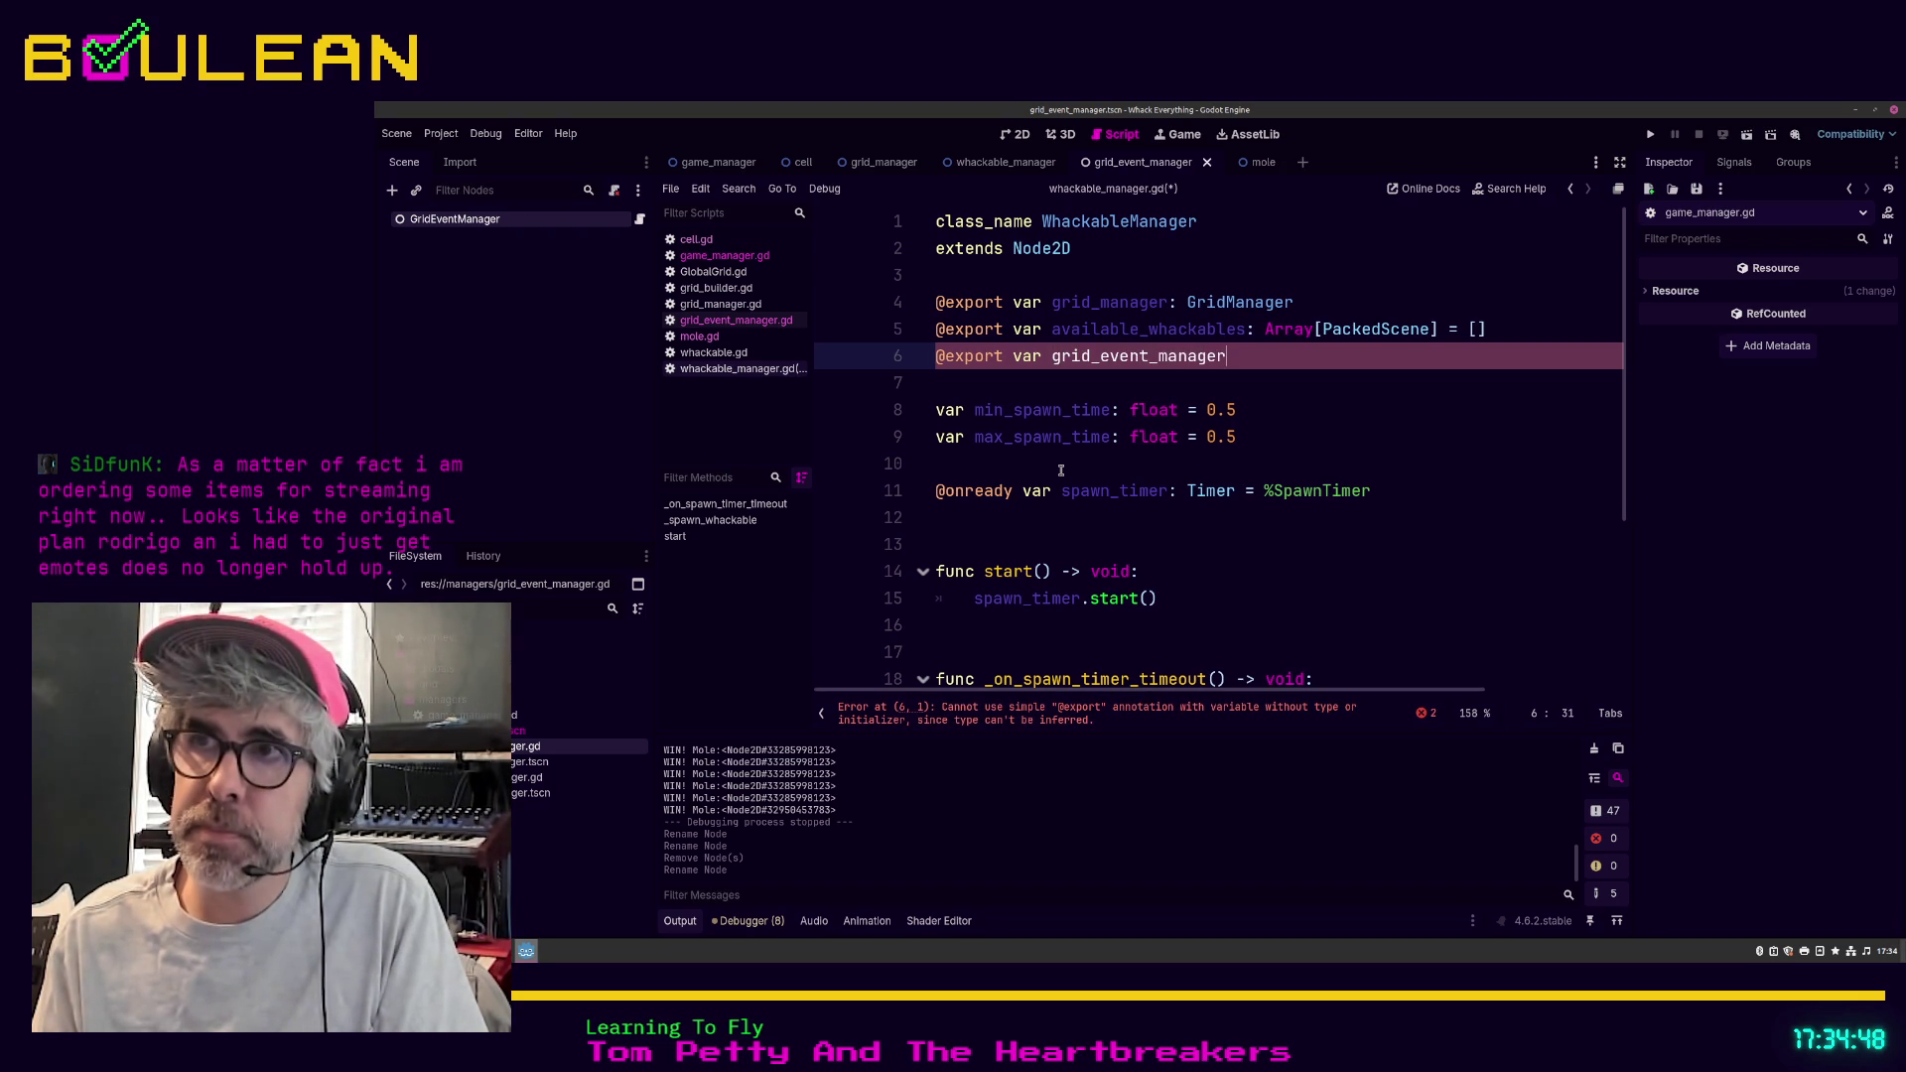
pyautogui.write(' Grid')
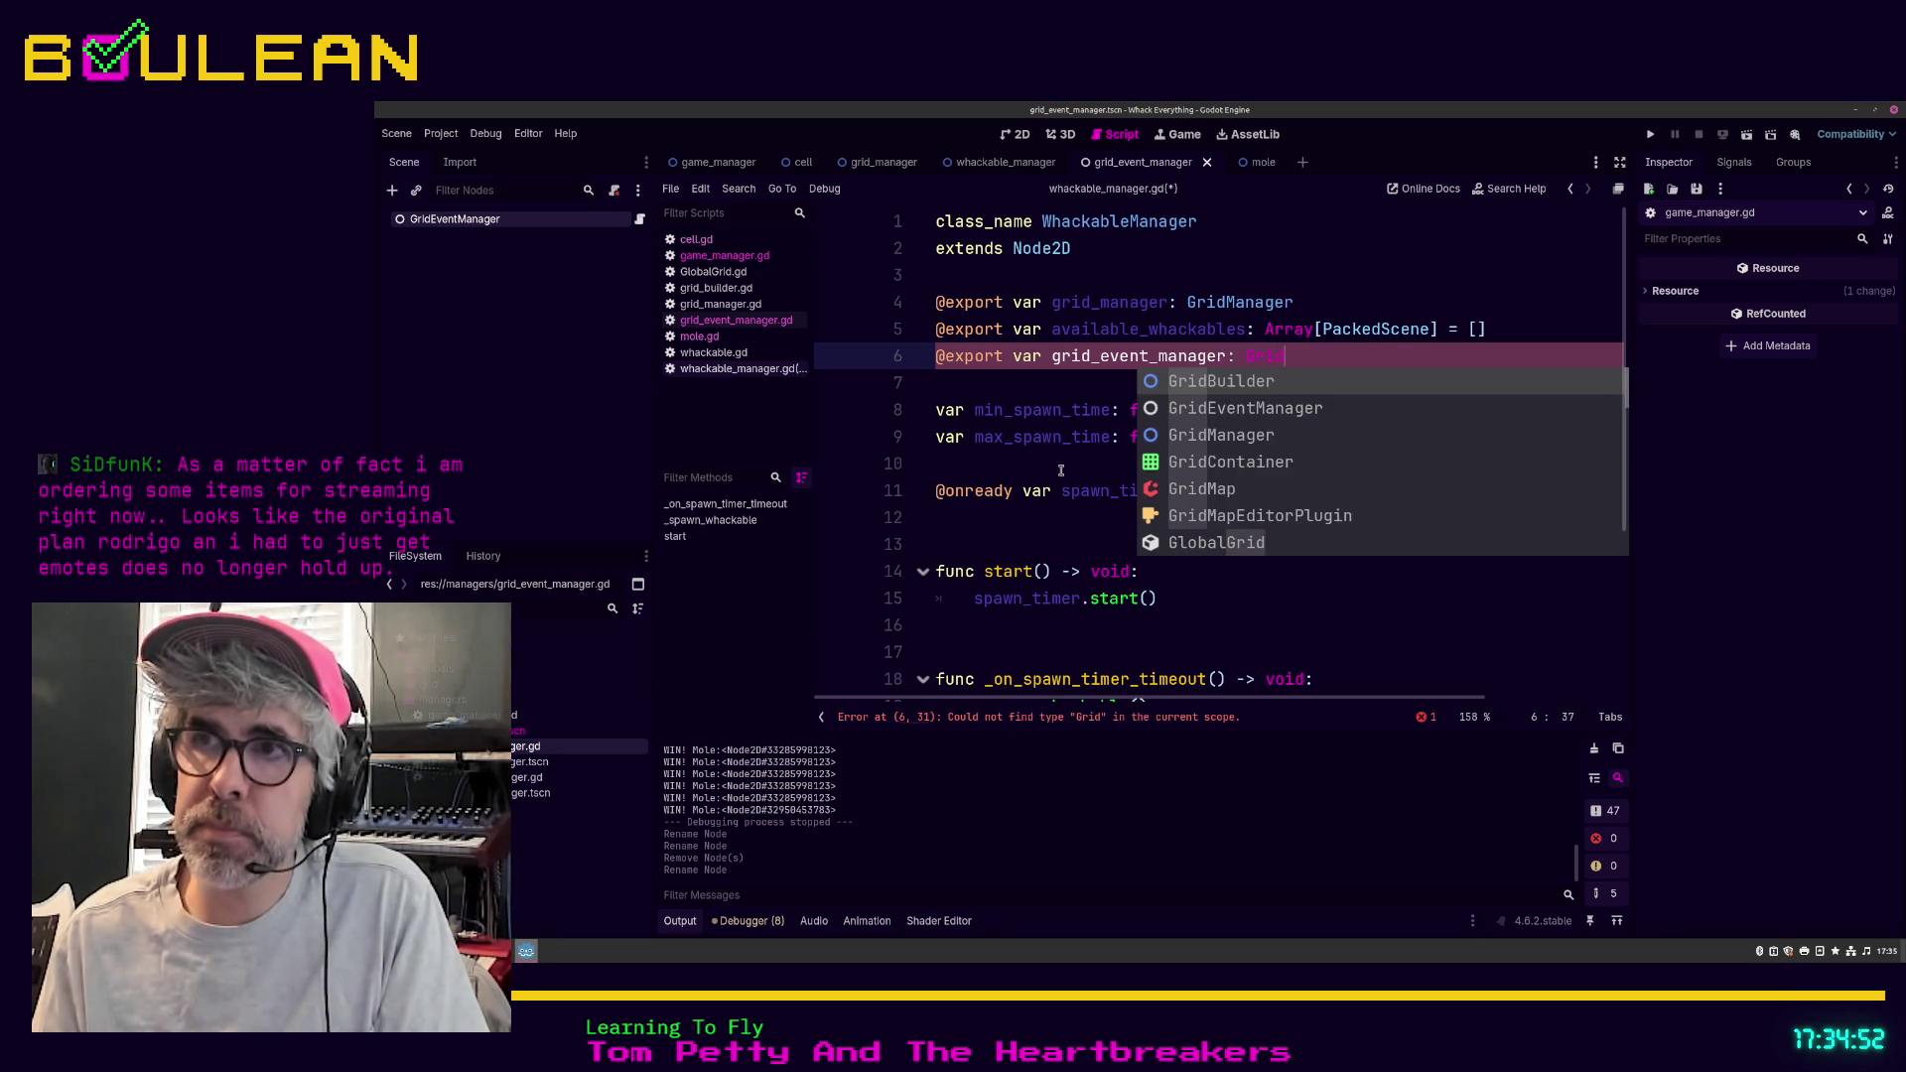
pyautogui.press('Down')
pyautogui.press('Return')
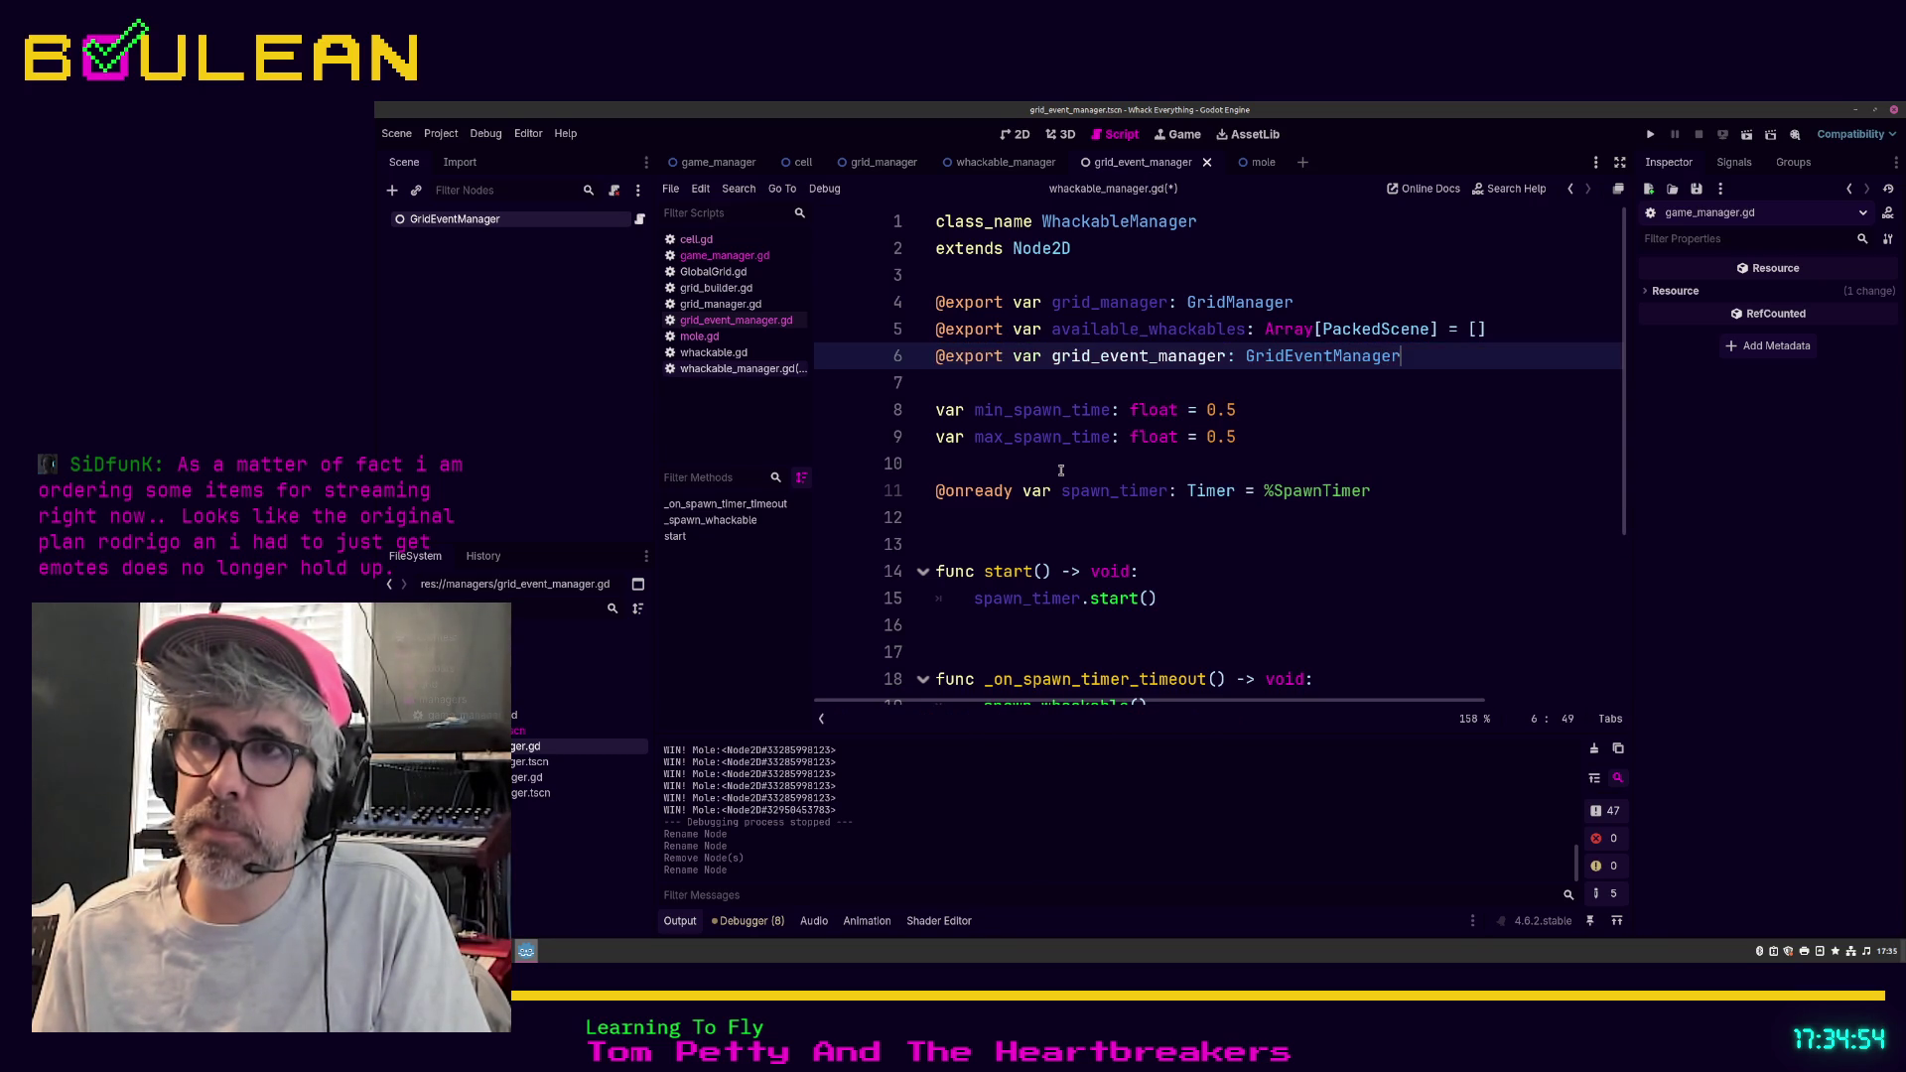
pyautogui.press('Up')
# - Reorder the exports: available_whackables first, then grid_event_manager above grid_manager
pyautogui.hotkey('alt', 'Up')
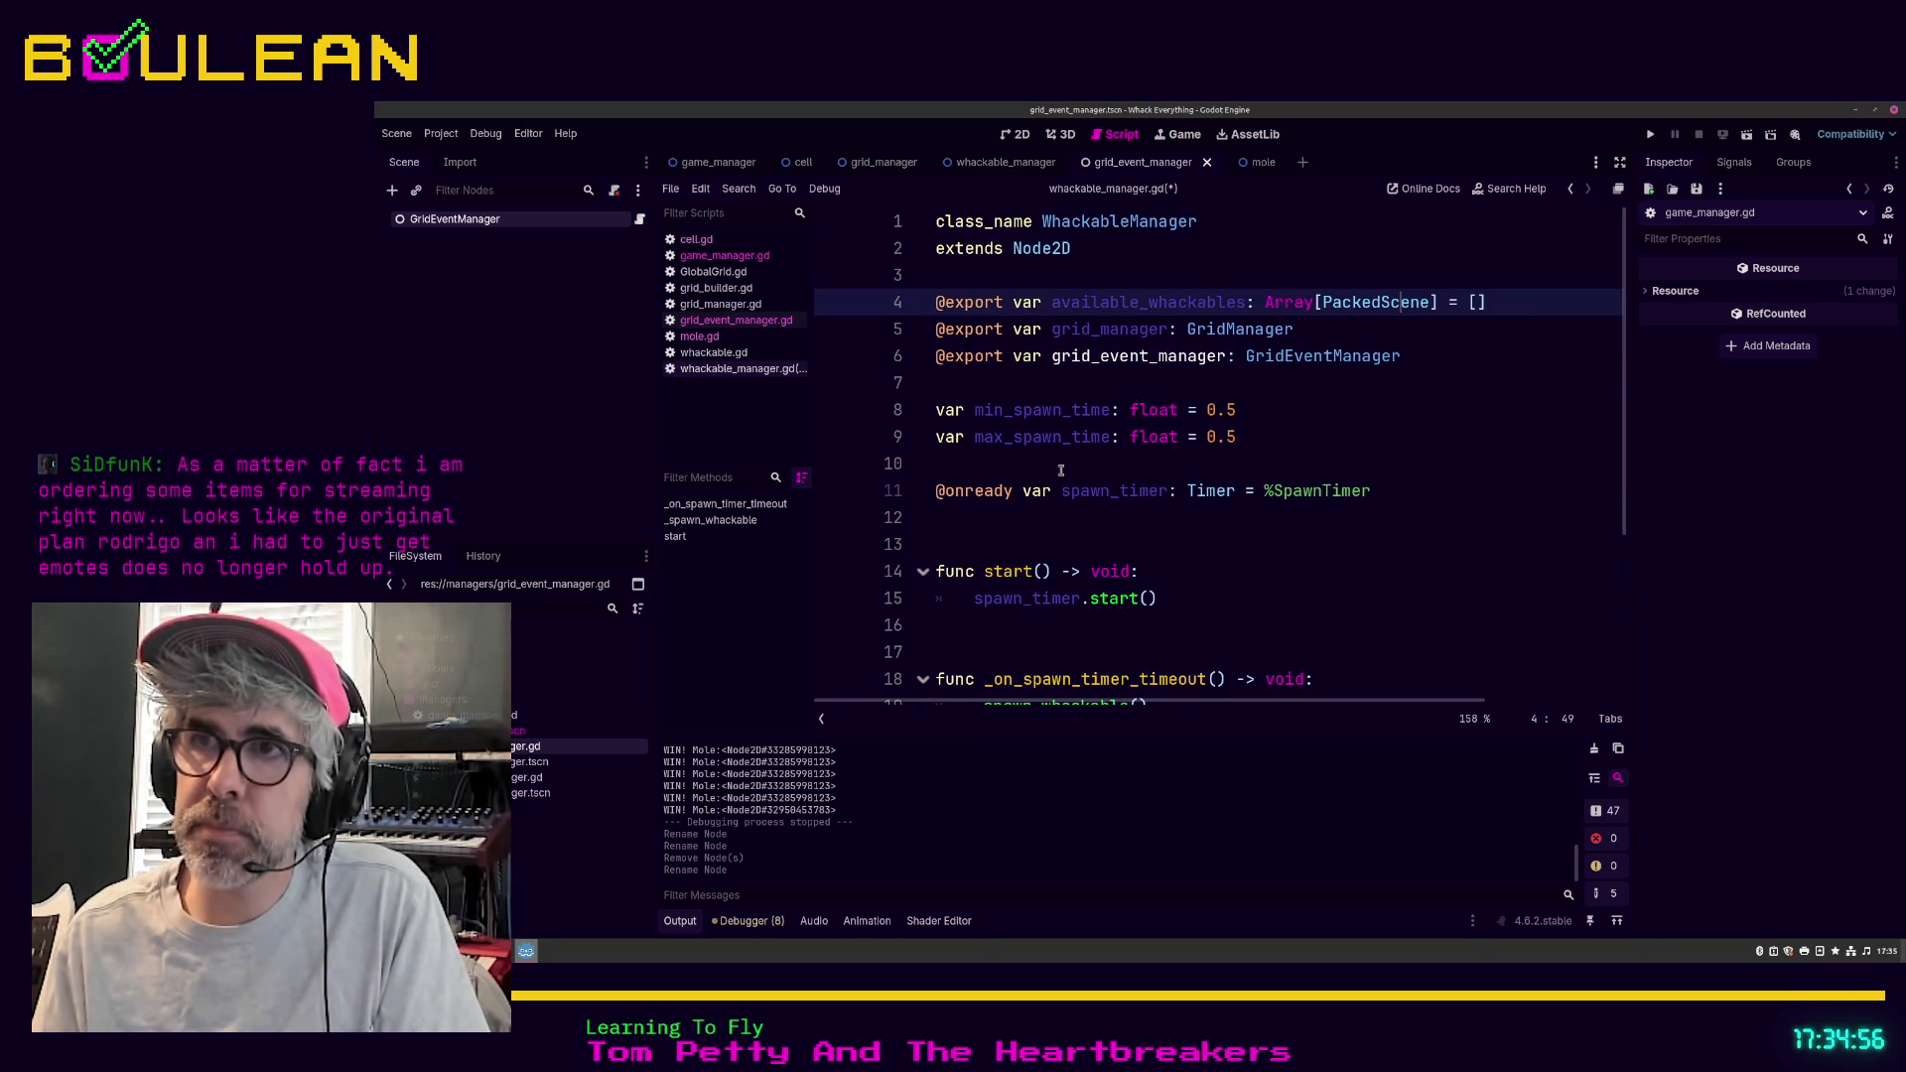
pyautogui.press('Down')
pyautogui.press('Down')
pyautogui.hotkey('alt', 'Up')
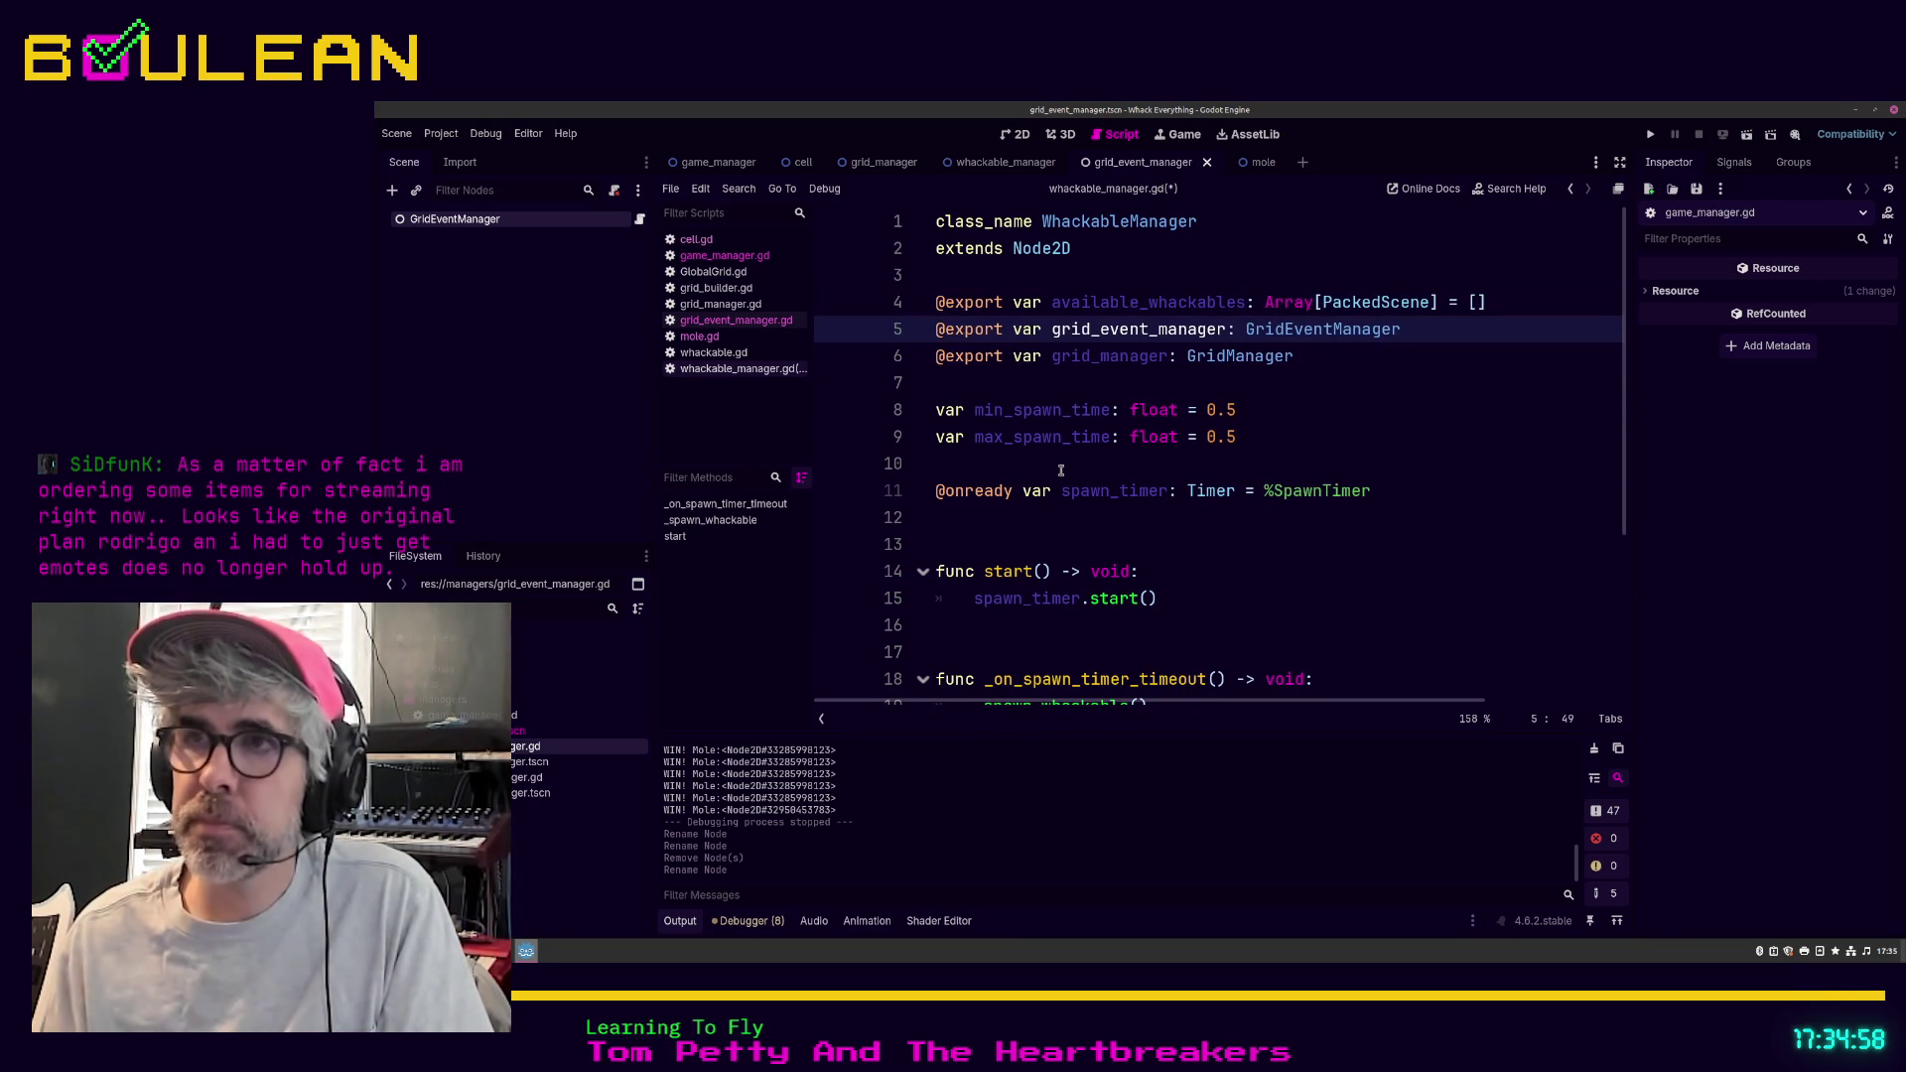
pyautogui.click(1350, 363)
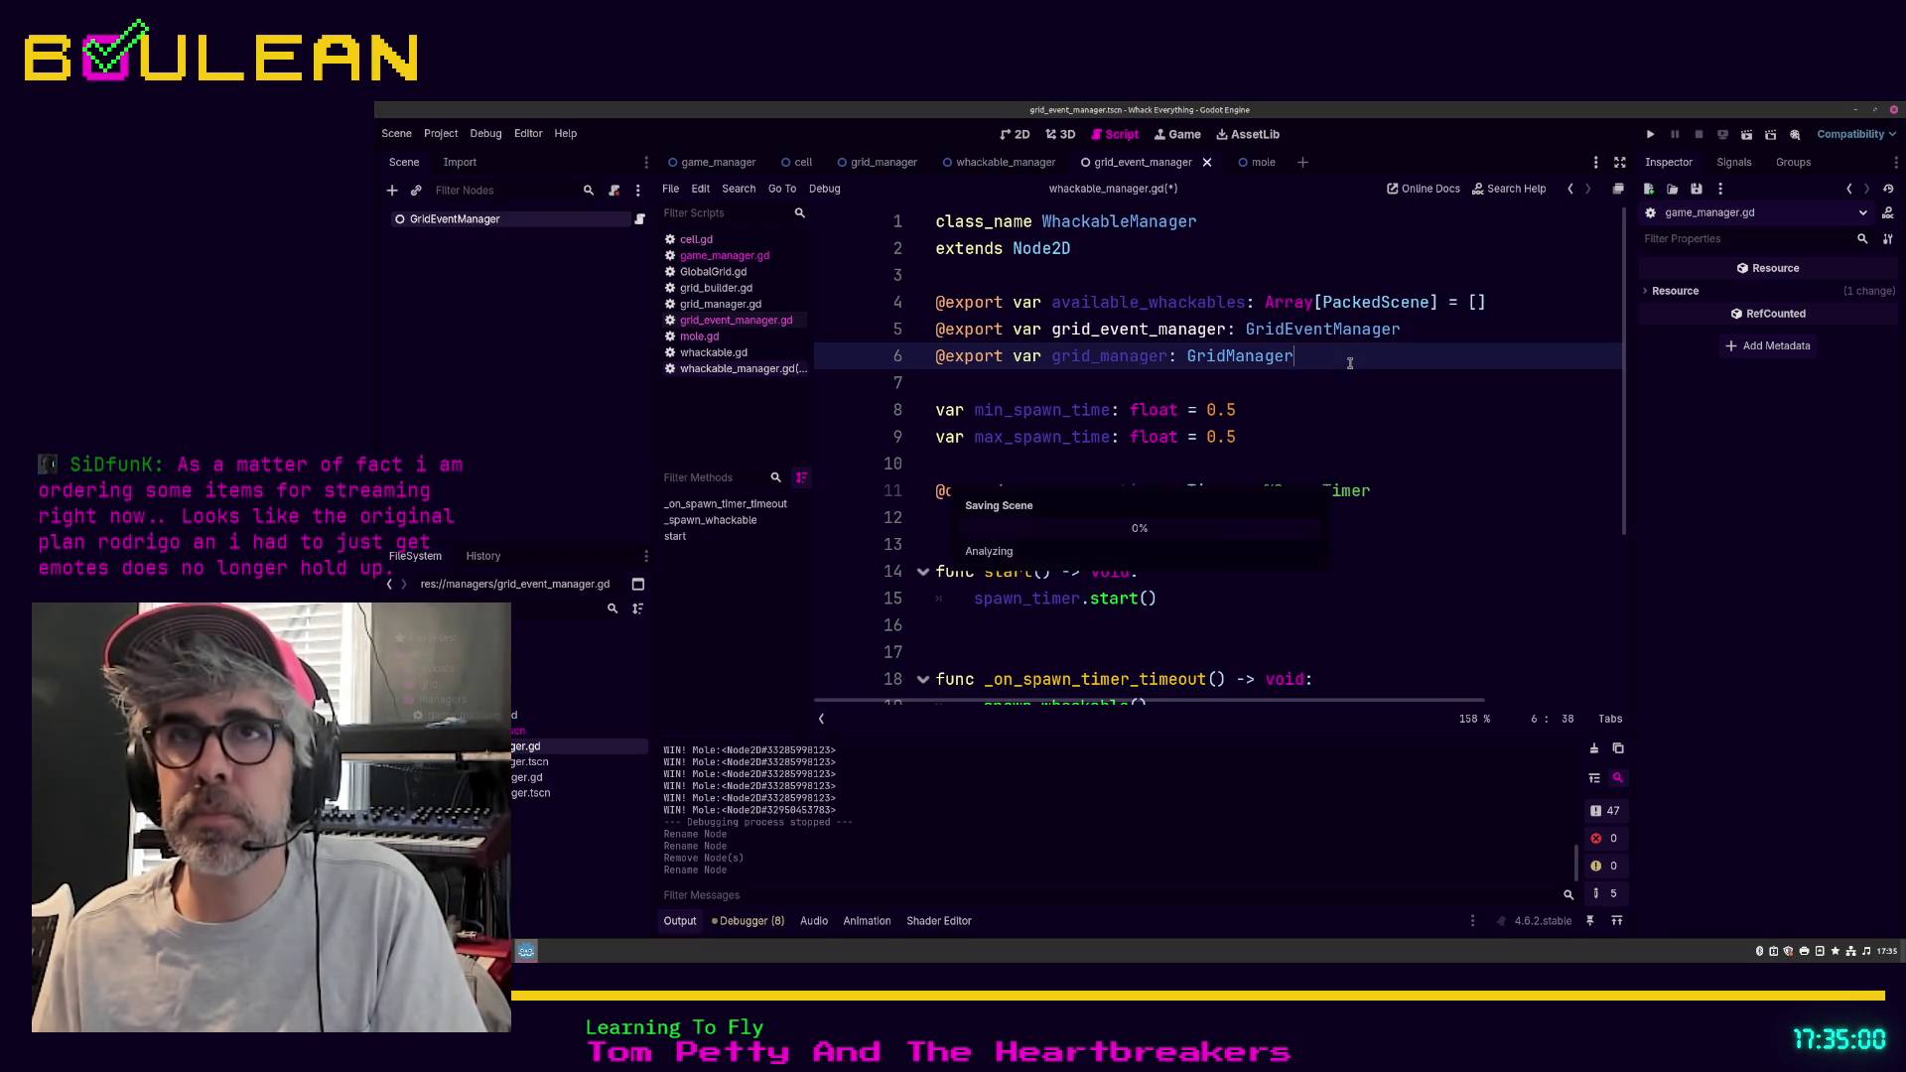
# - Add a grid_event_manager.tscn instance under GameManager in the game_manager scene
pyautogui.click(713, 165)
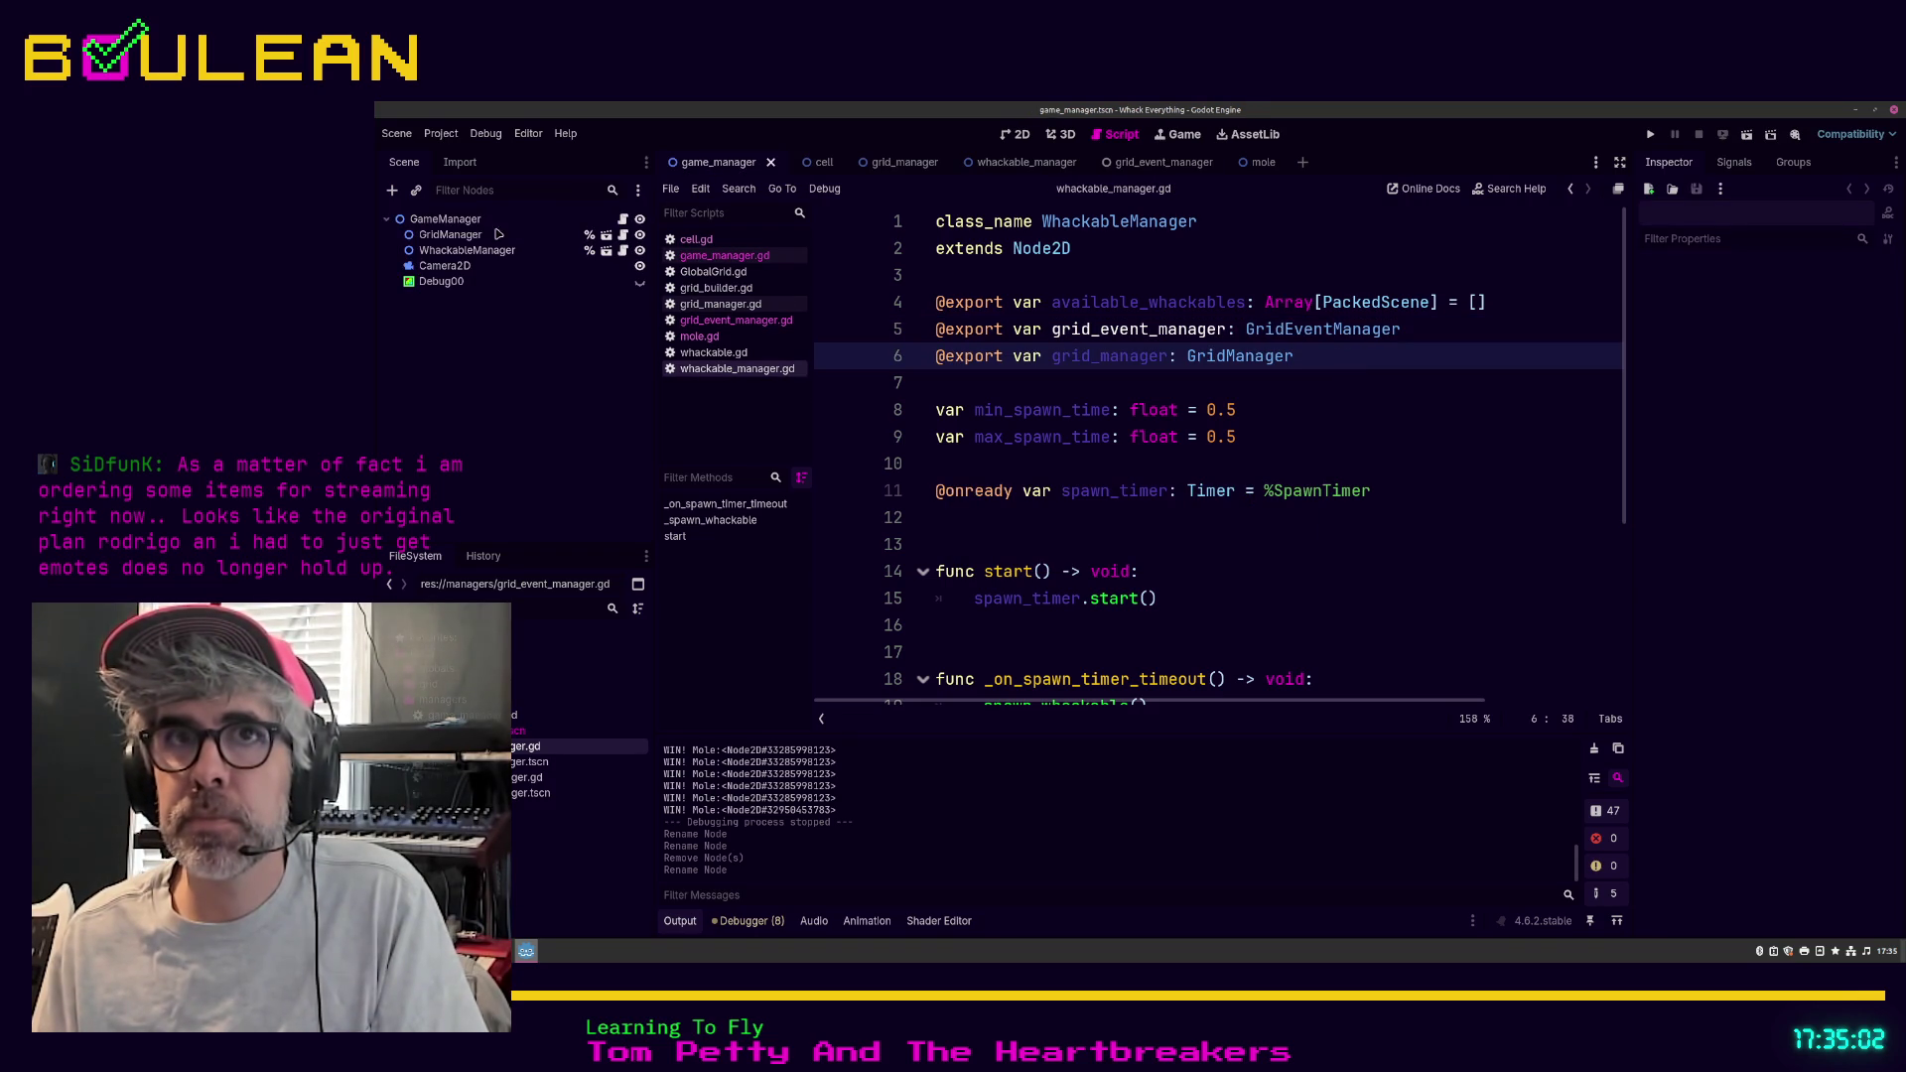
pyautogui.click(499, 221)
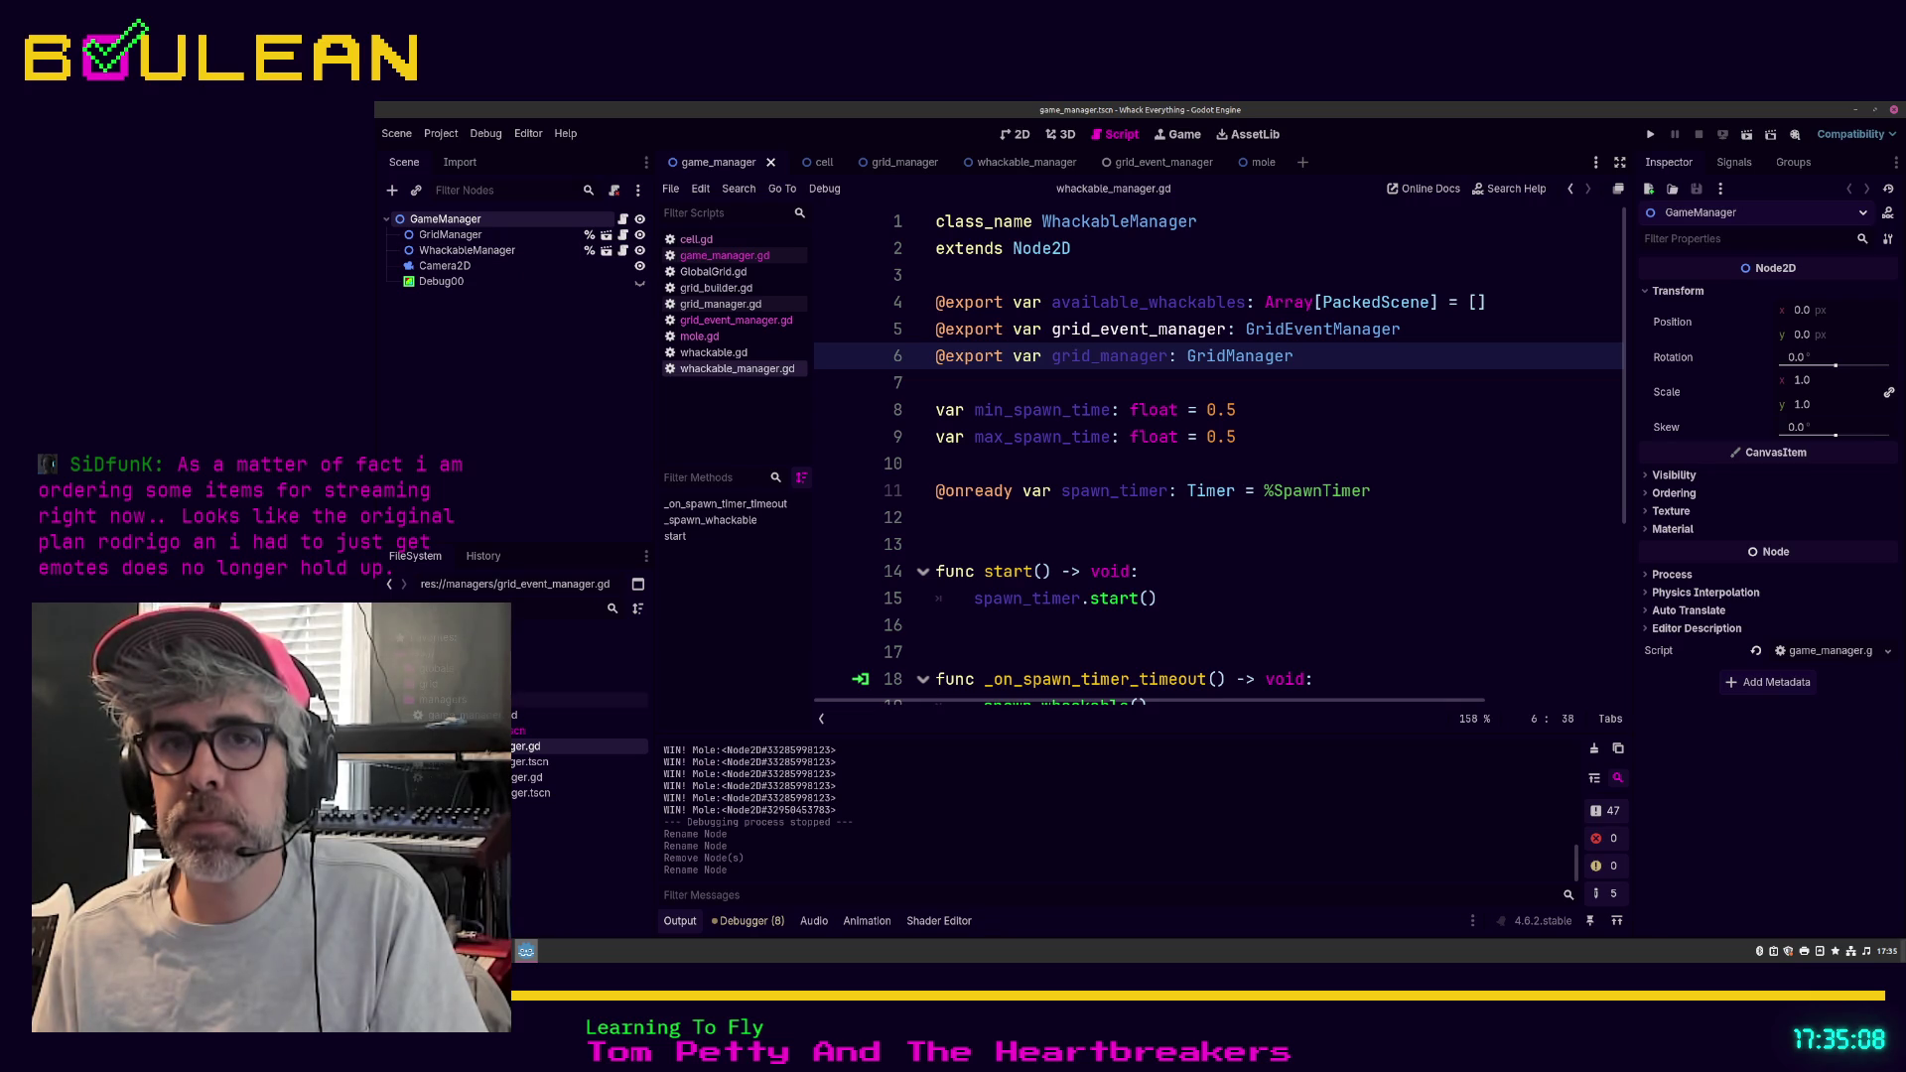
pyautogui.click(556, 761)
pyautogui.moveTo(482, 417); pyautogui.dragTo(464, 233)
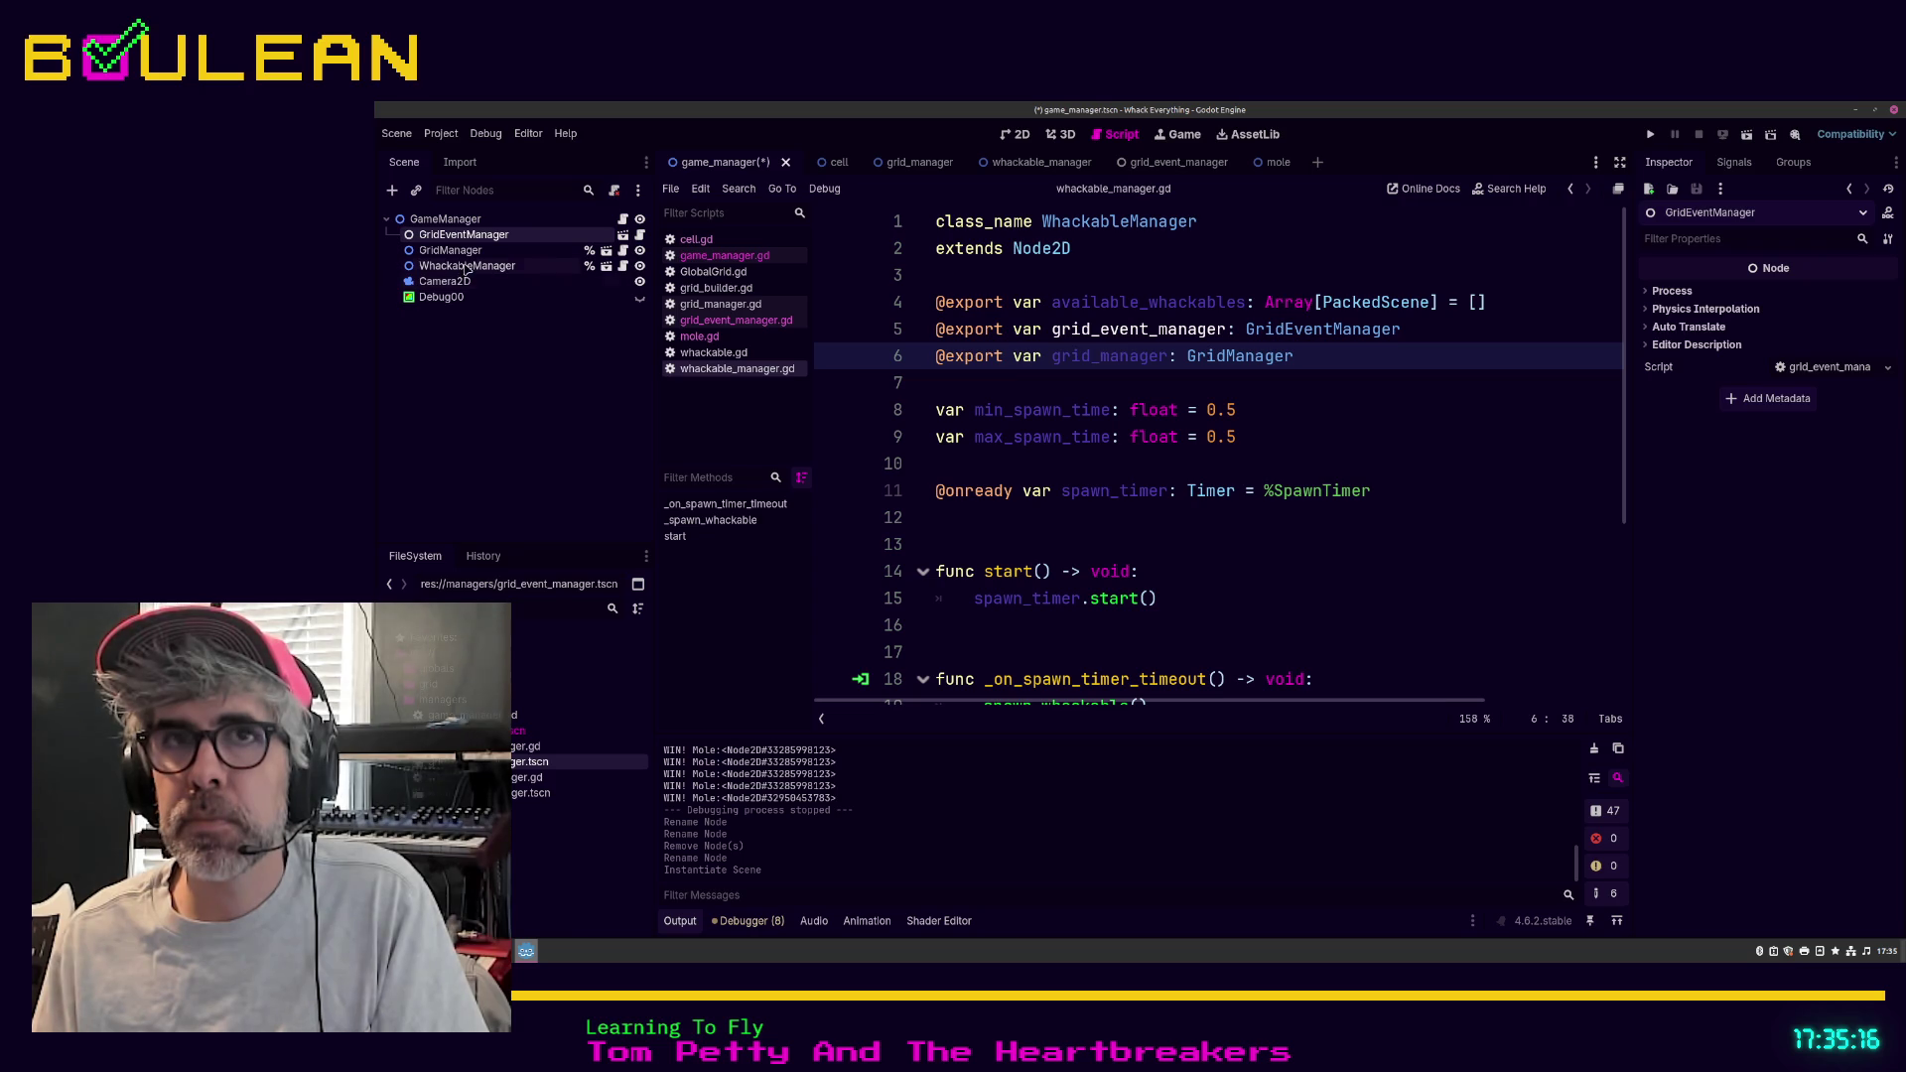
# - Assign the GridEventManager node to WhackableManager's Grid Event Manager property
pyautogui.click(470, 266)
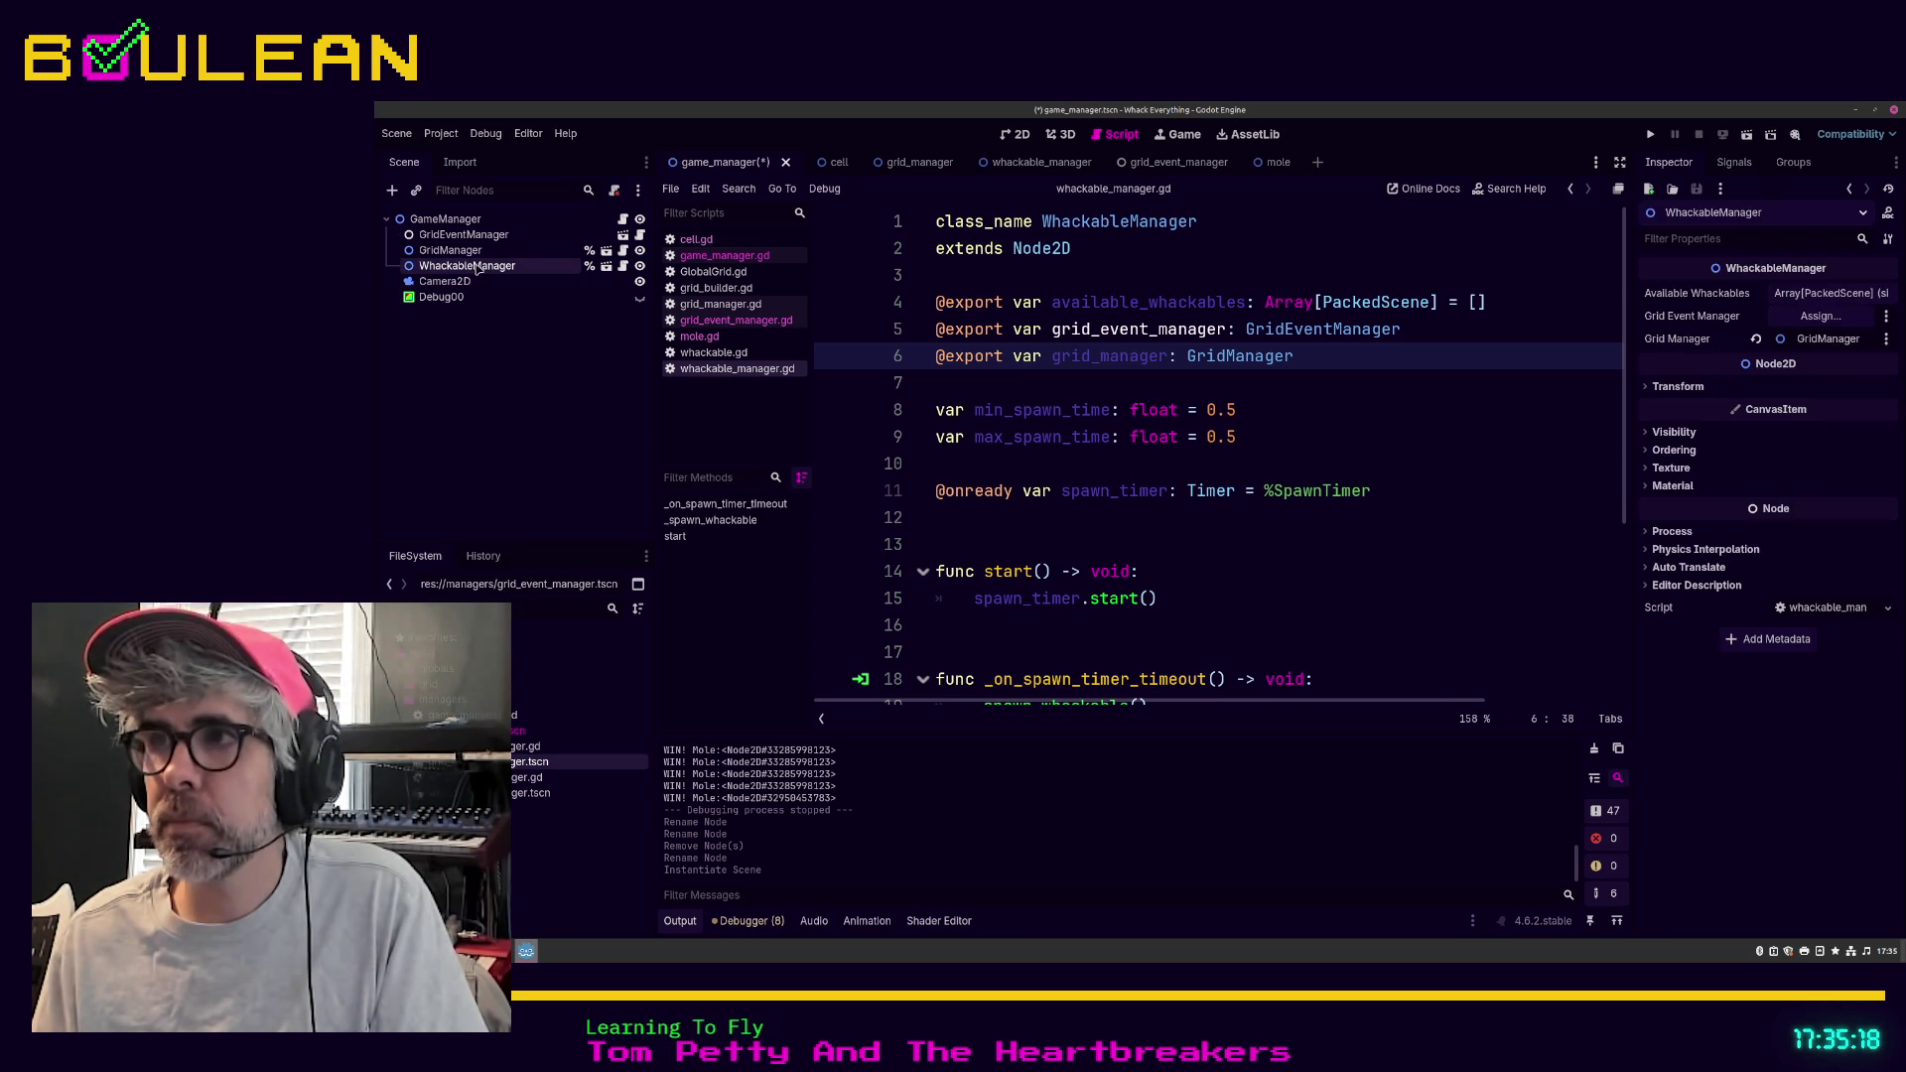
pyautogui.moveTo(452, 236)
pyautogui.mouseDown()
pyautogui.moveTo(1241, 330)
pyautogui.moveTo(1780, 324)
pyautogui.mouseUp()
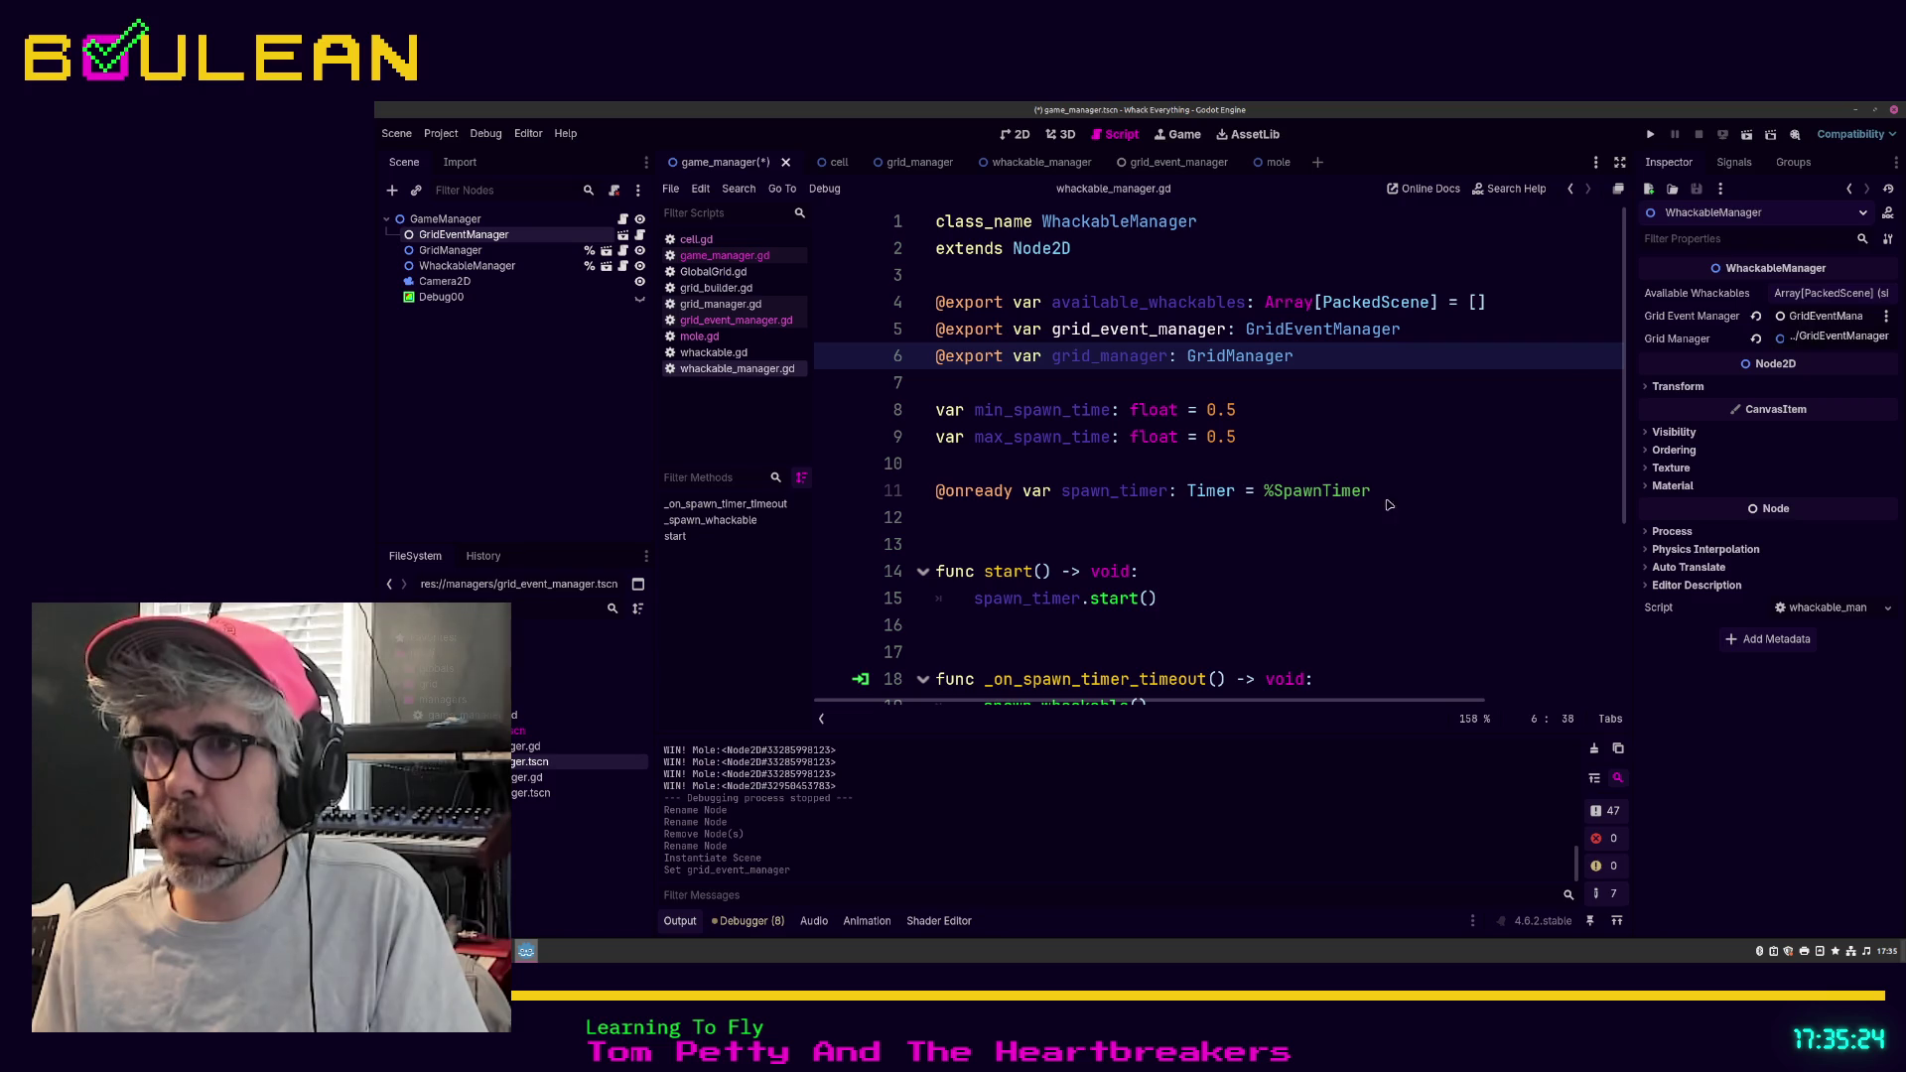
pyautogui.click(1300, 552)
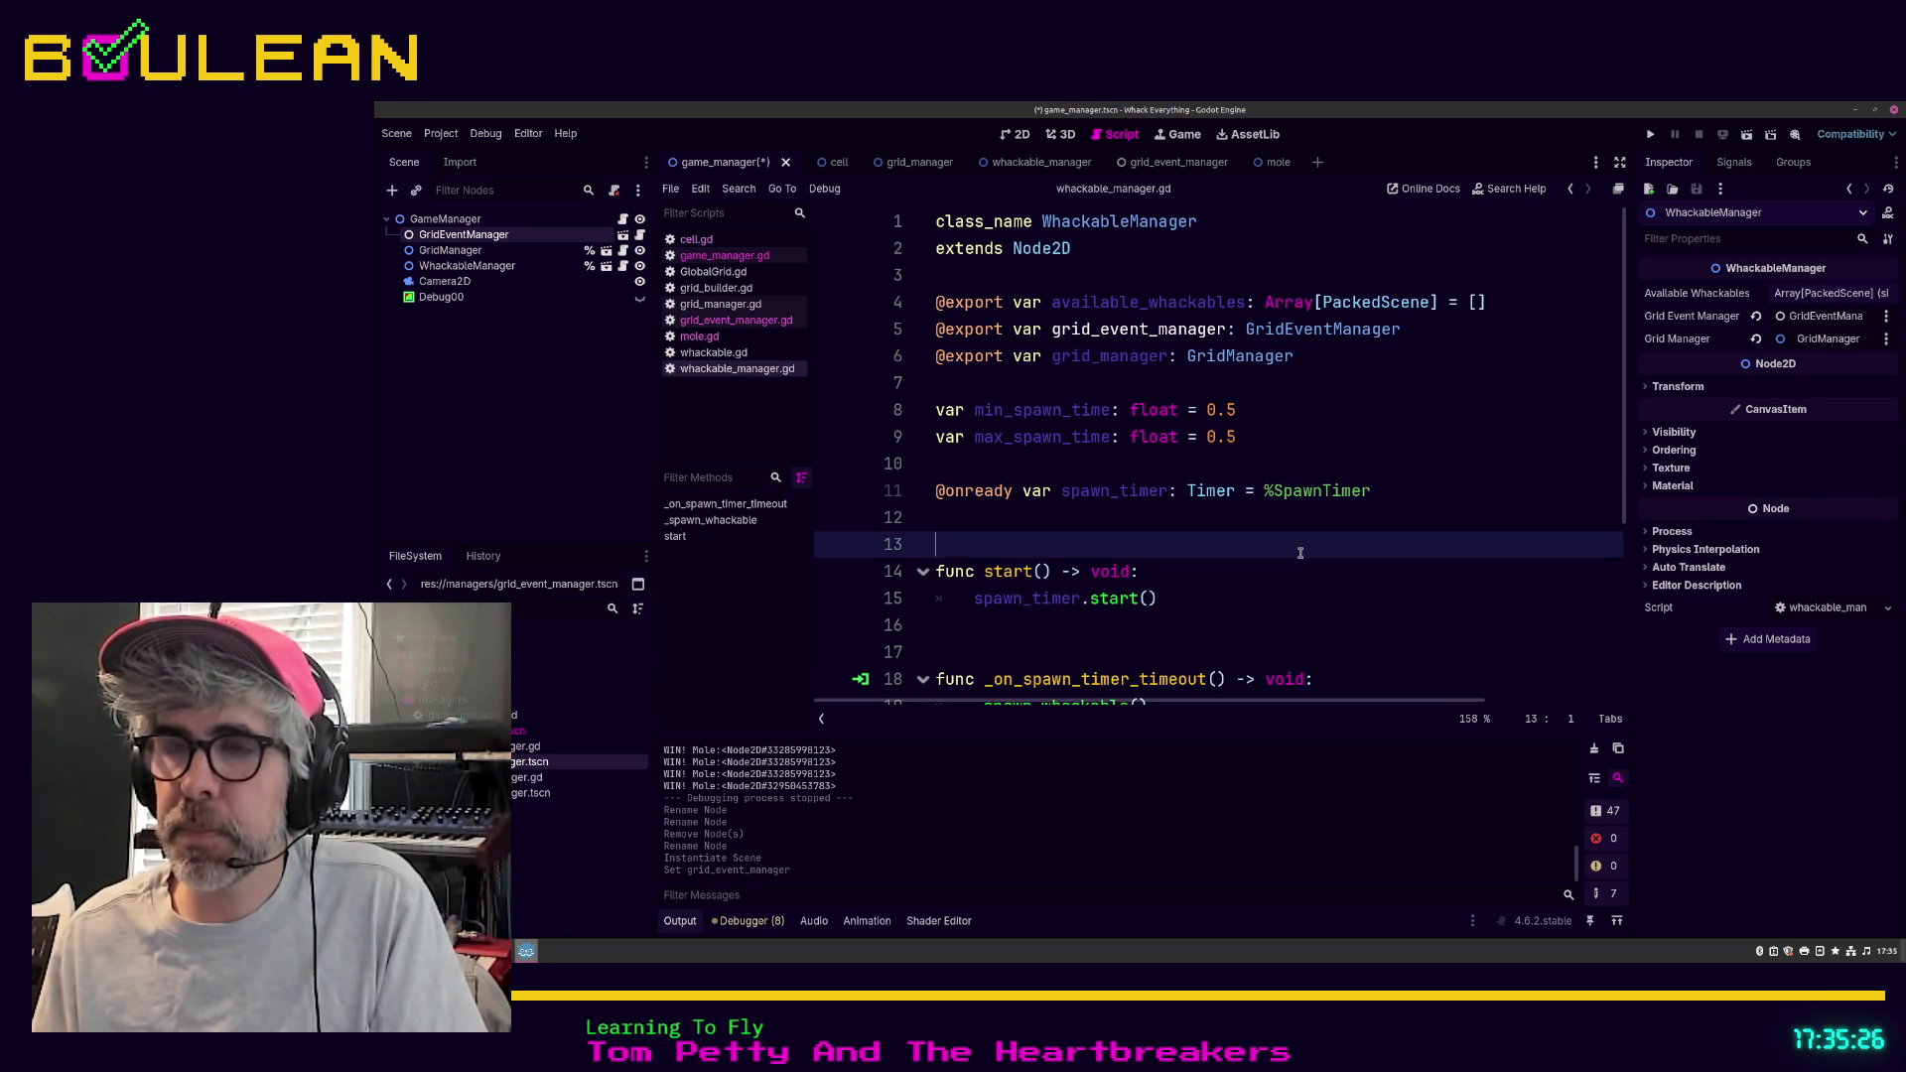
pyautogui.hotkey('ctrl', 's')
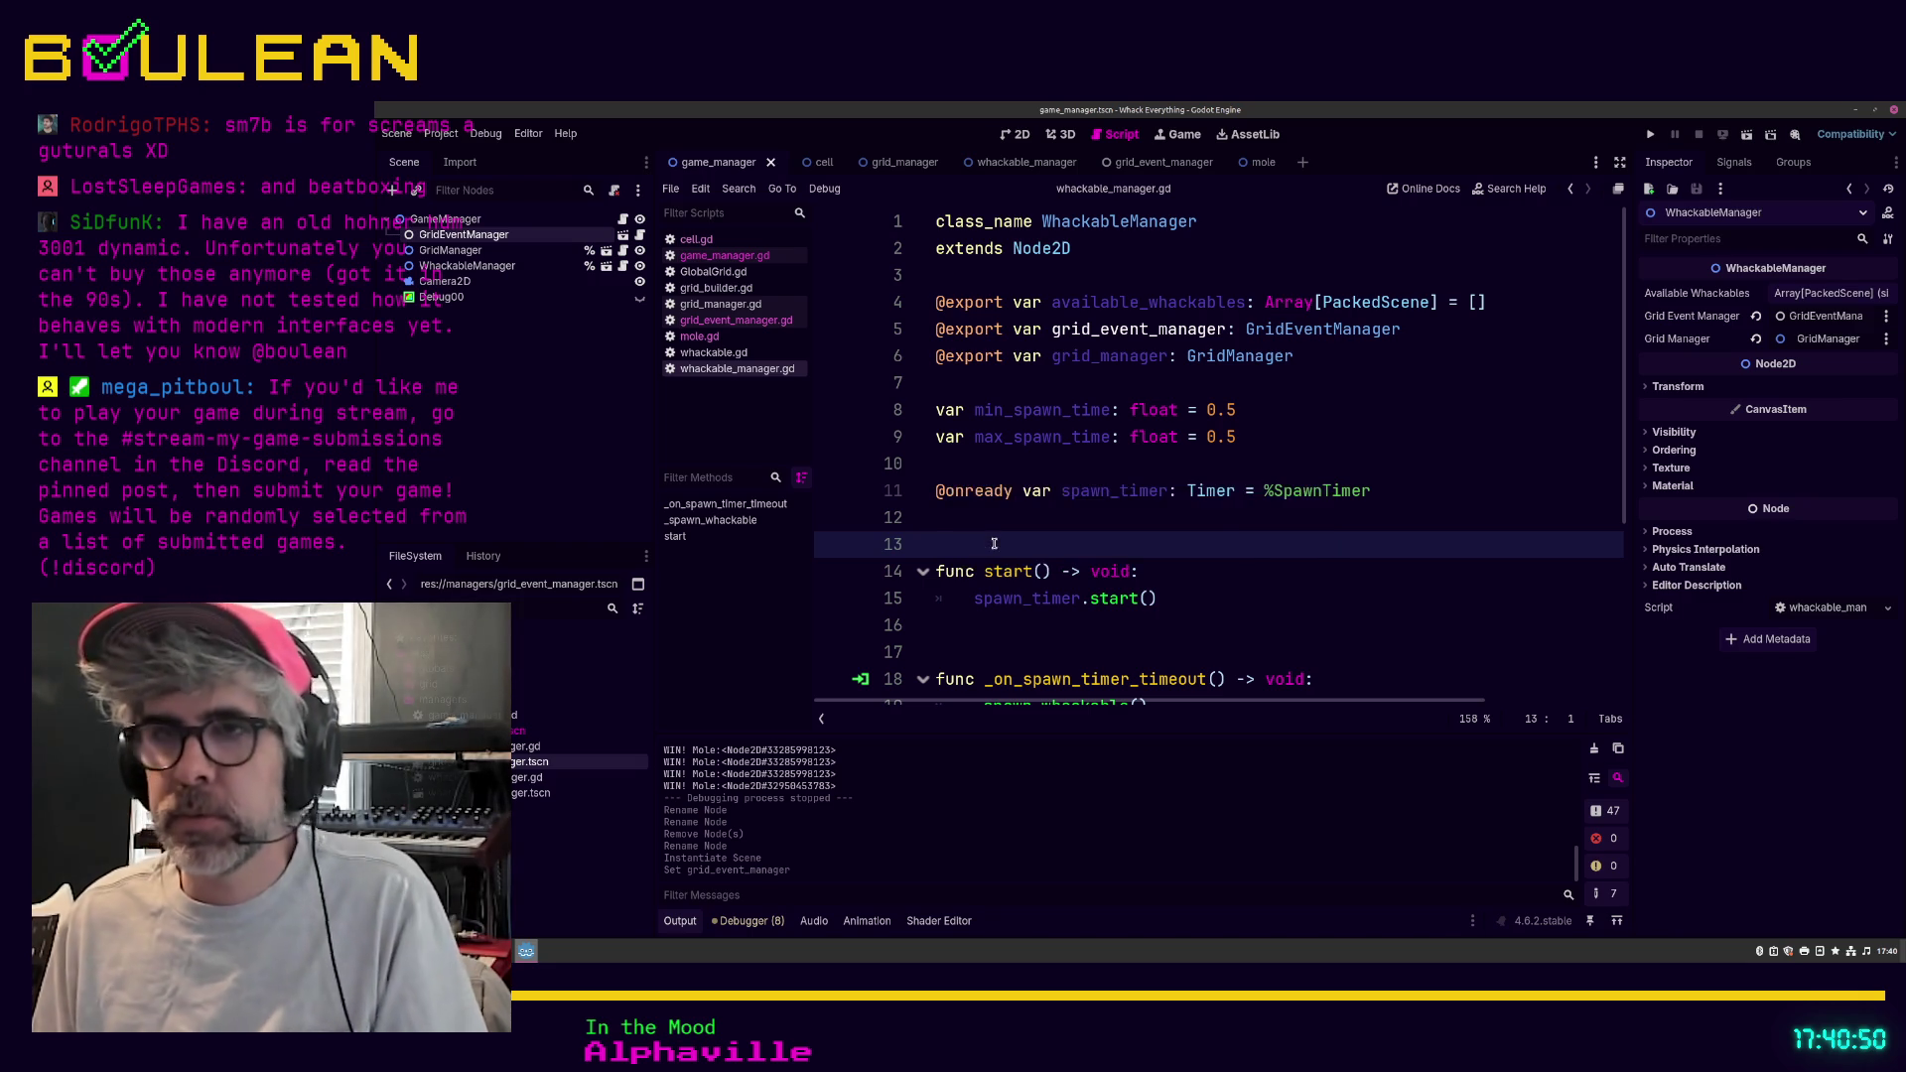
pyautogui.click(970, 518)
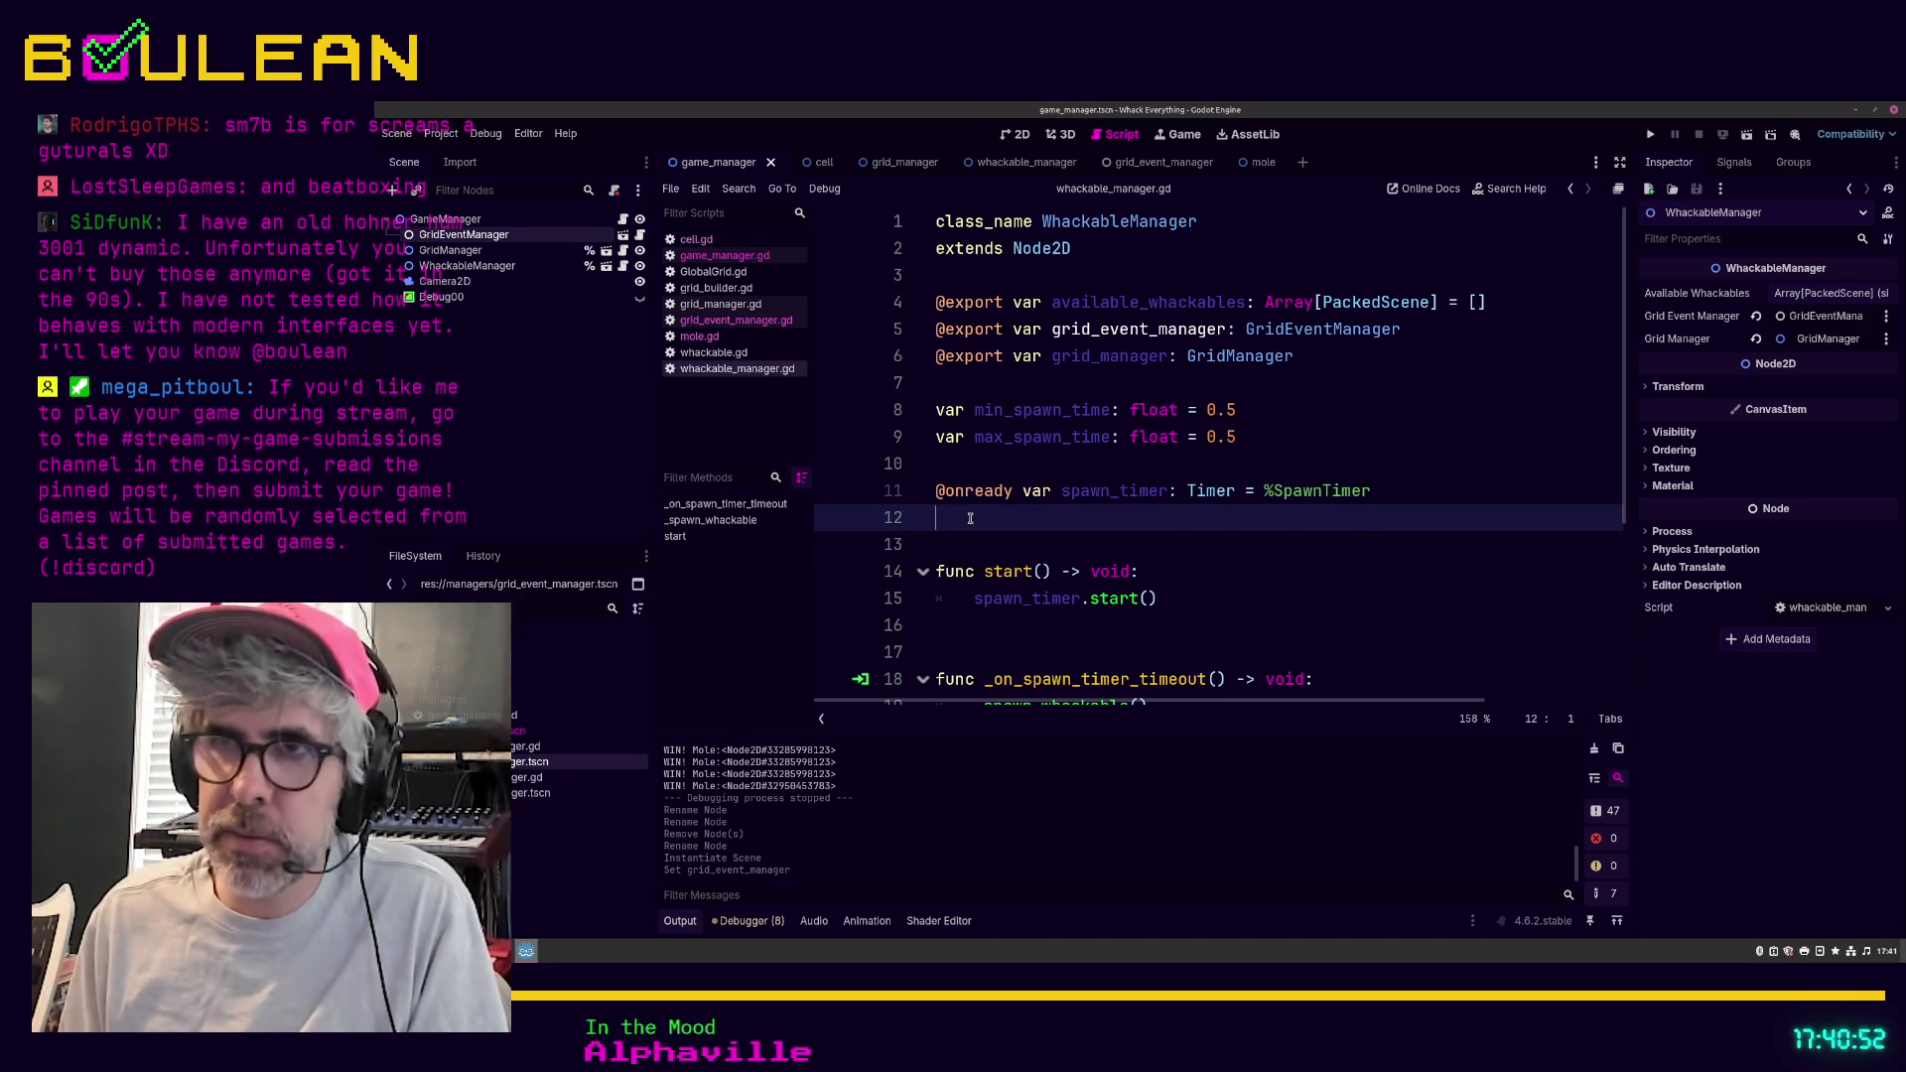
pyautogui.press('Up')
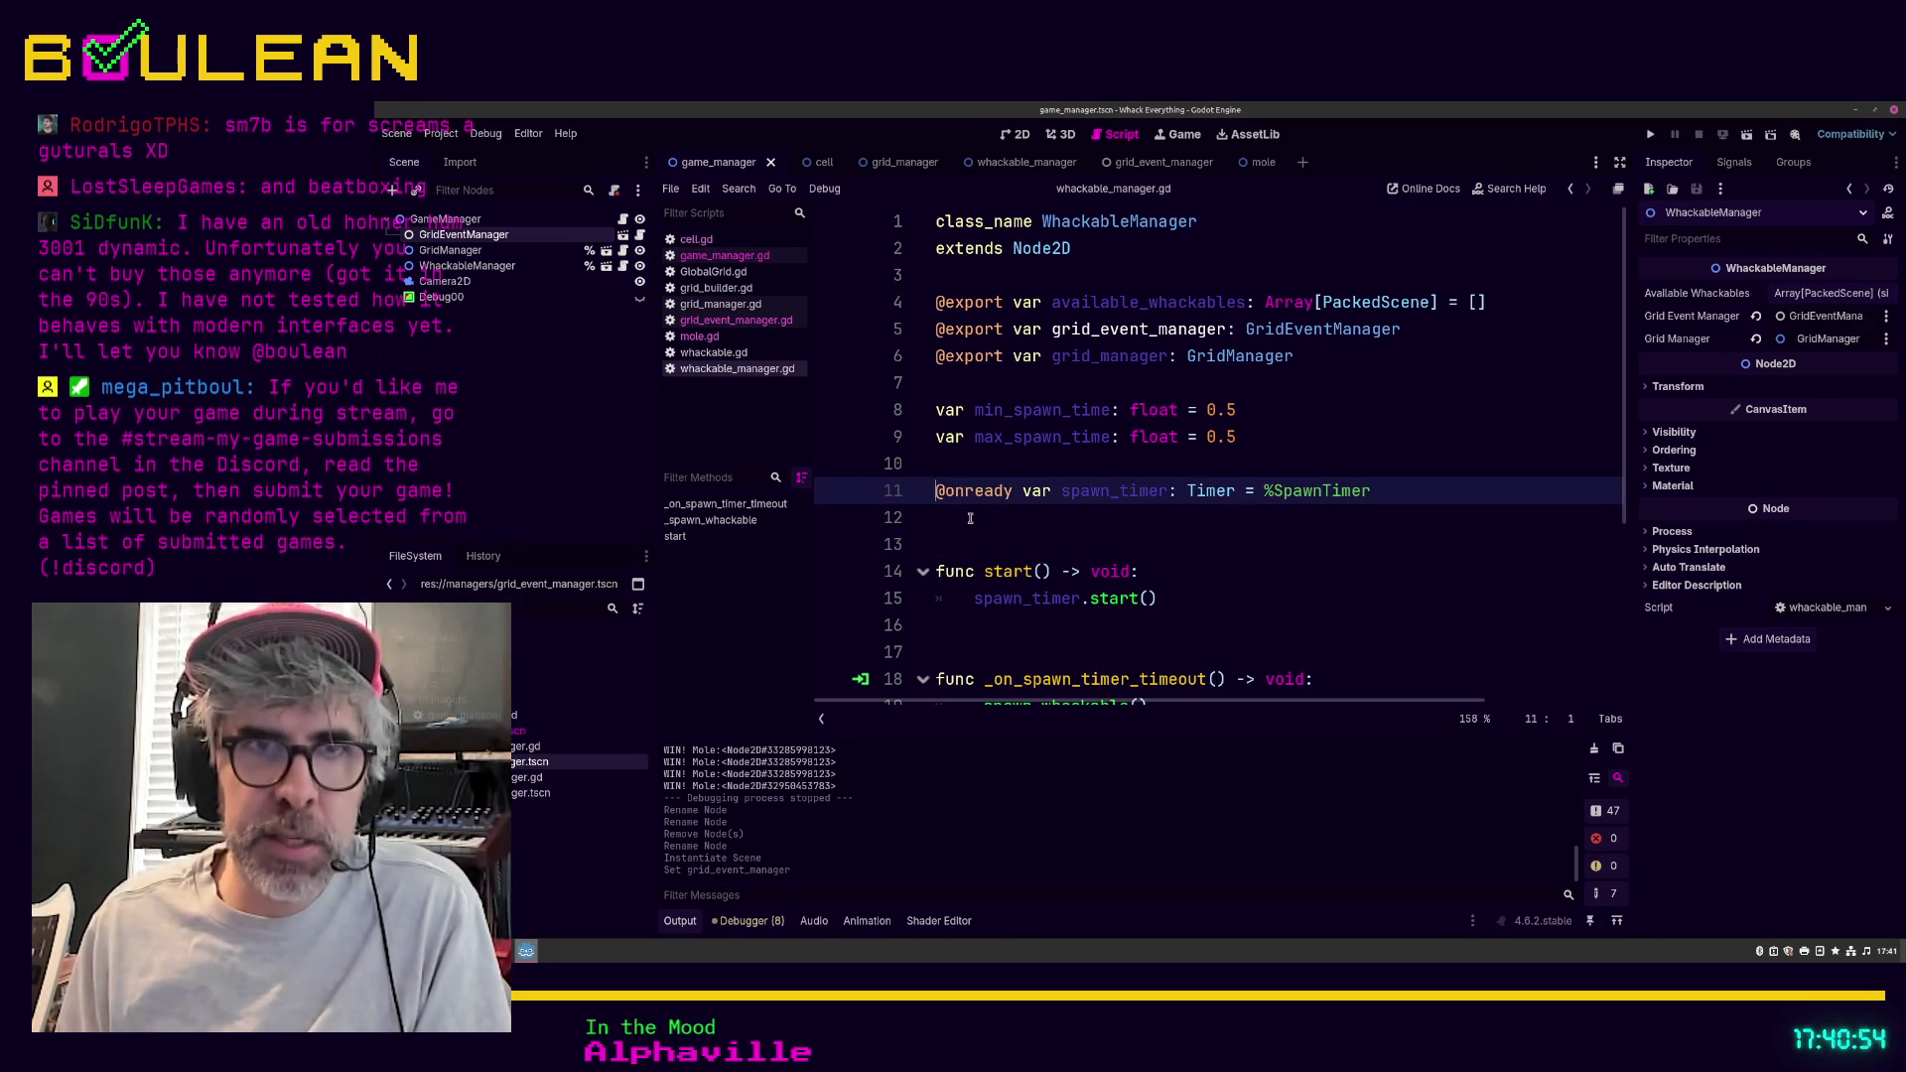
pyautogui.click(959, 531)
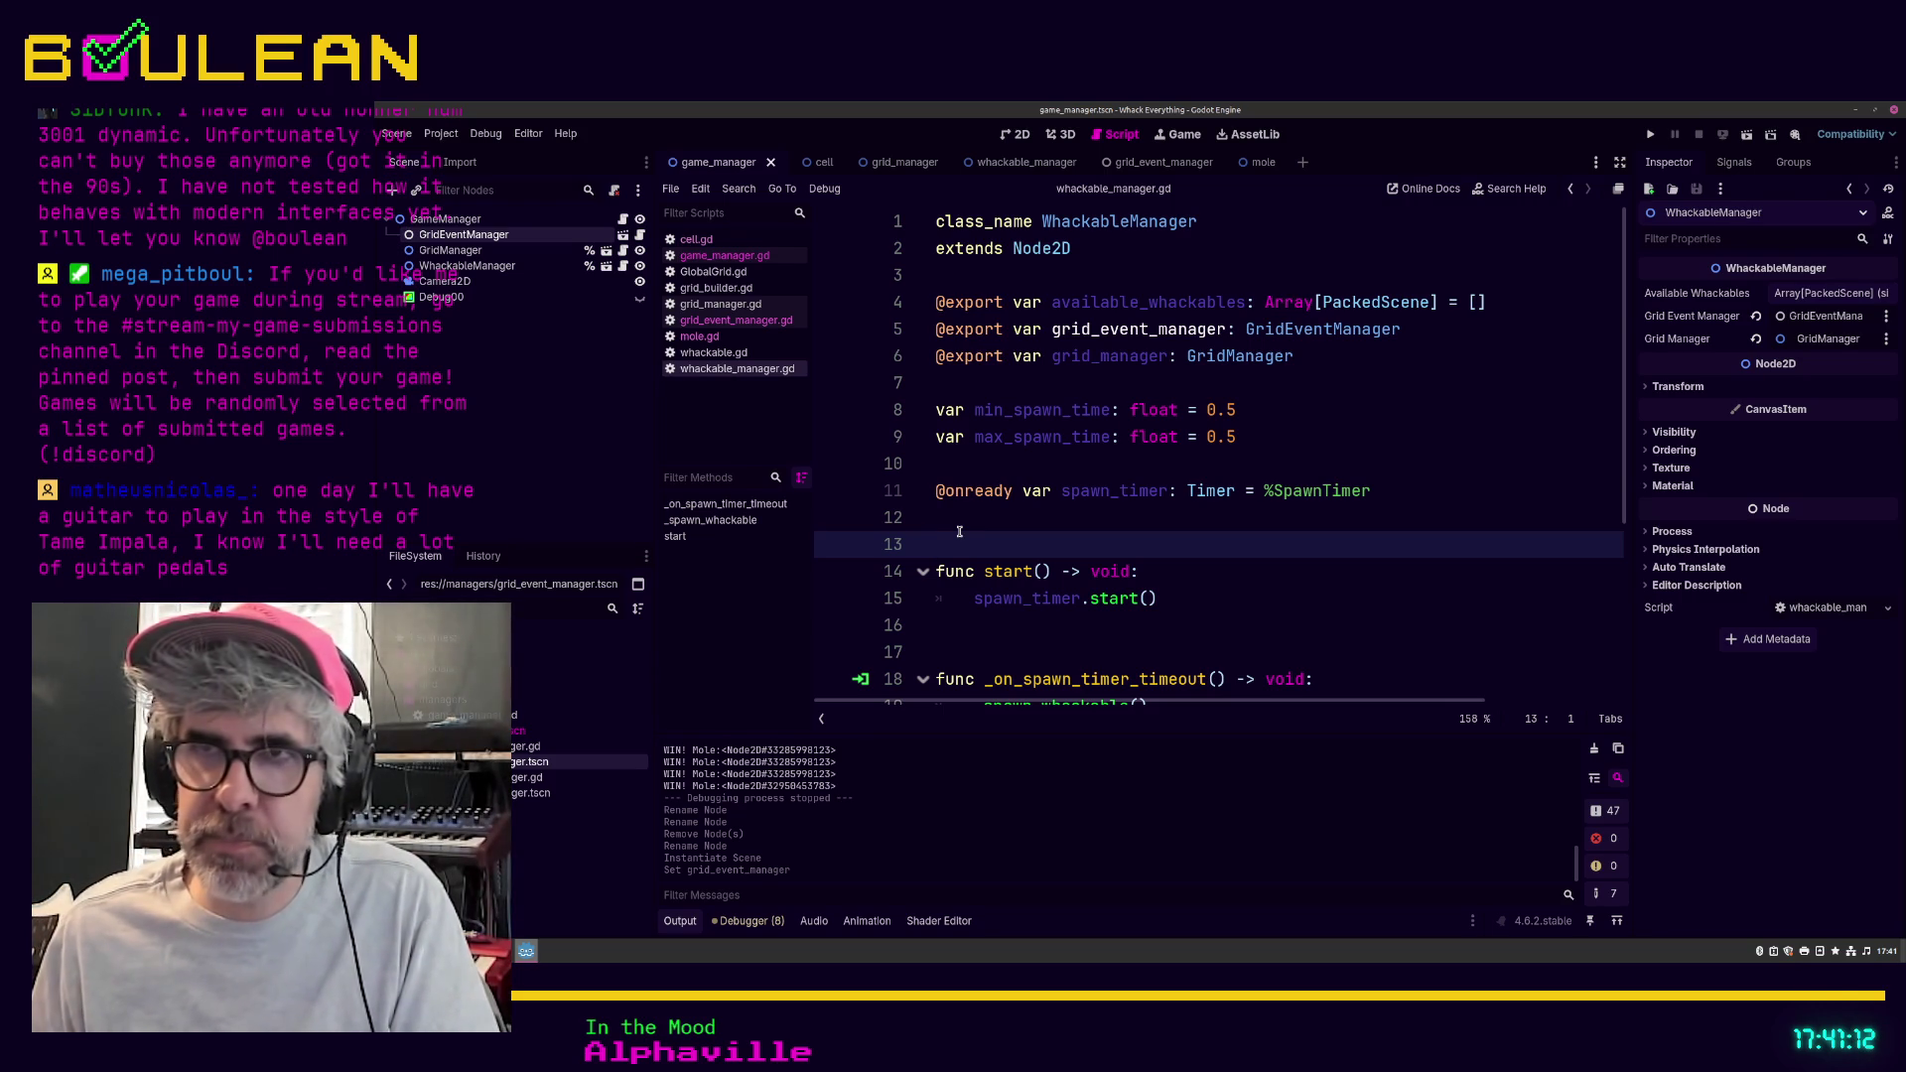
pyautogui.click(954, 519)
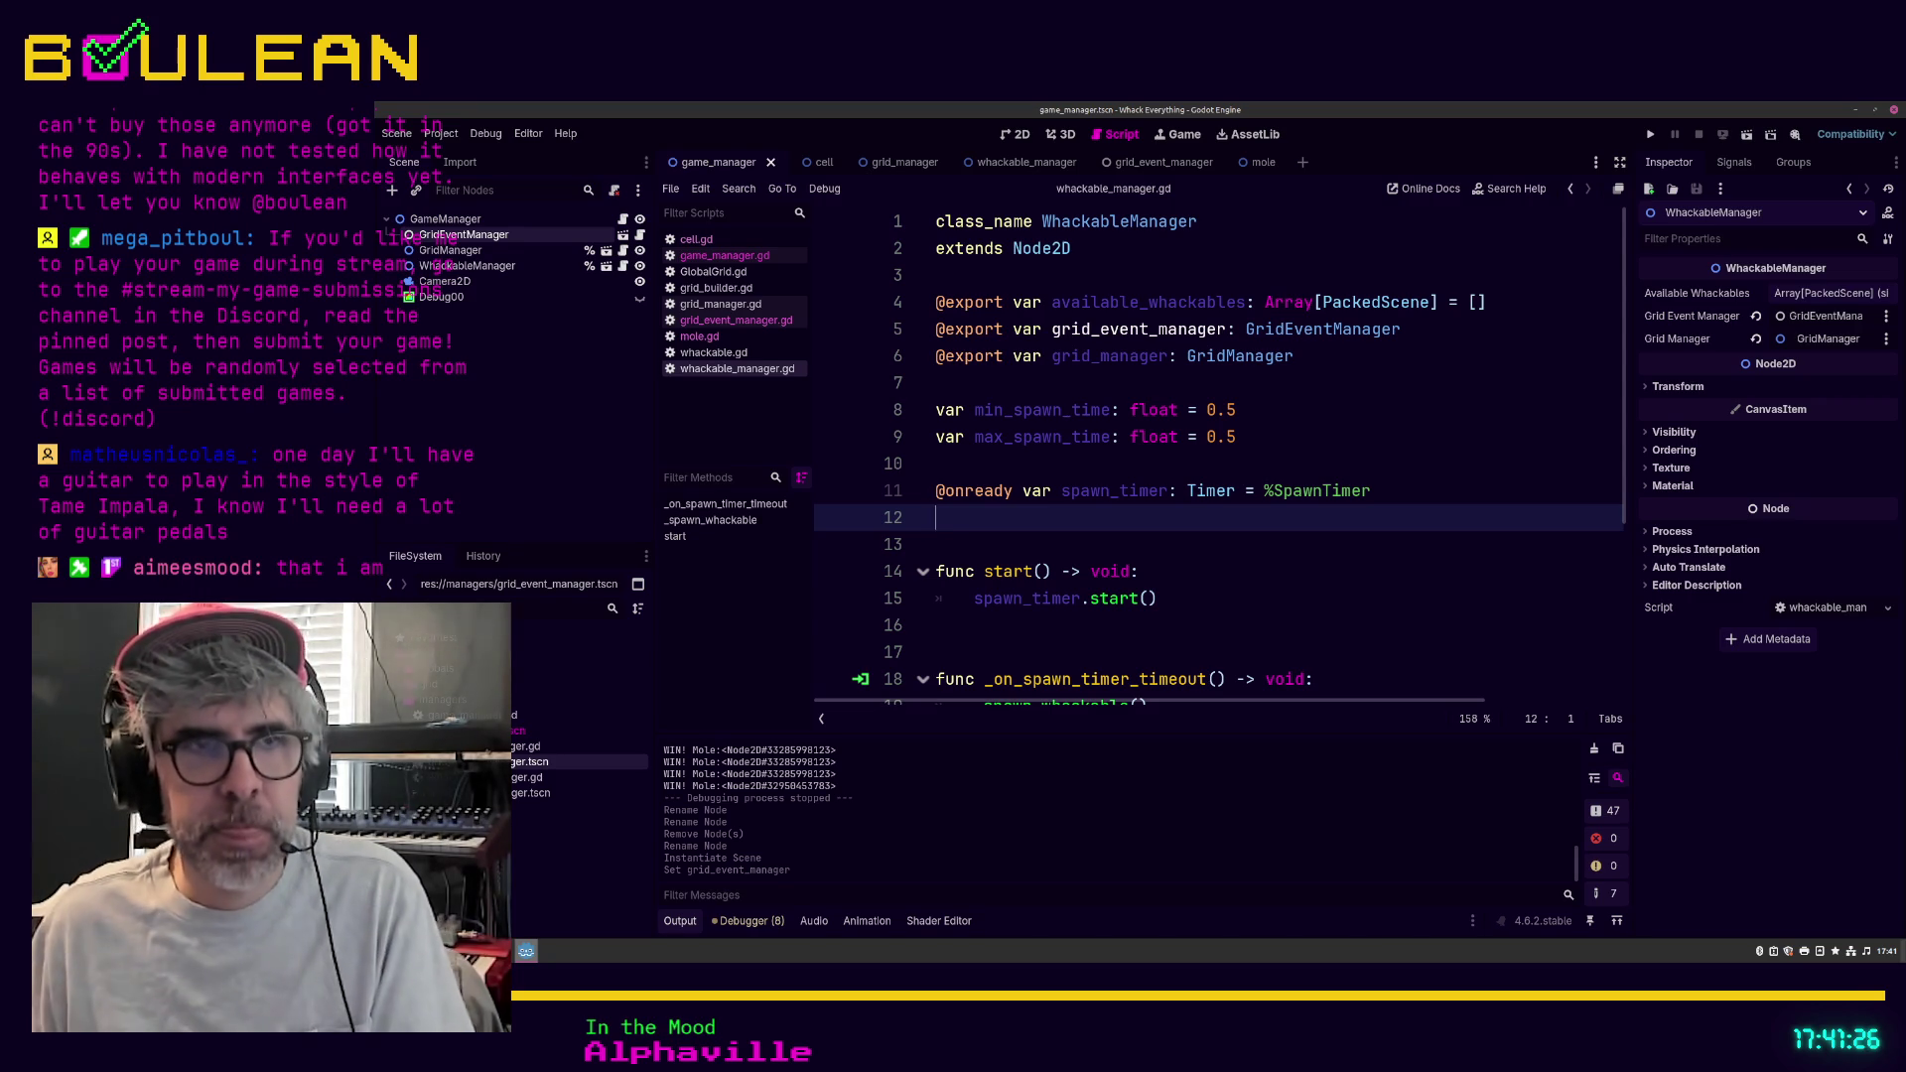
pyautogui.click(985, 634)
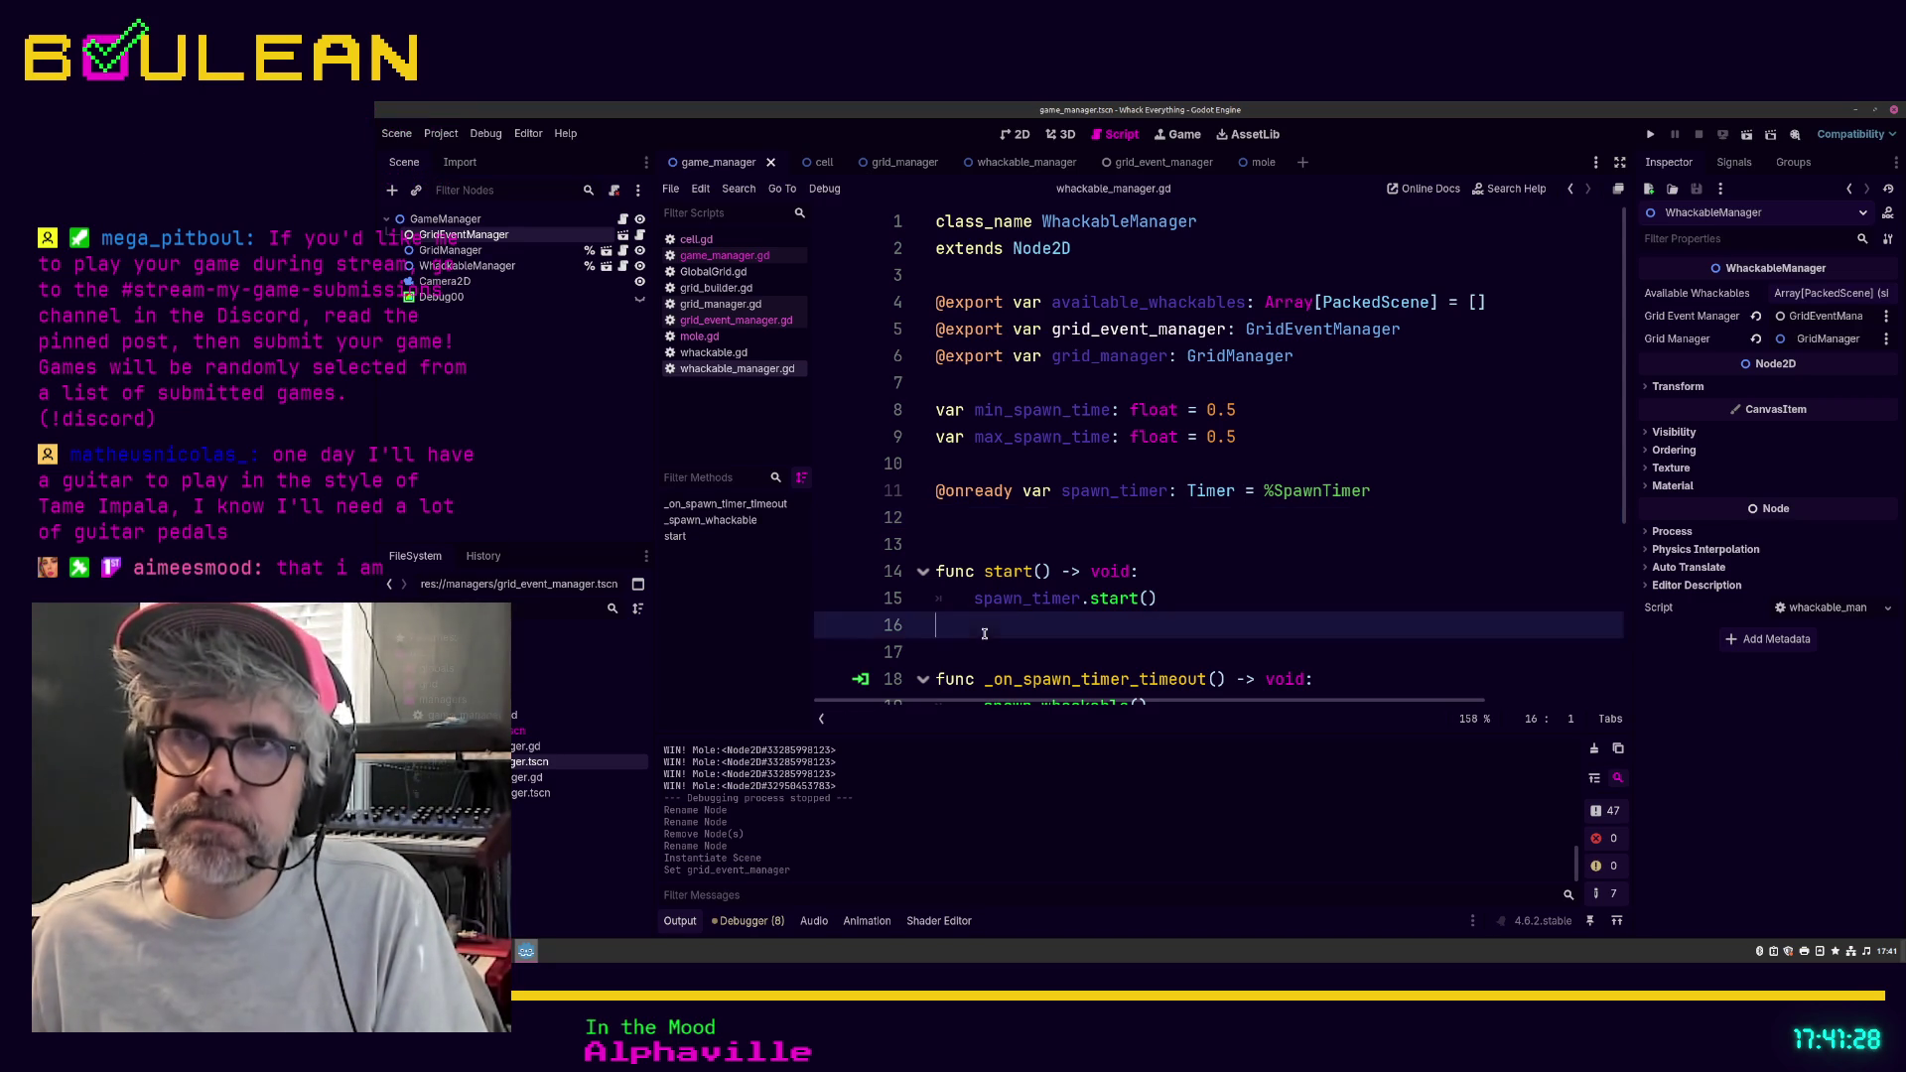
# - Append grid_event_manager.check_in(whackable) at the end of _spawn_whackable
pyautogui.click(728, 259)
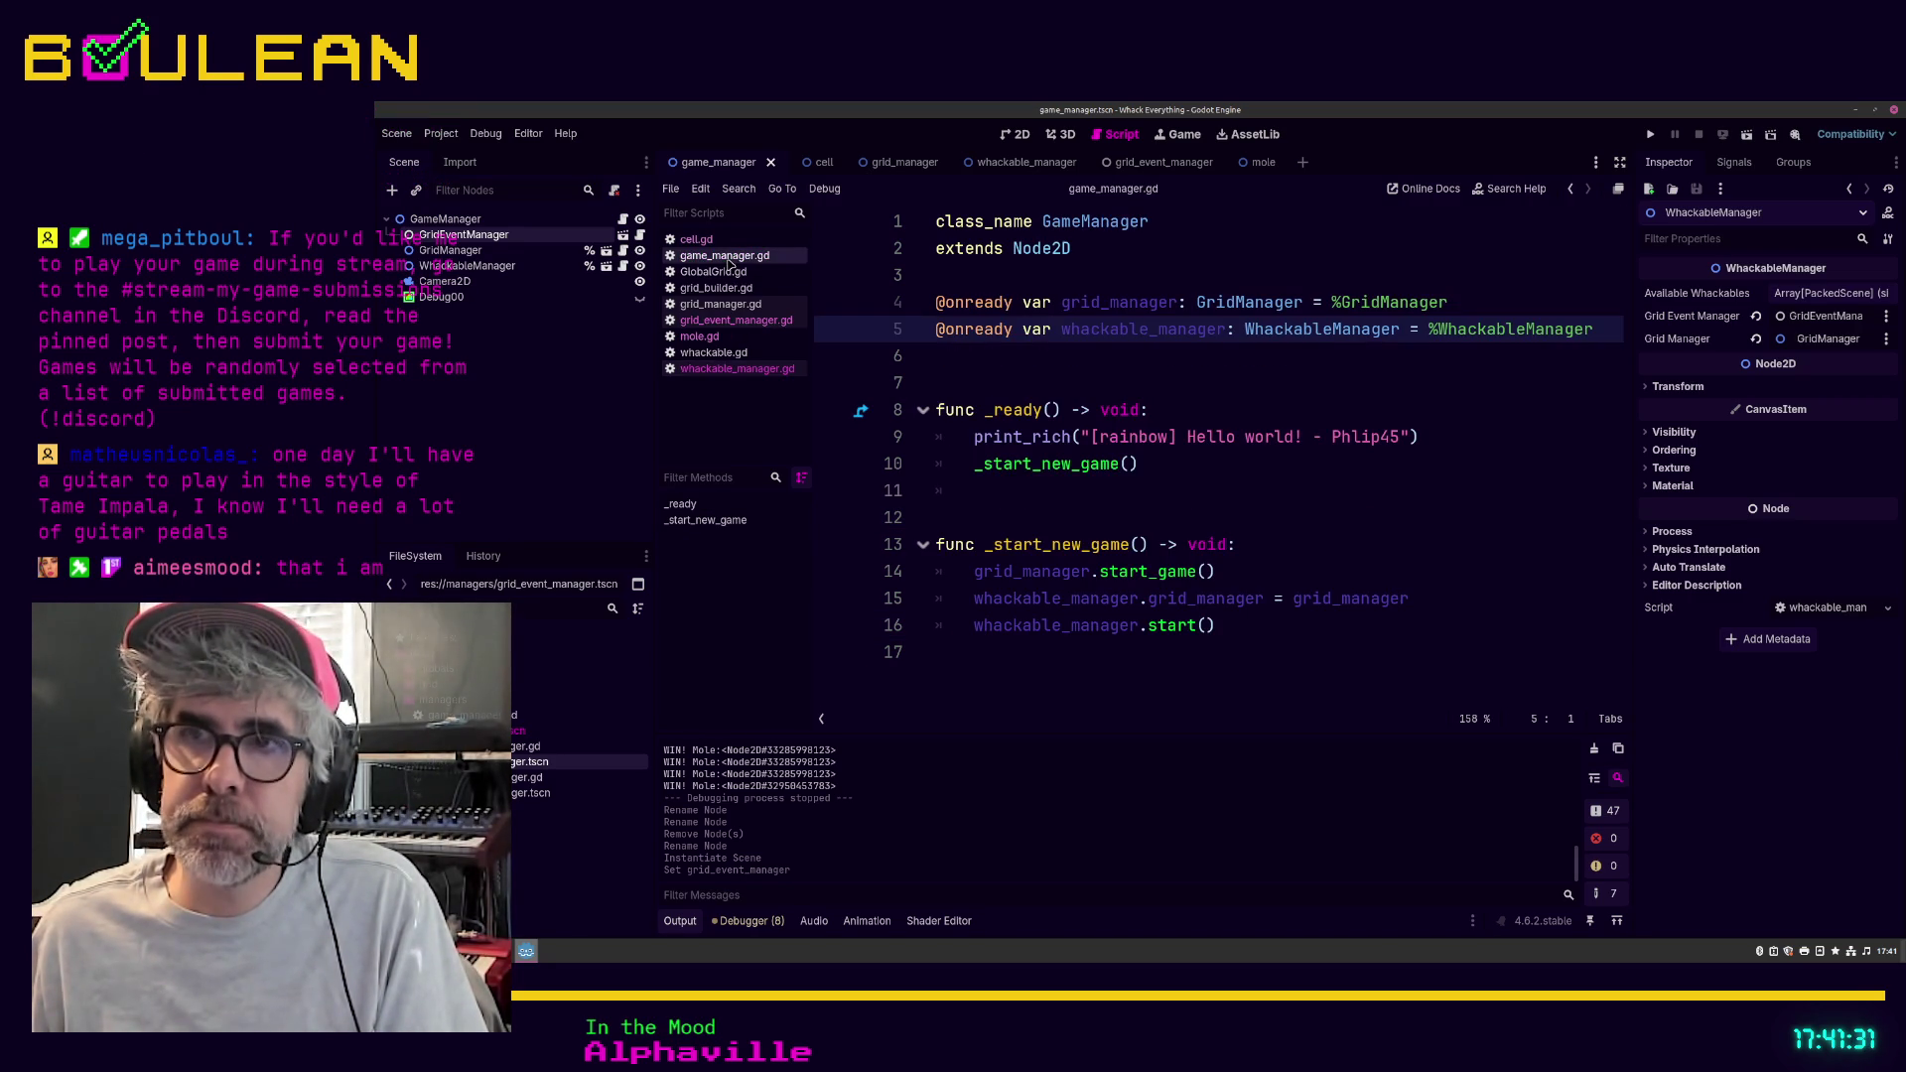
pyautogui.click(737, 368)
pyautogui.scroll(-4, 1128, 573)
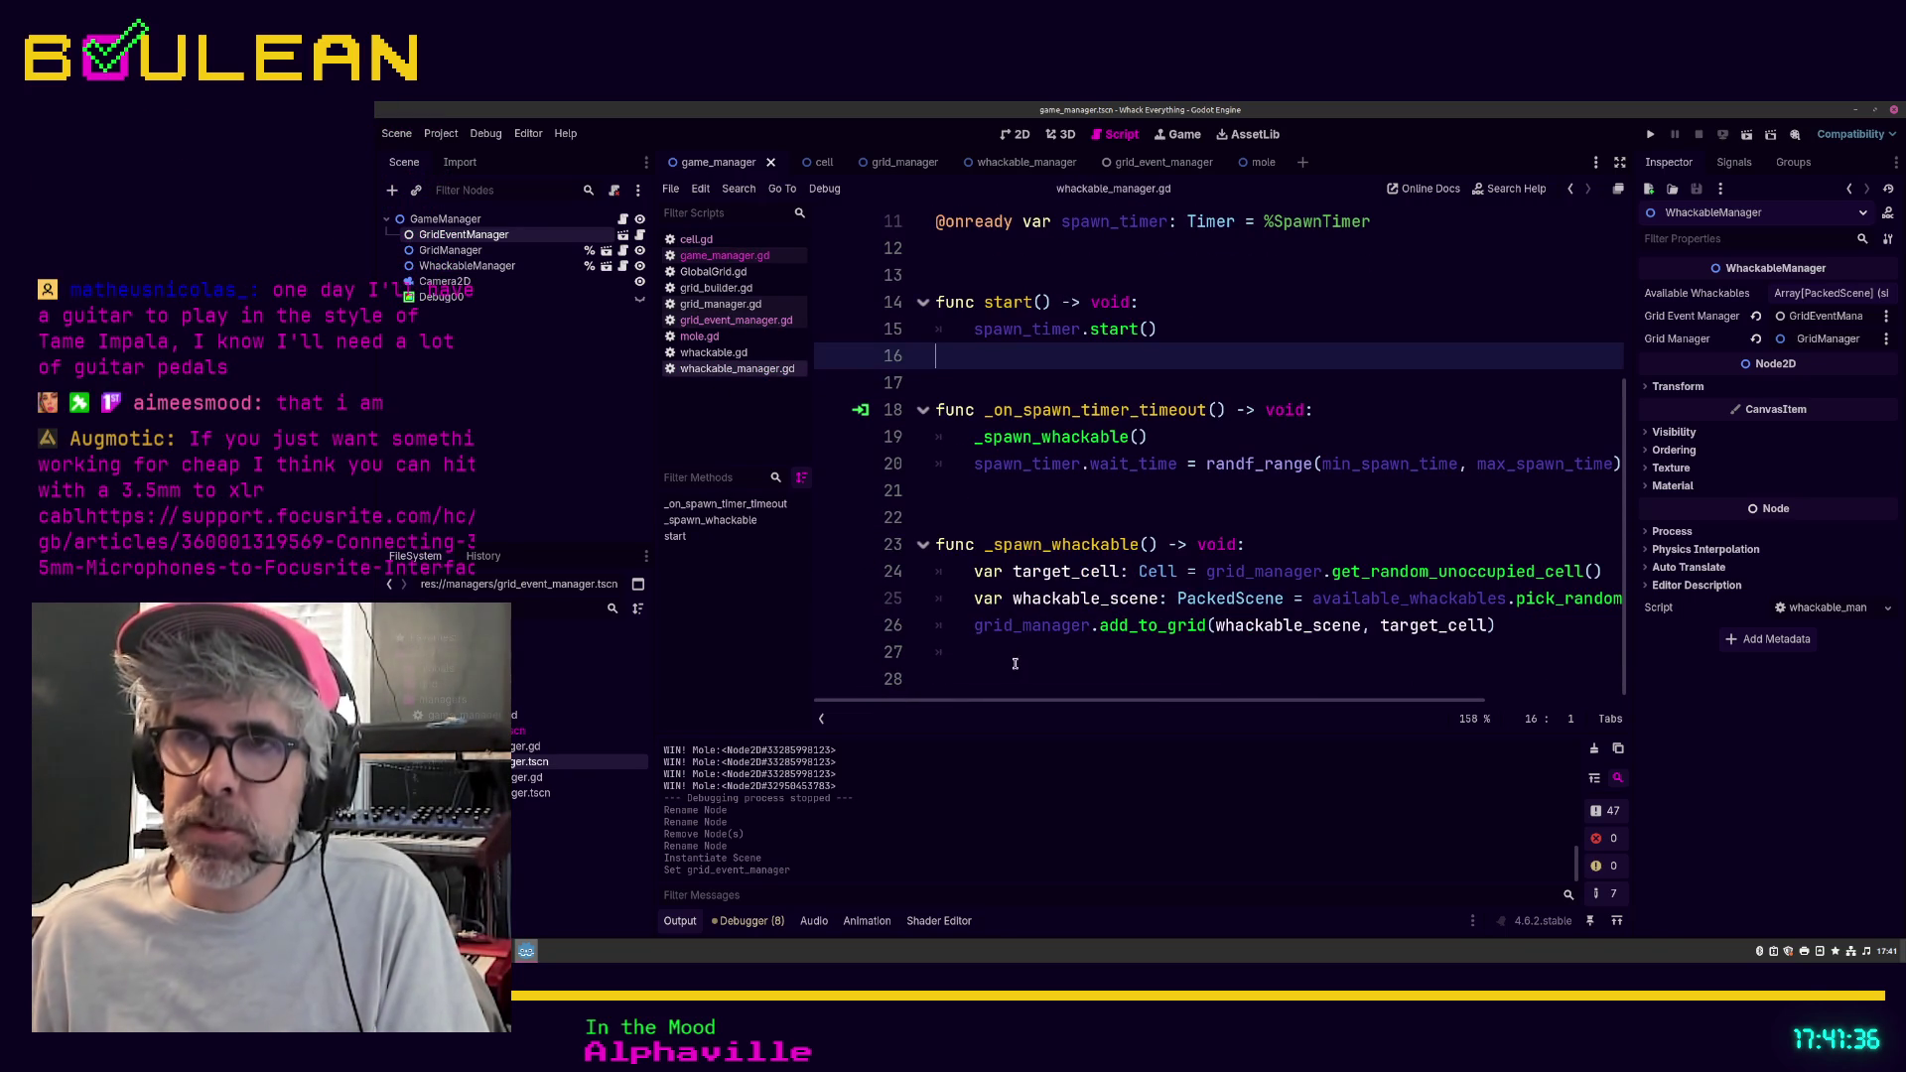
pyautogui.click(1118, 663)
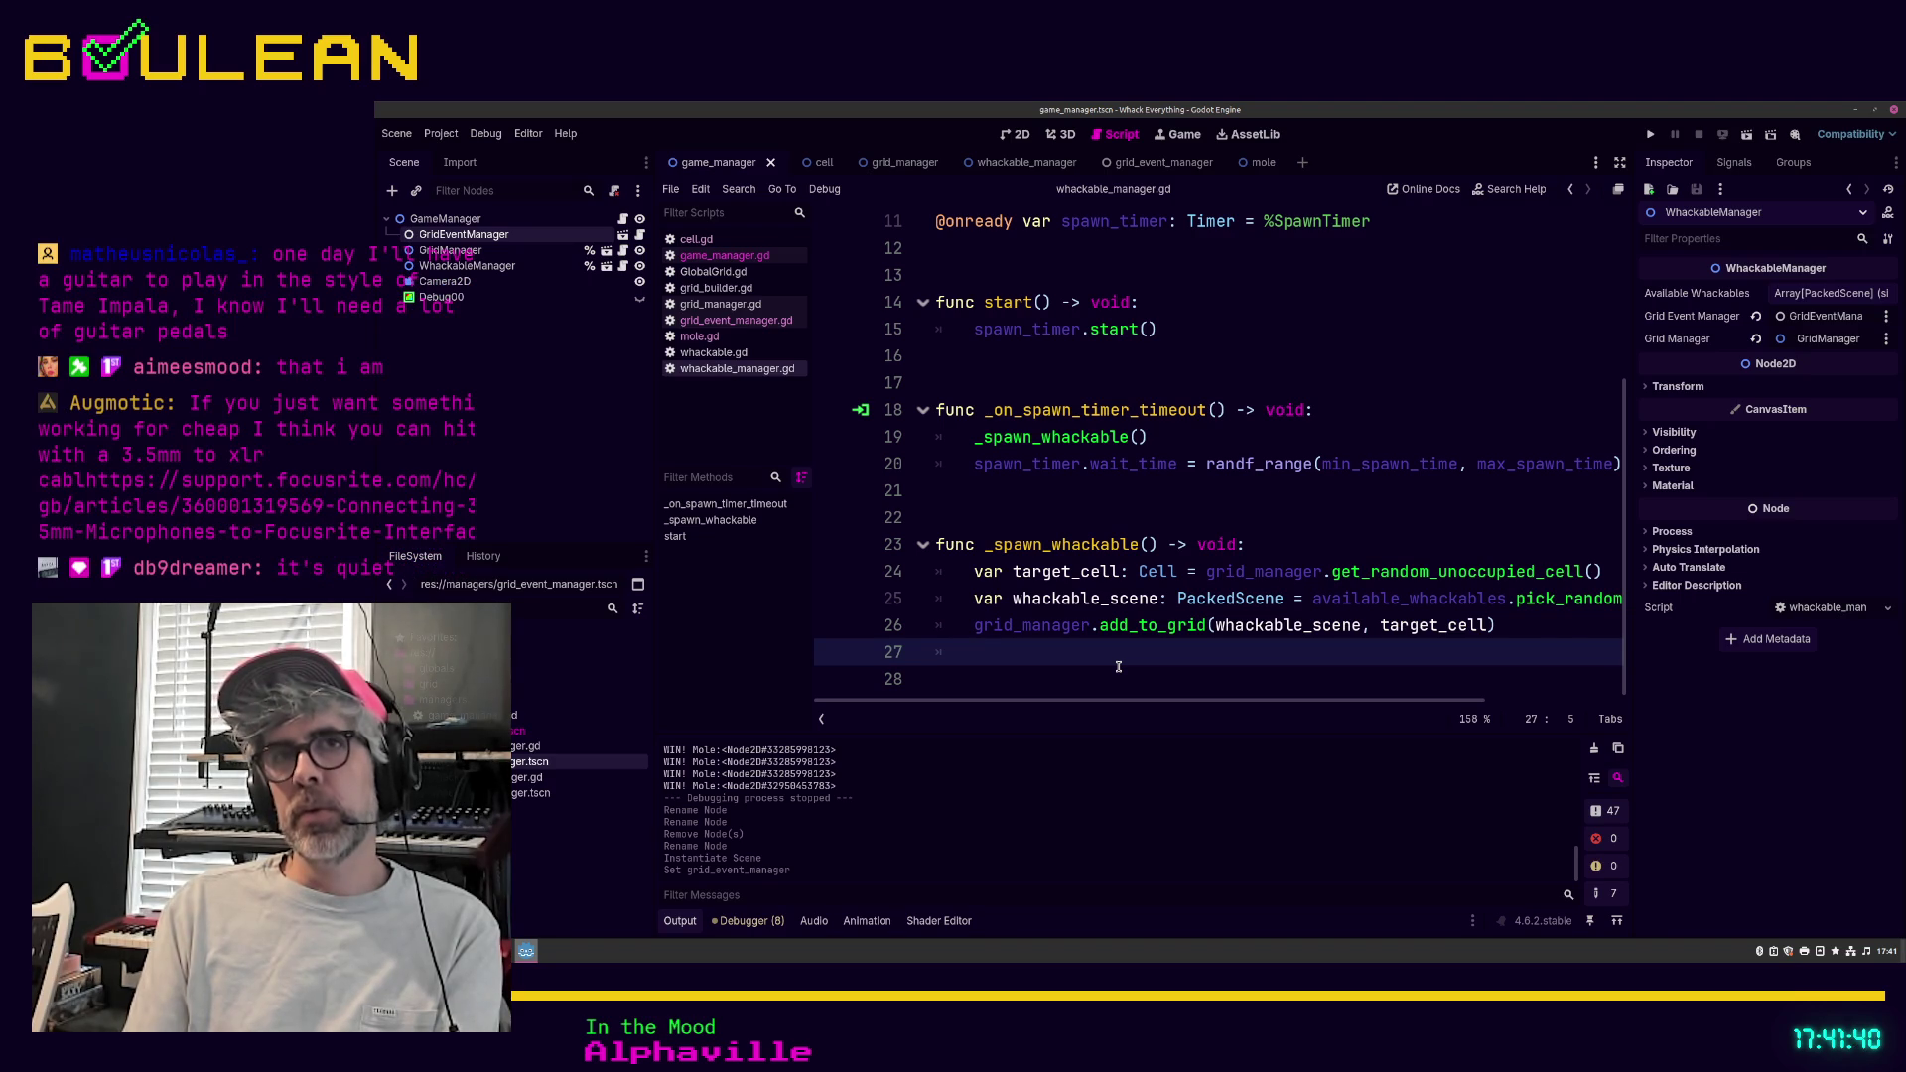
pyautogui.write('rid_')
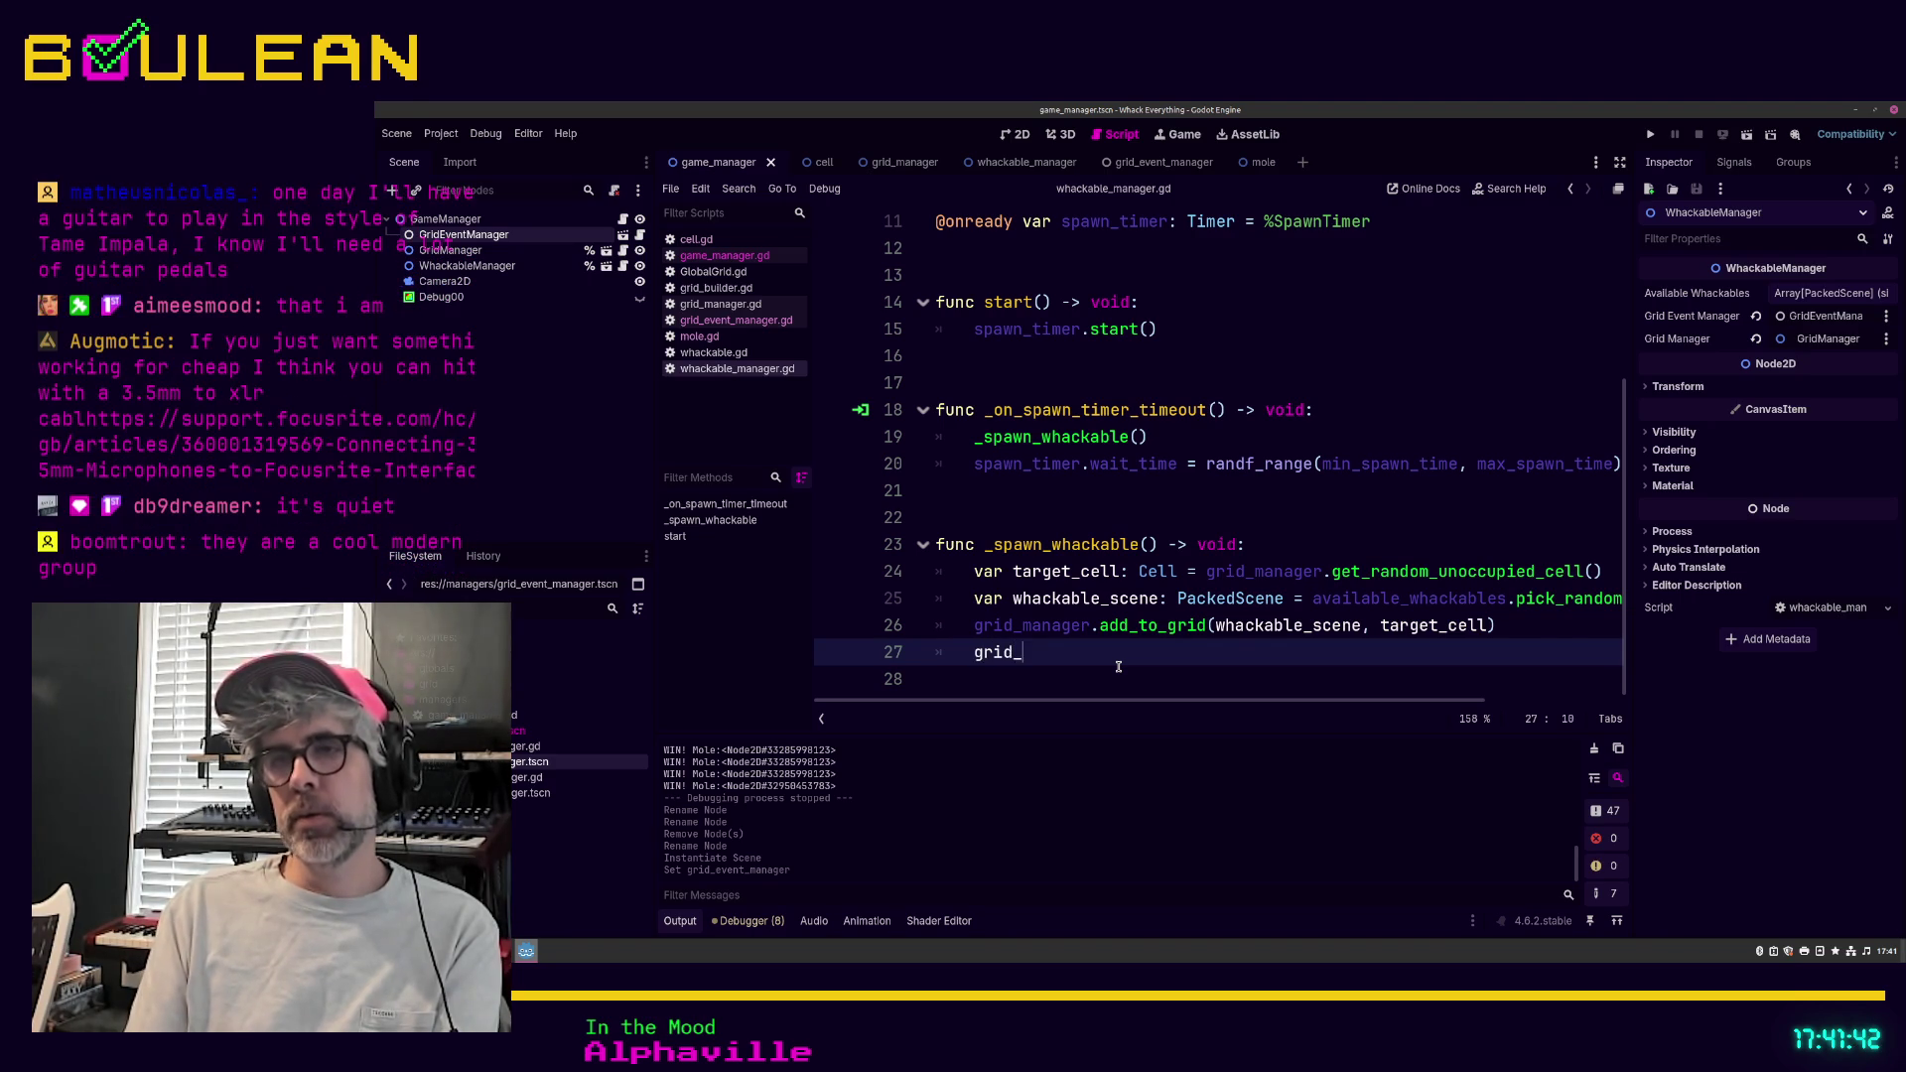
pyautogui.press('Return')
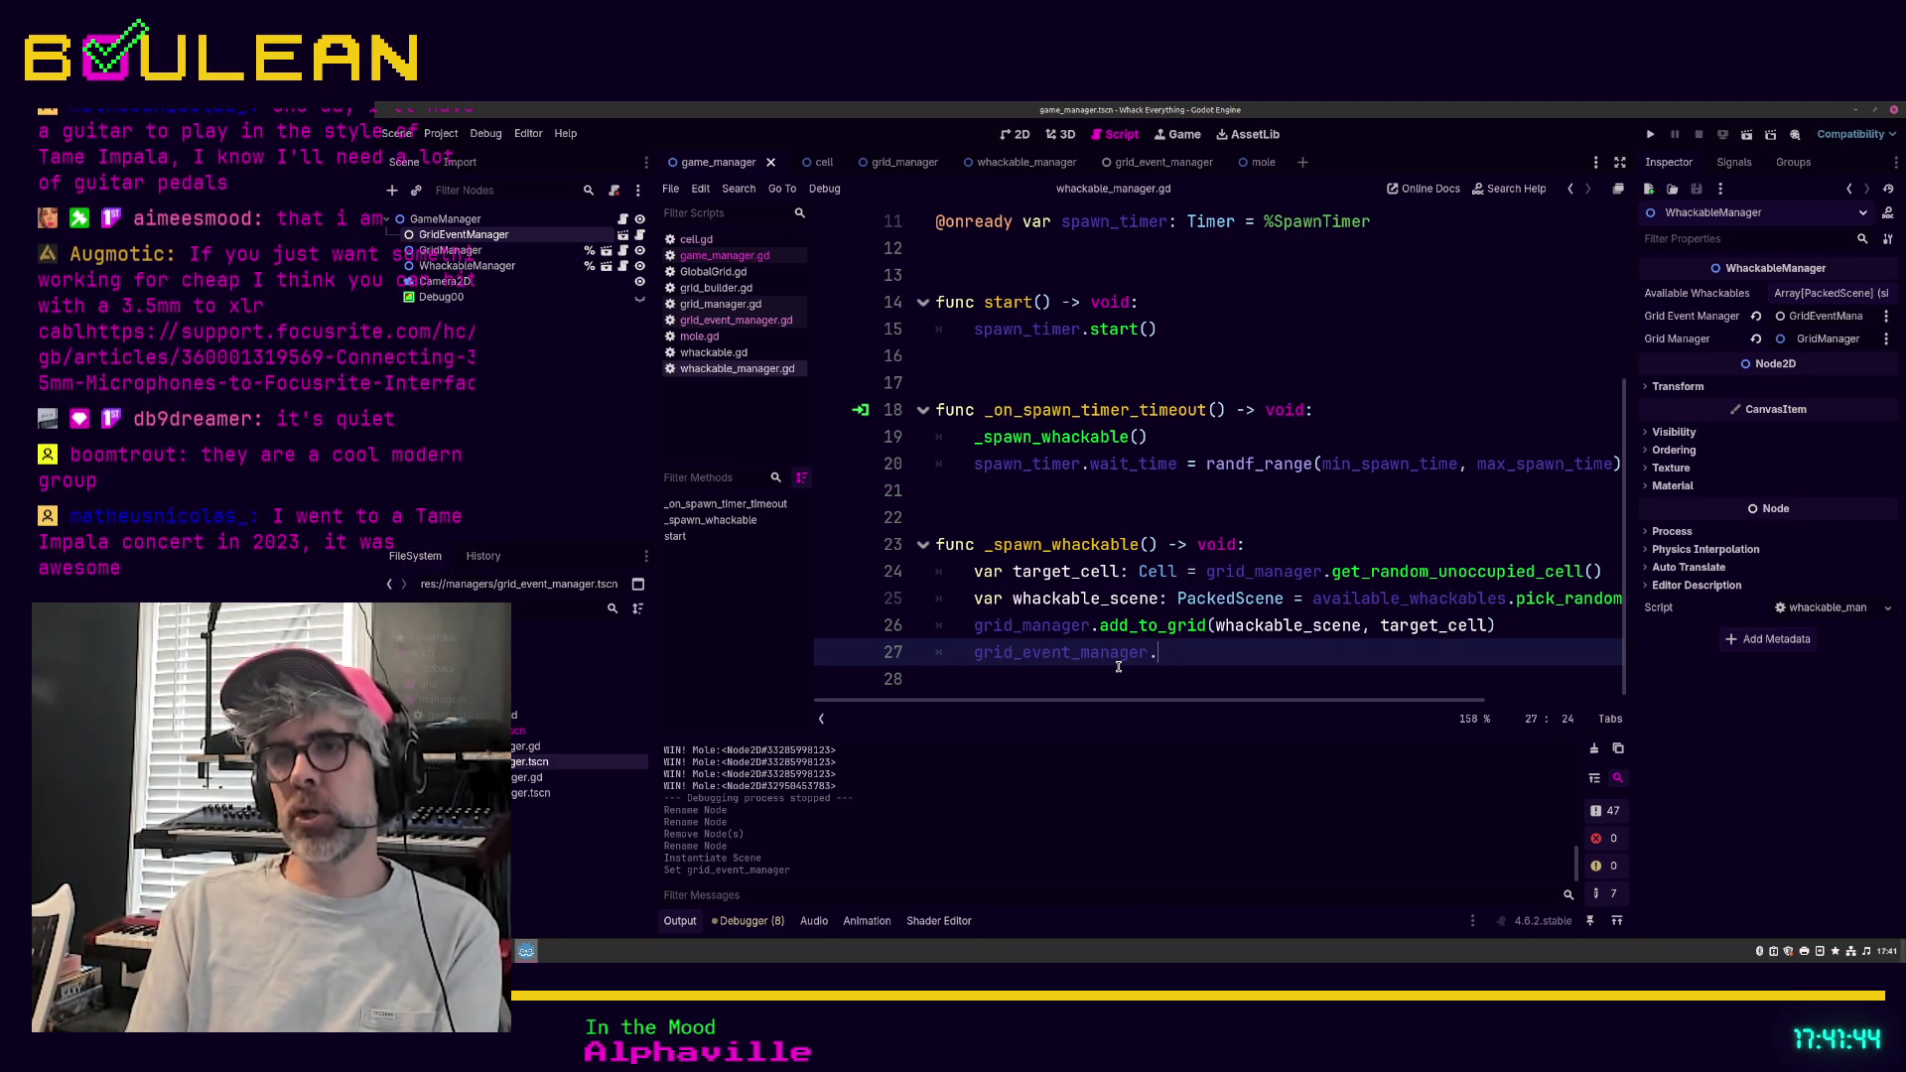
pyautogui.write('check_in')
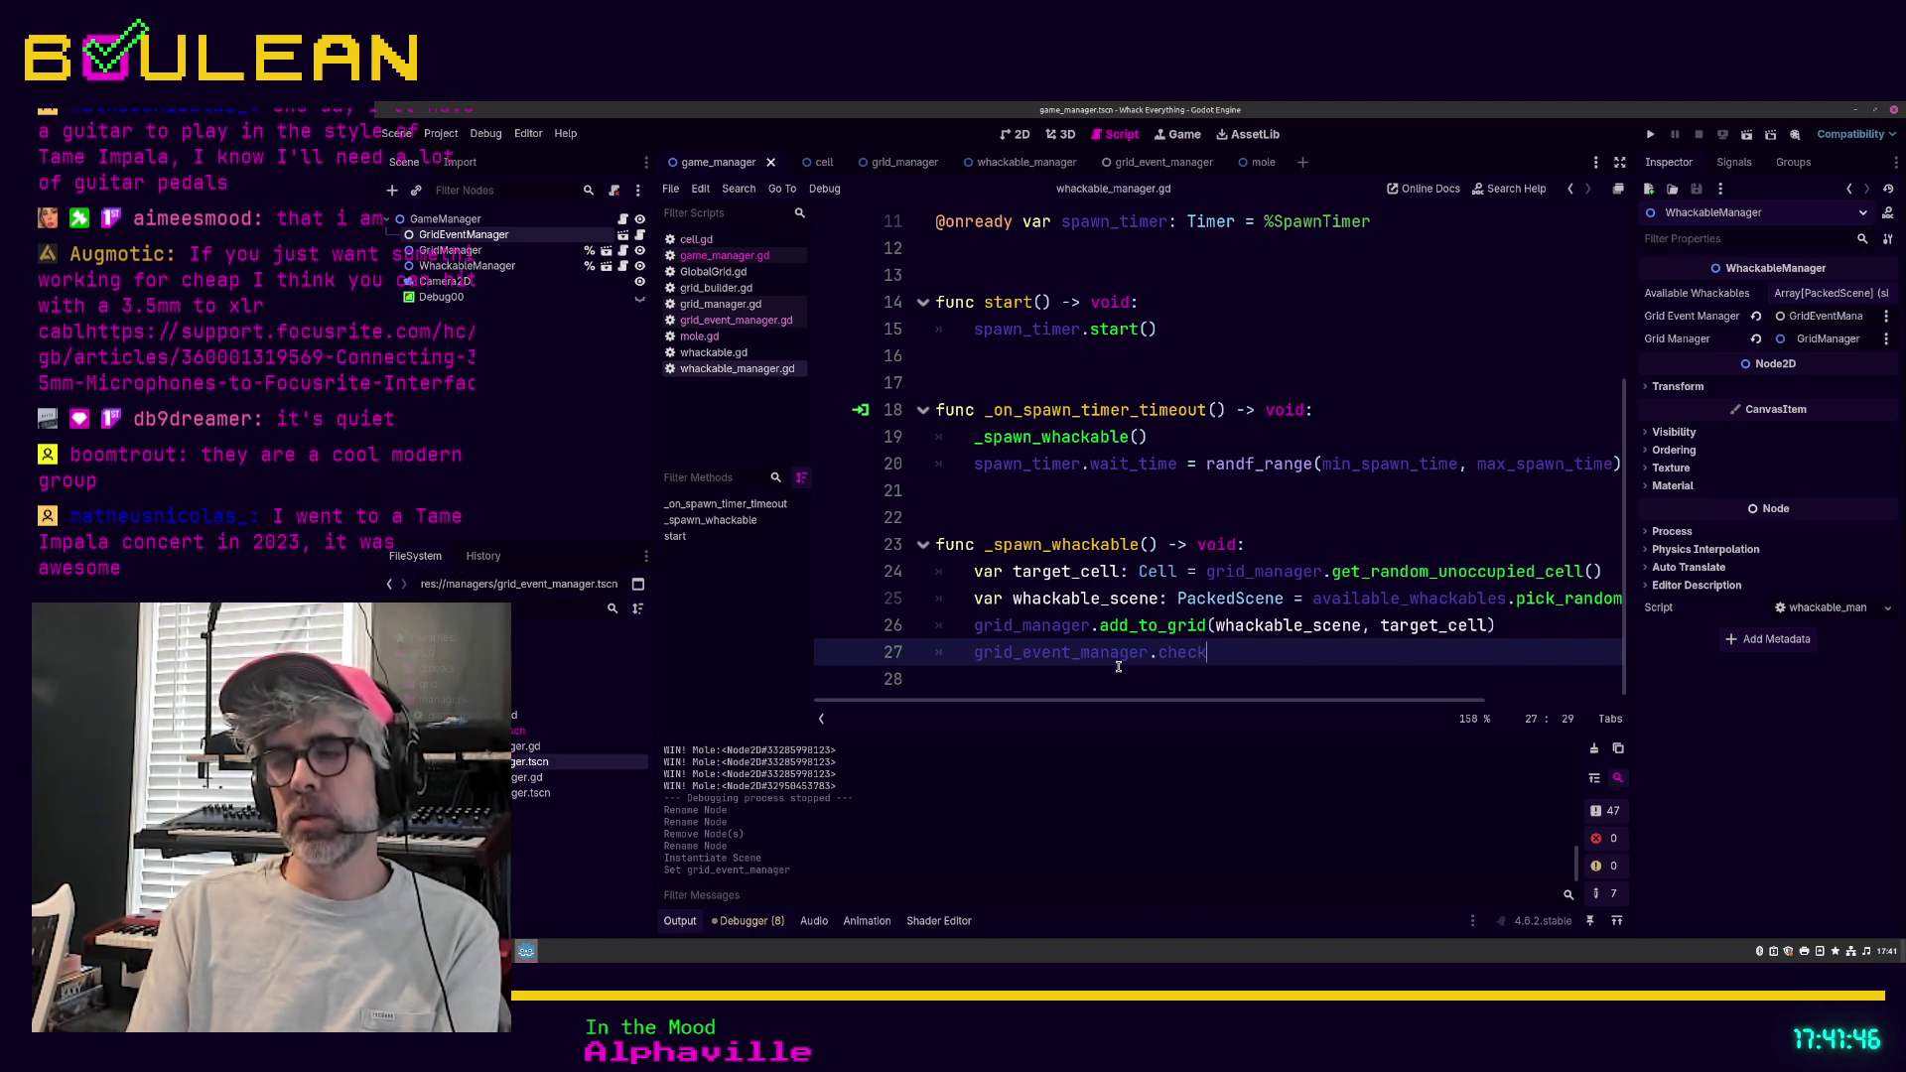
pyautogui.write('(')
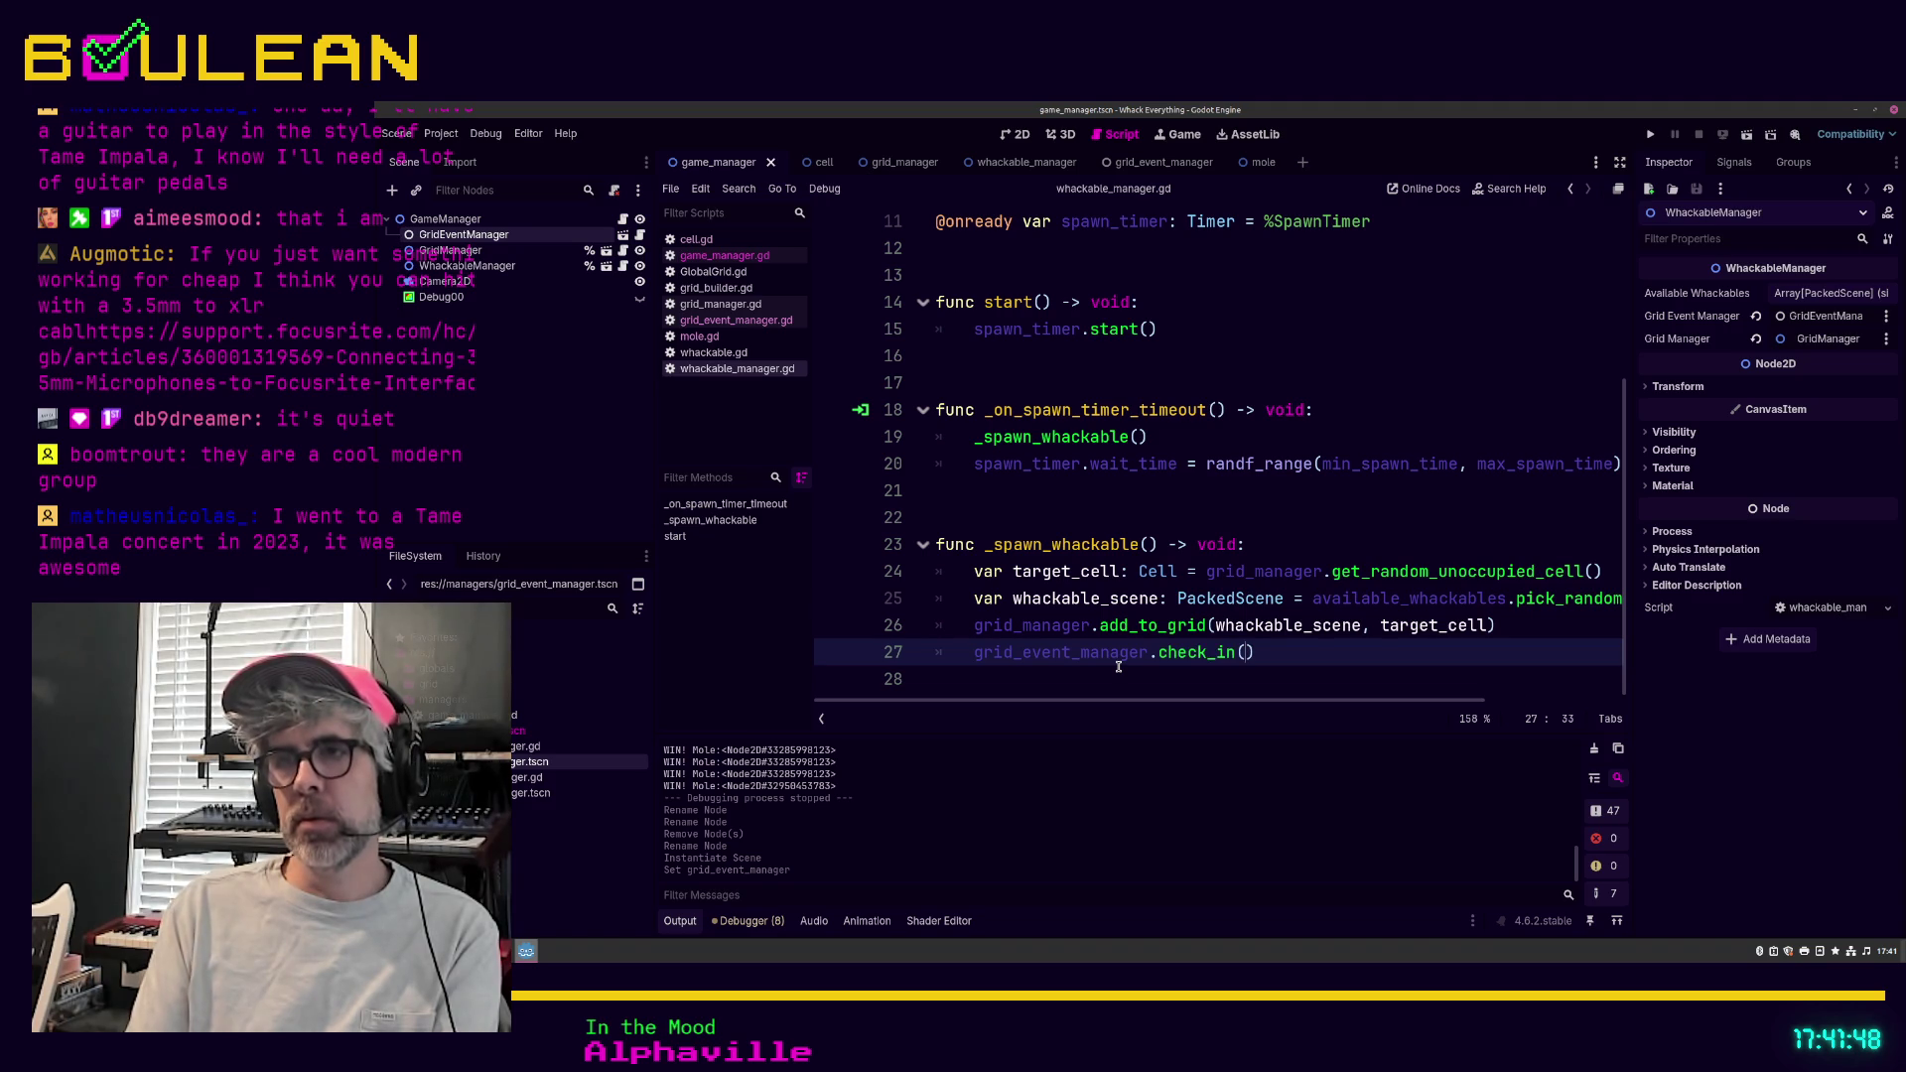
pyautogui.write('whackable')
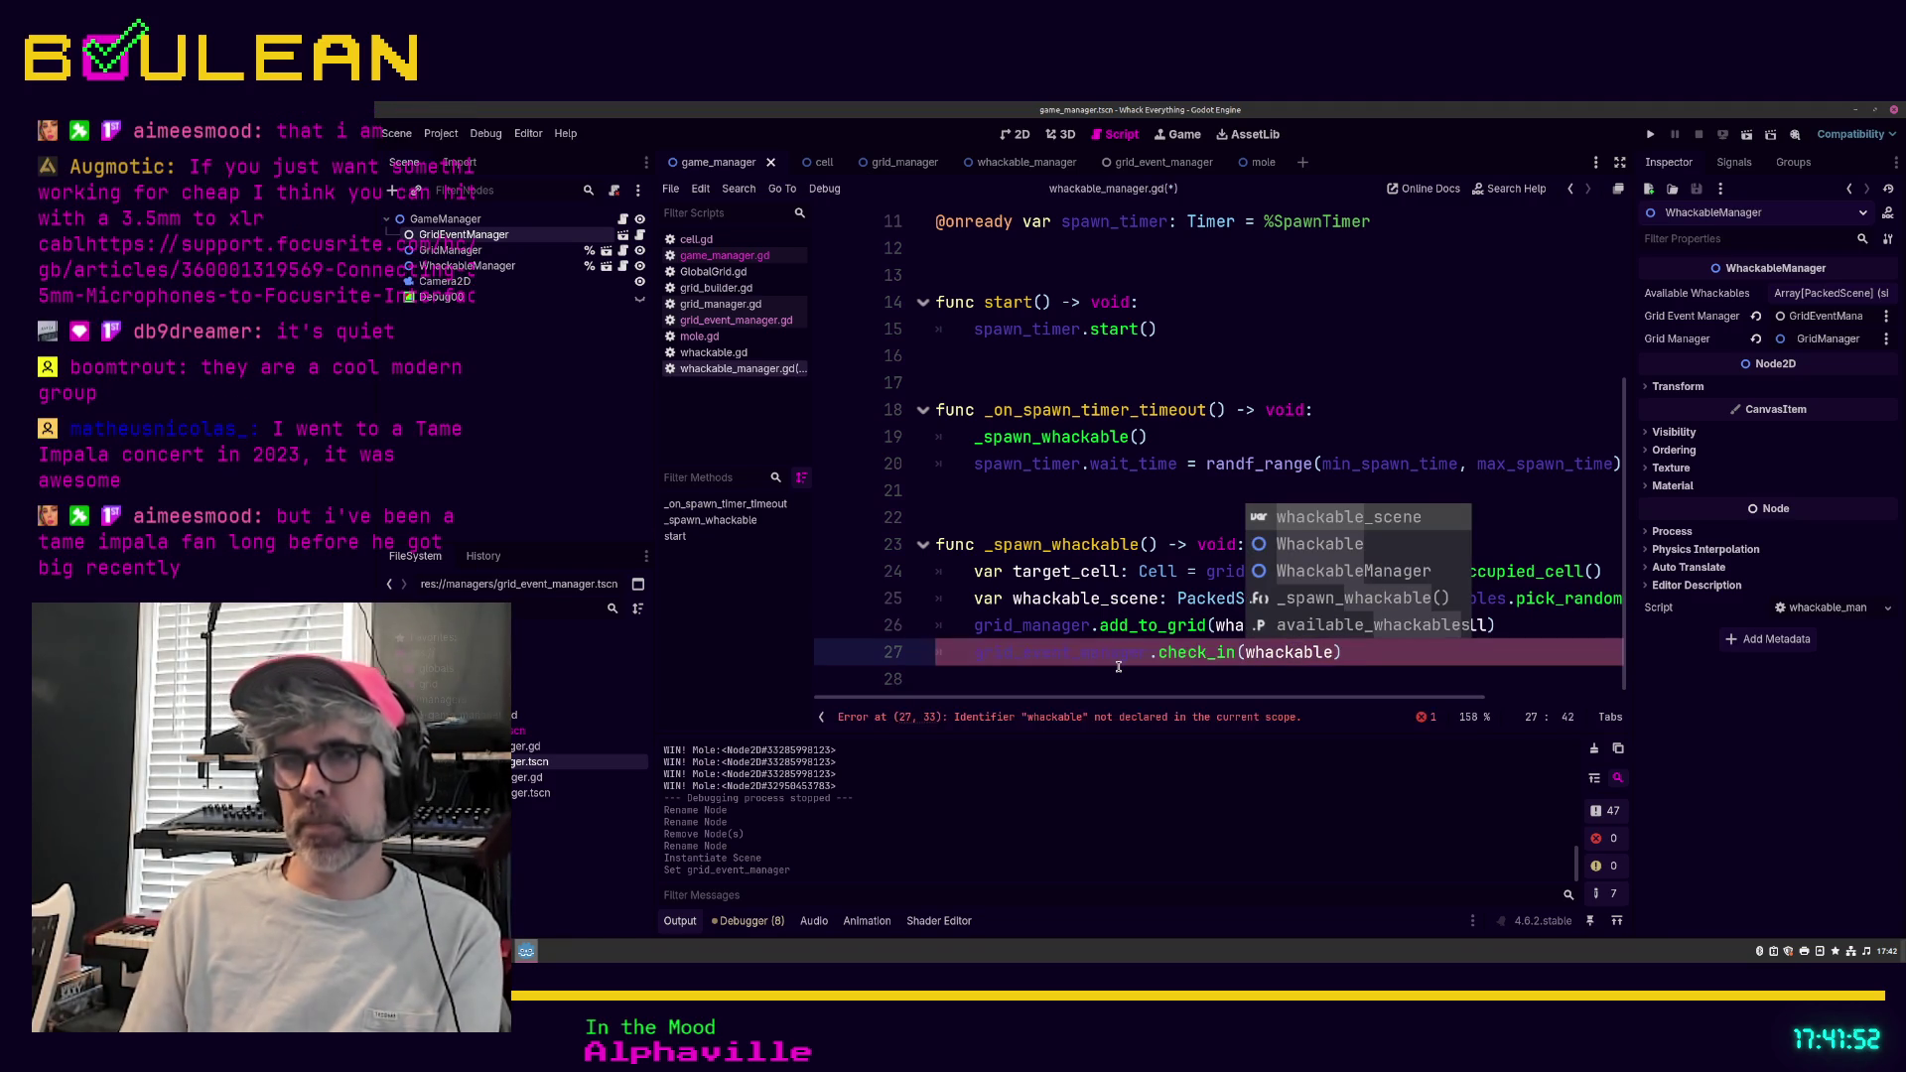
# - Rename the whackable_scene variable on line 25 to whackable
pyautogui.click(1156, 596)
pyautogui.press('BackSpace')
pyautogui.press('BackSpace')
pyautogui.press('BackSpace')
pyautogui.press('BackSpace')
pyautogui.press('BackSpace')
pyautogui.press('BackSpace')
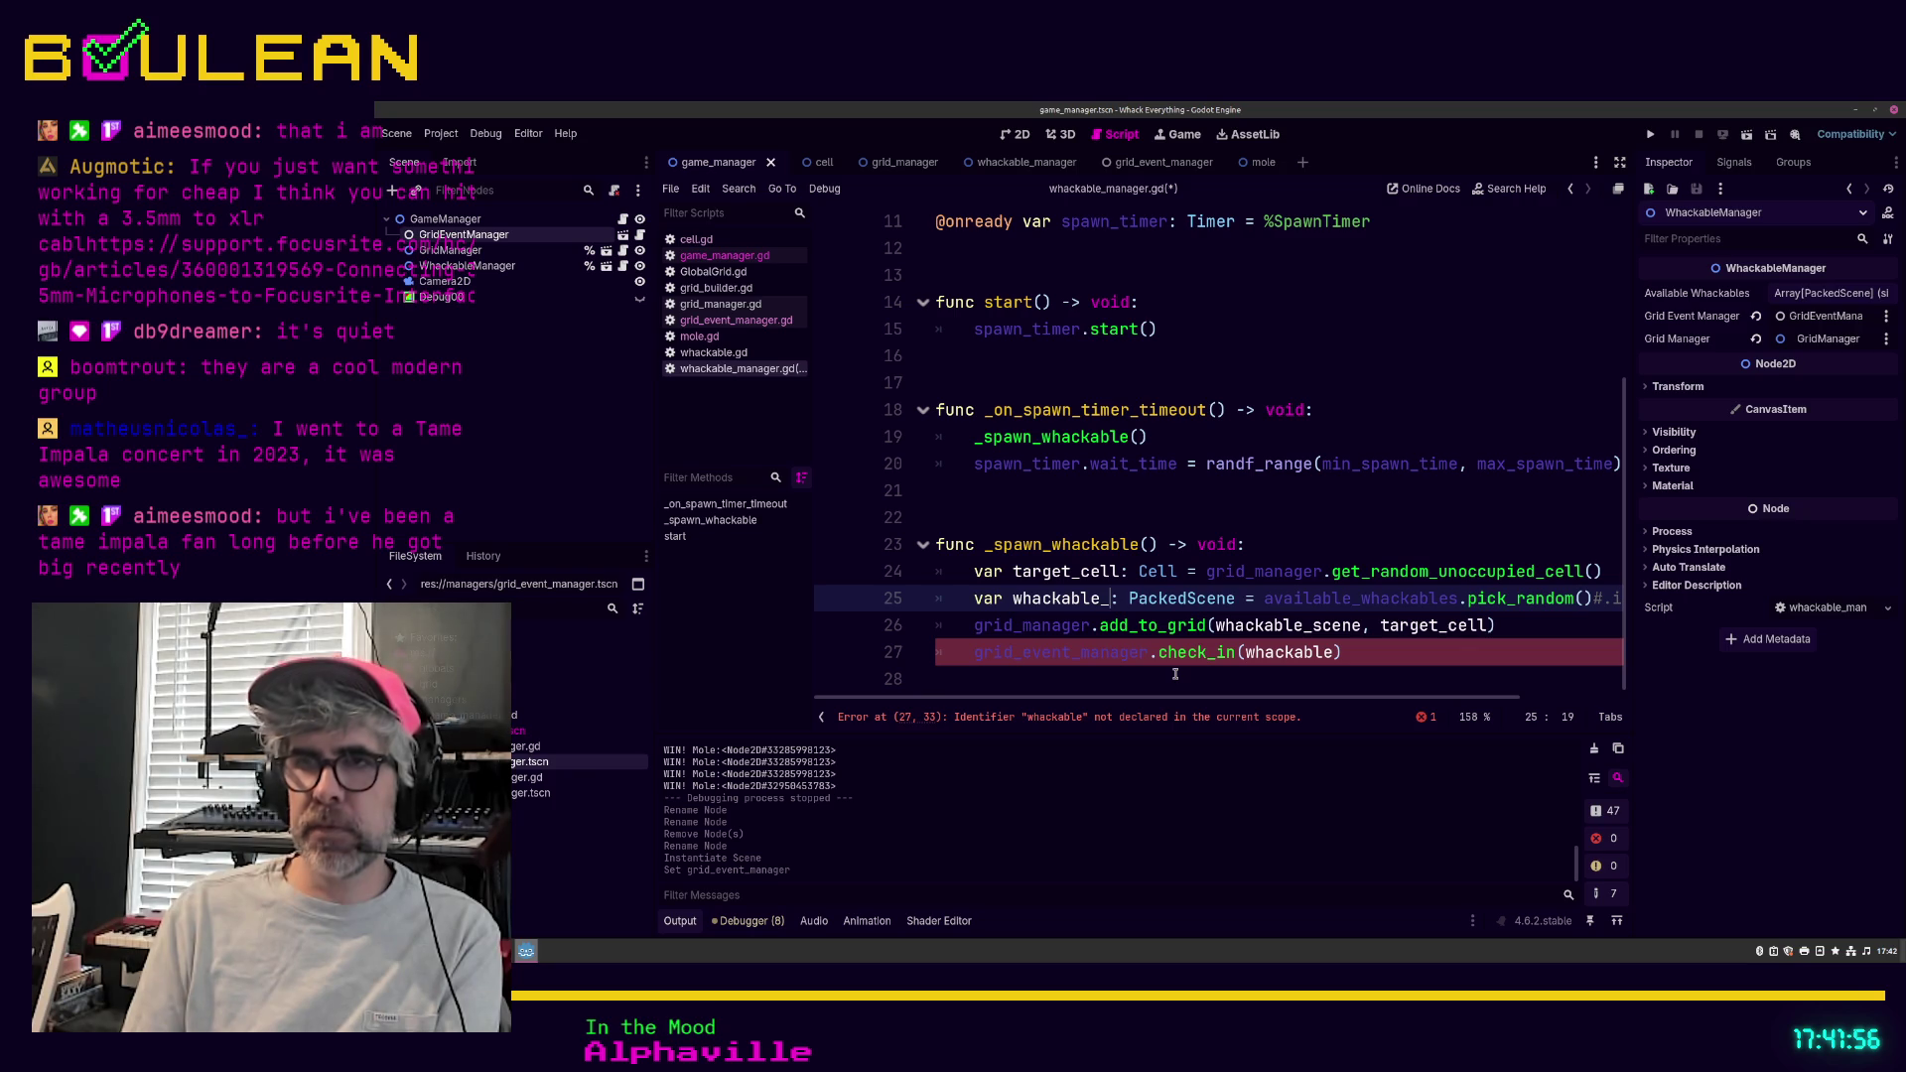
pyautogui.press('Down')
pyautogui.press('Down')
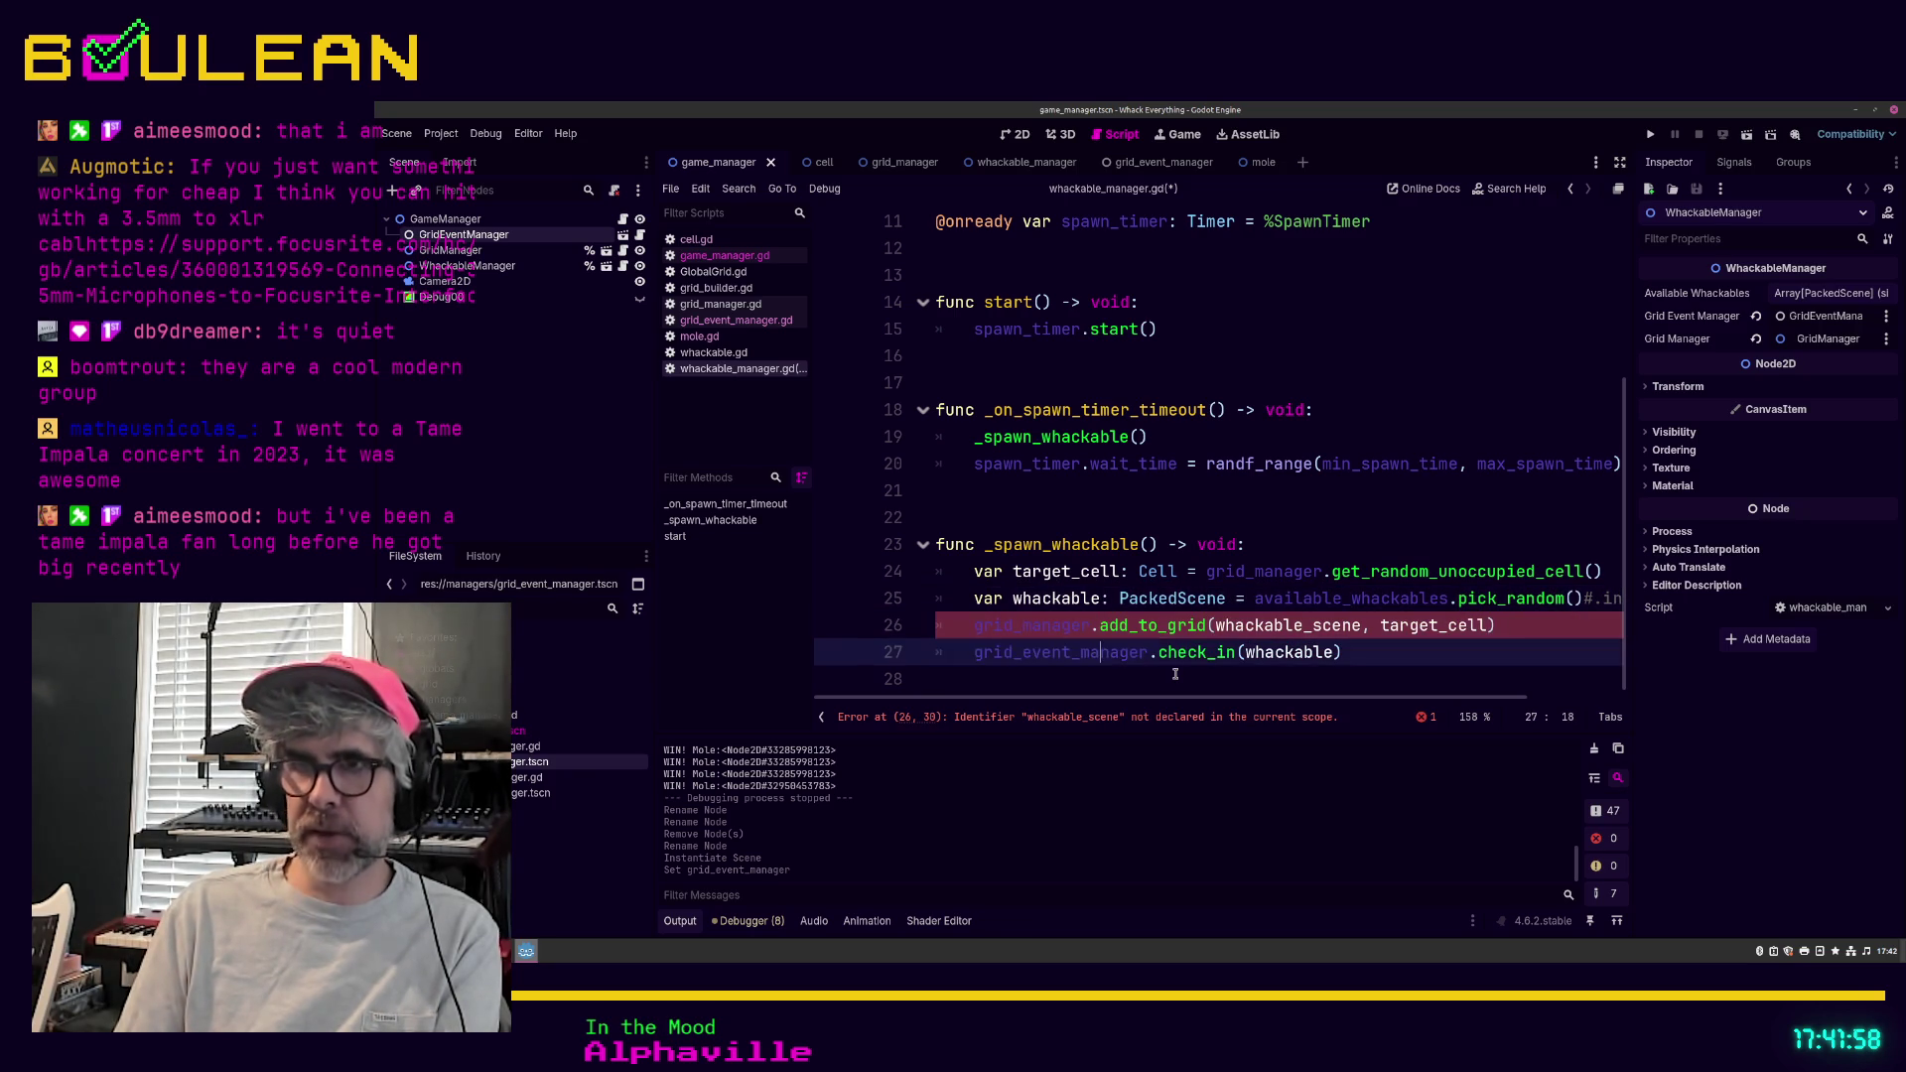
# - Comment out the check_in call and retype the line 25 variable from PackedScene to Whackable
pyautogui.hotkey('ctrl', 'k')
pyautogui.press('Up')
pyautogui.press('Up')
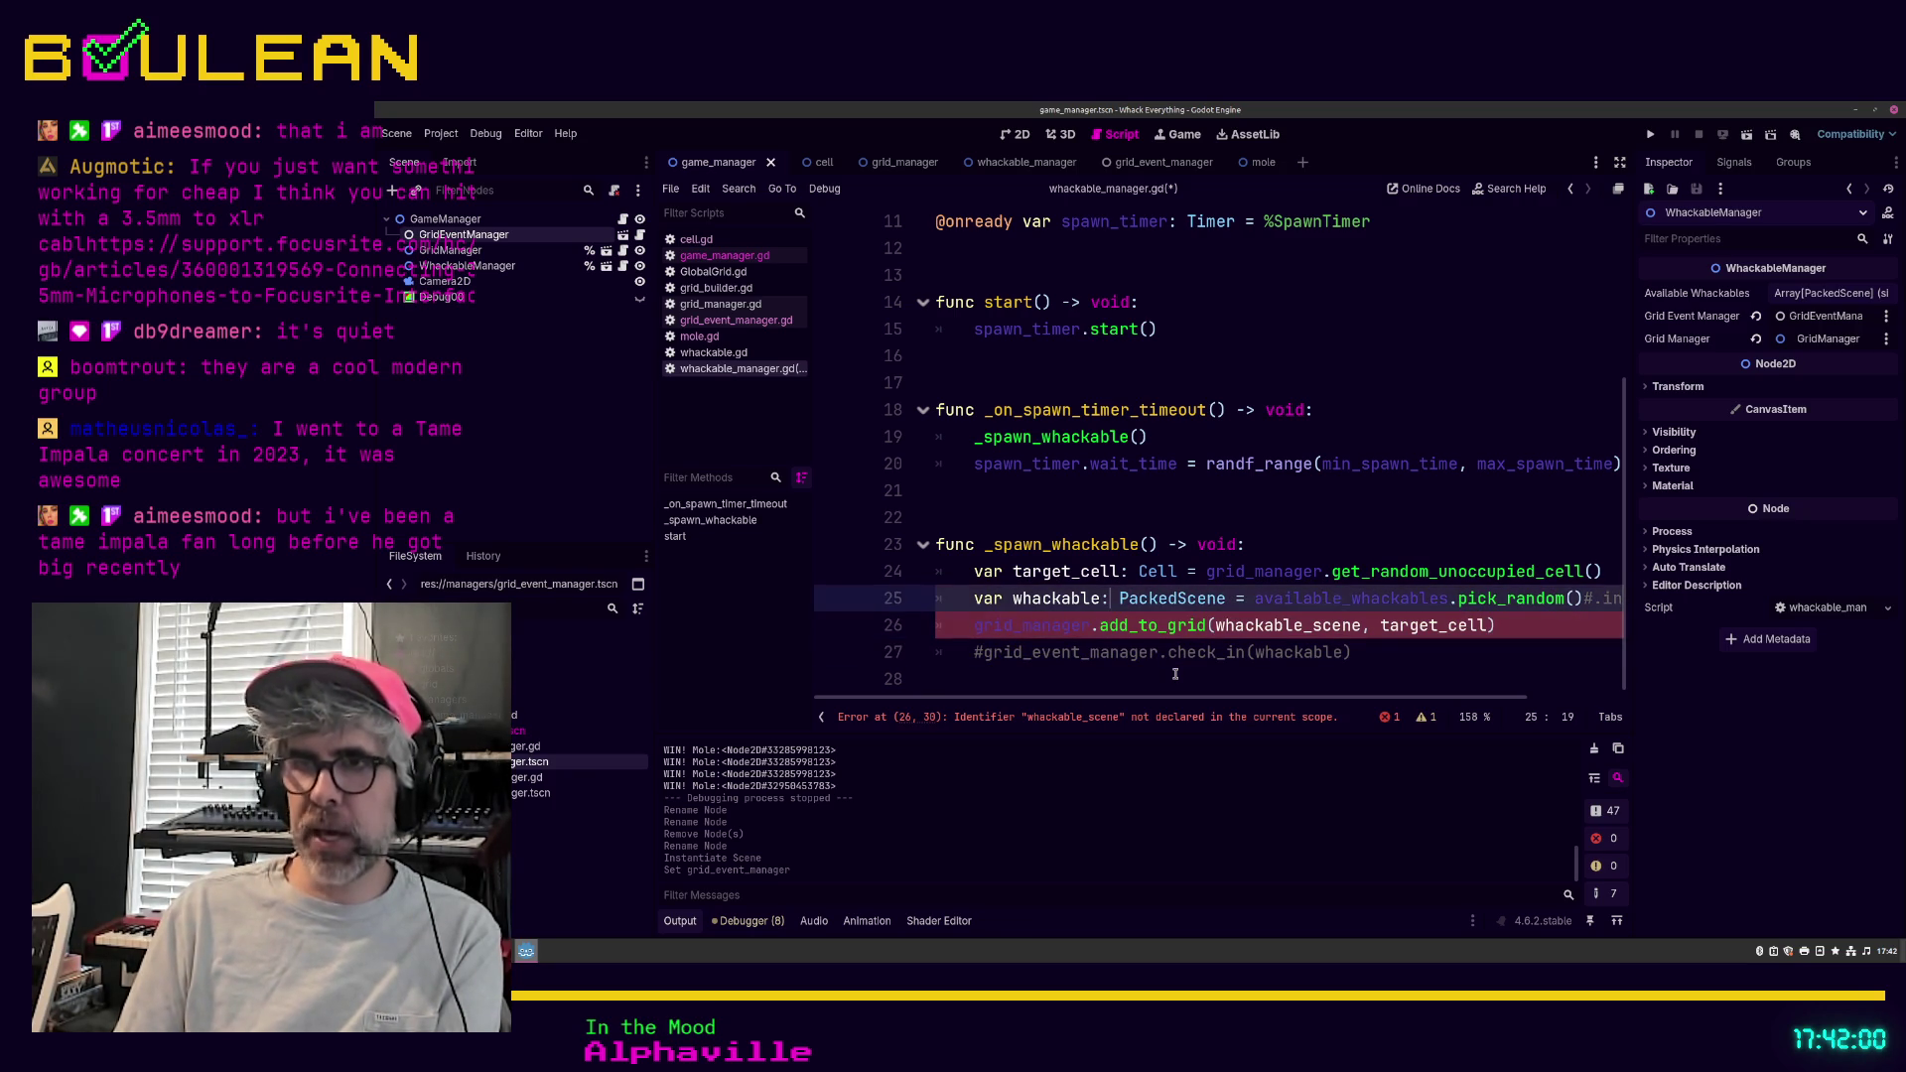
pyautogui.hotkey('ctrl', 'shift', 'Right')
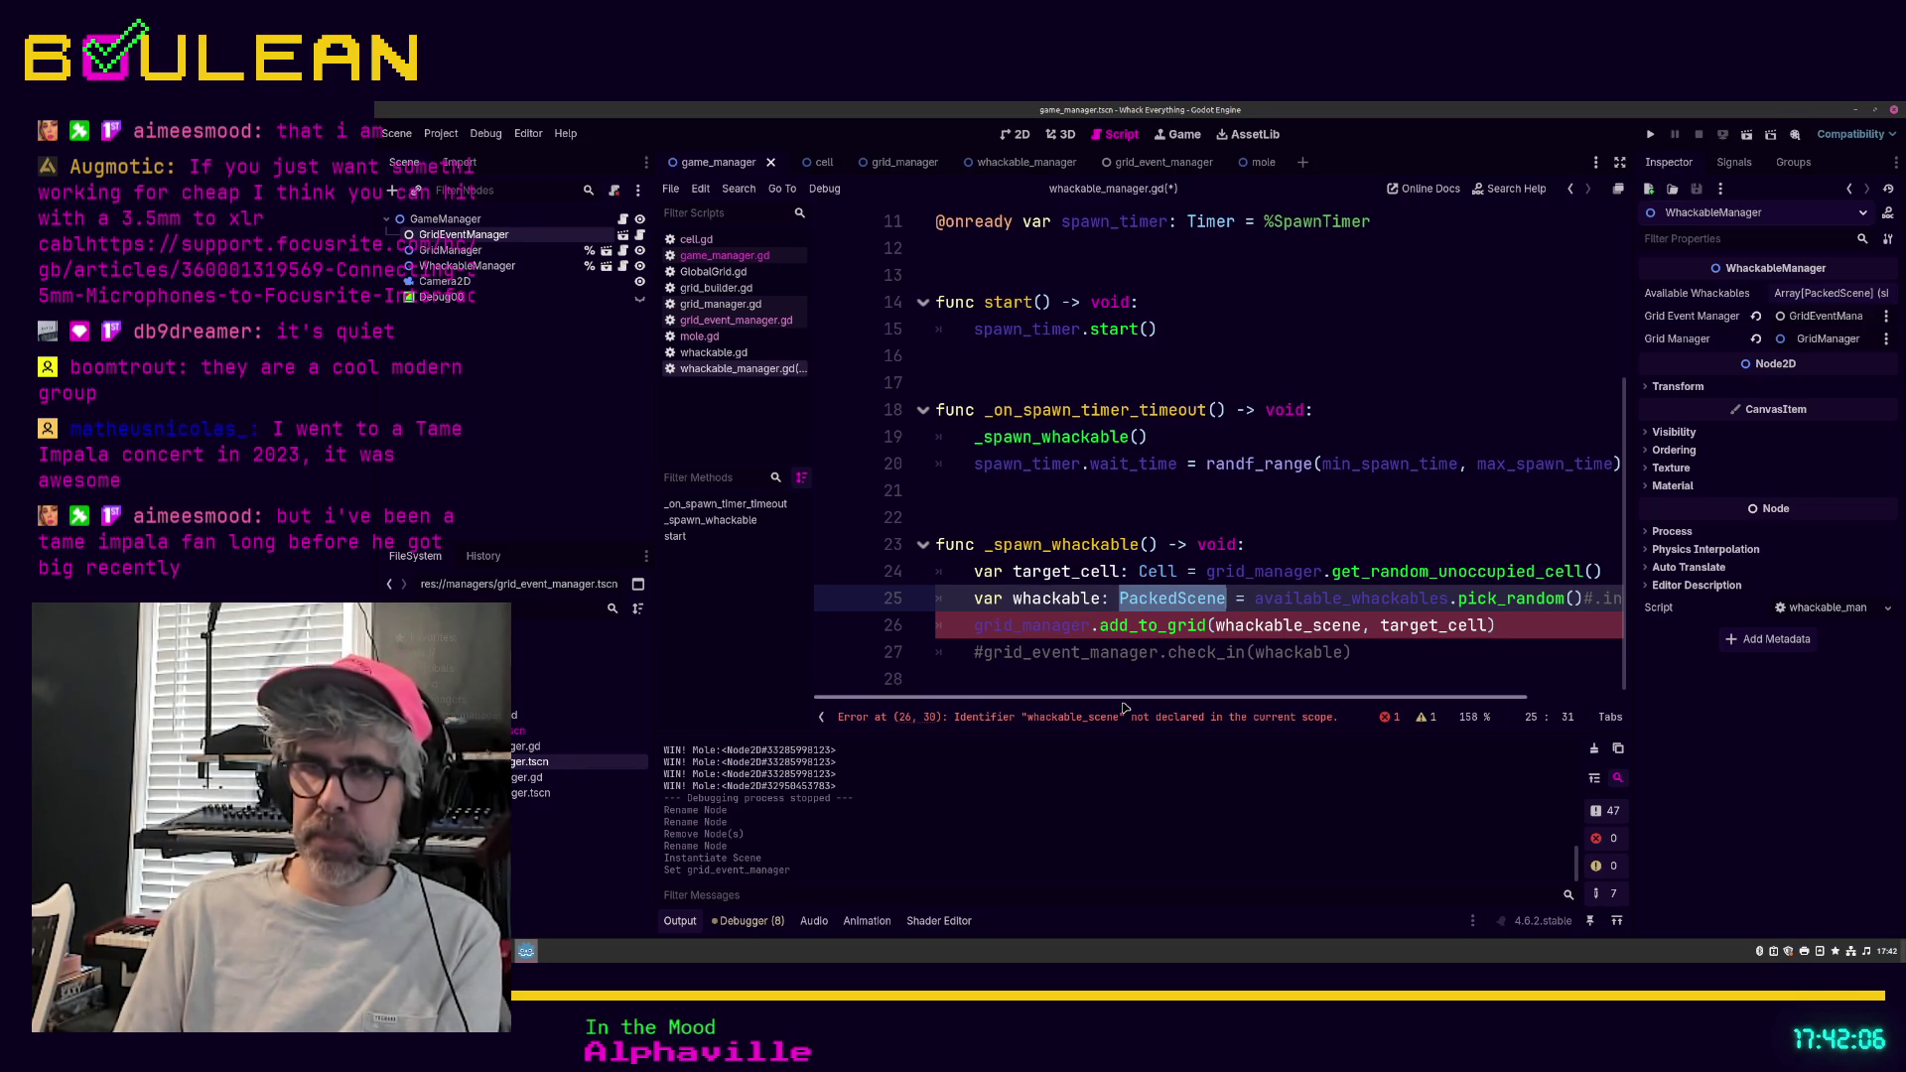
pyautogui.write('Whackable')
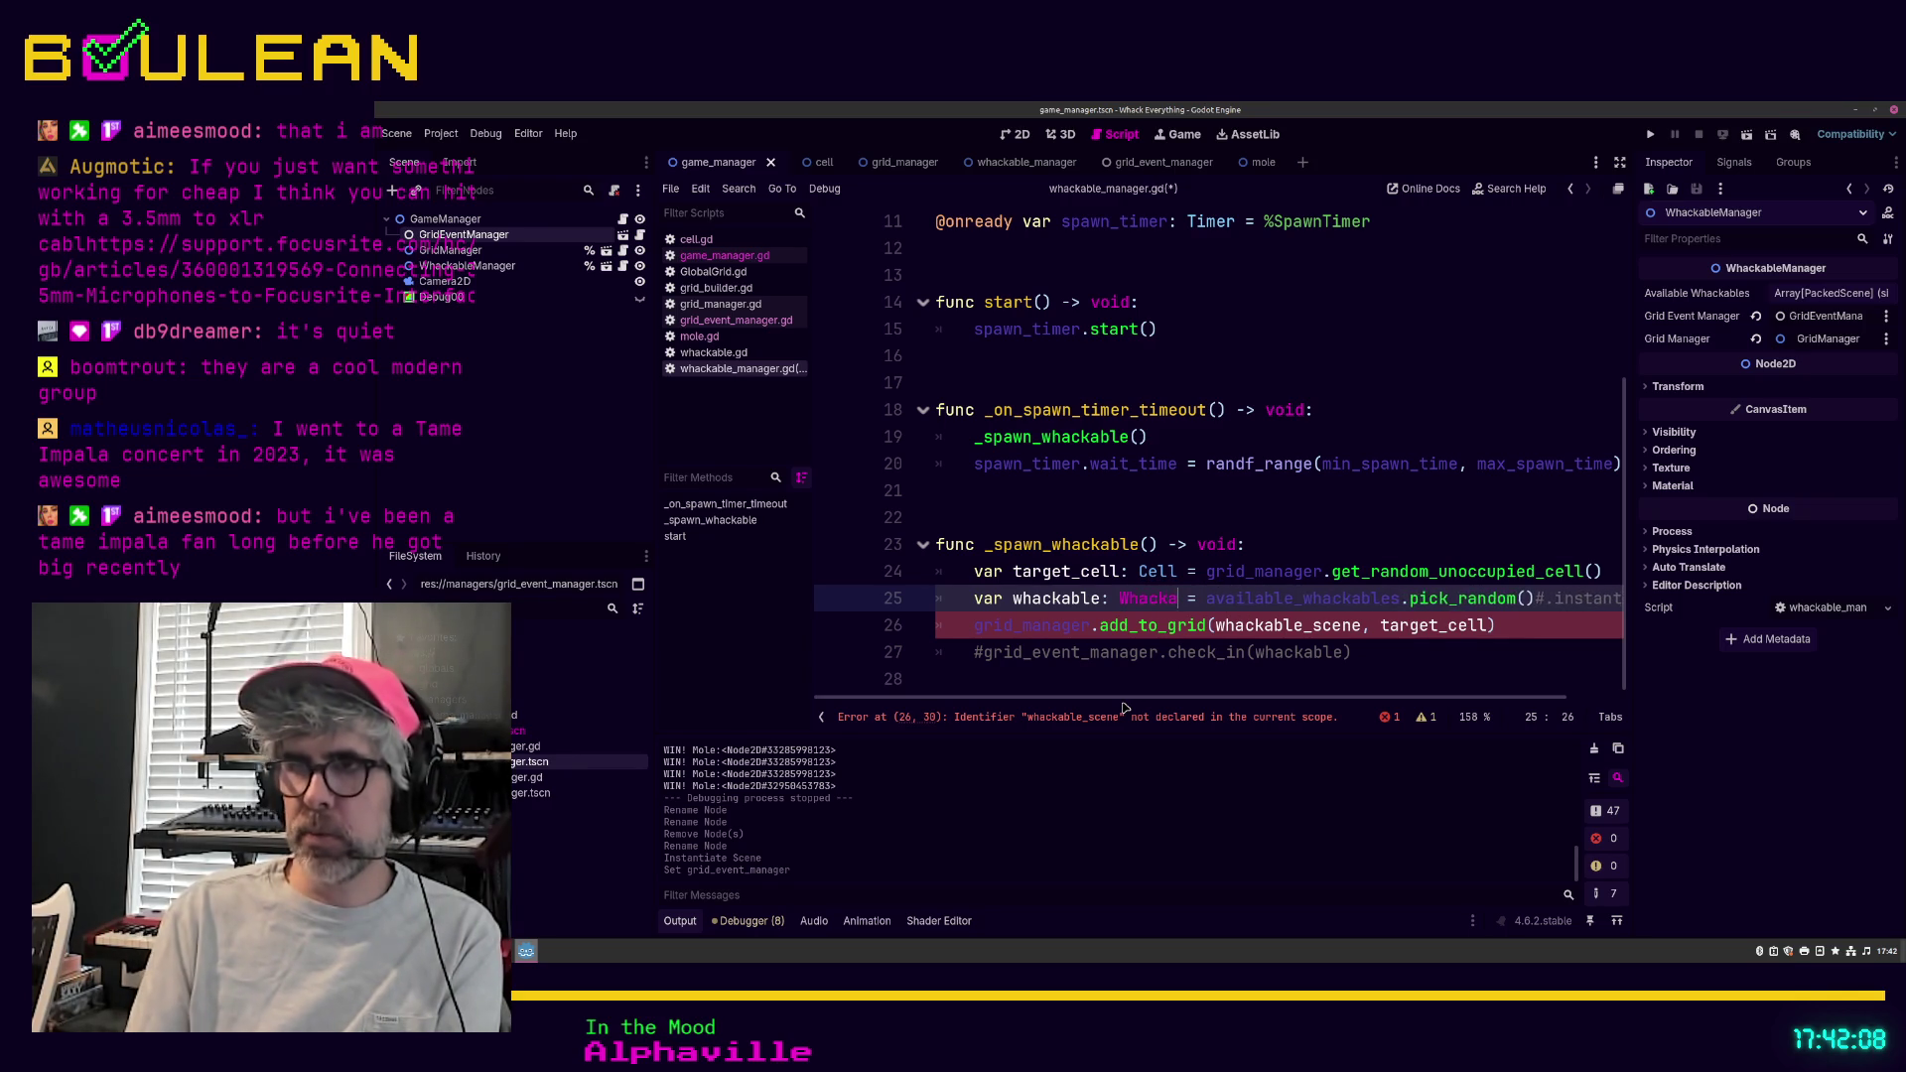
pyautogui.press('End')
pyautogui.press('Left')
pyautogui.press('Left')
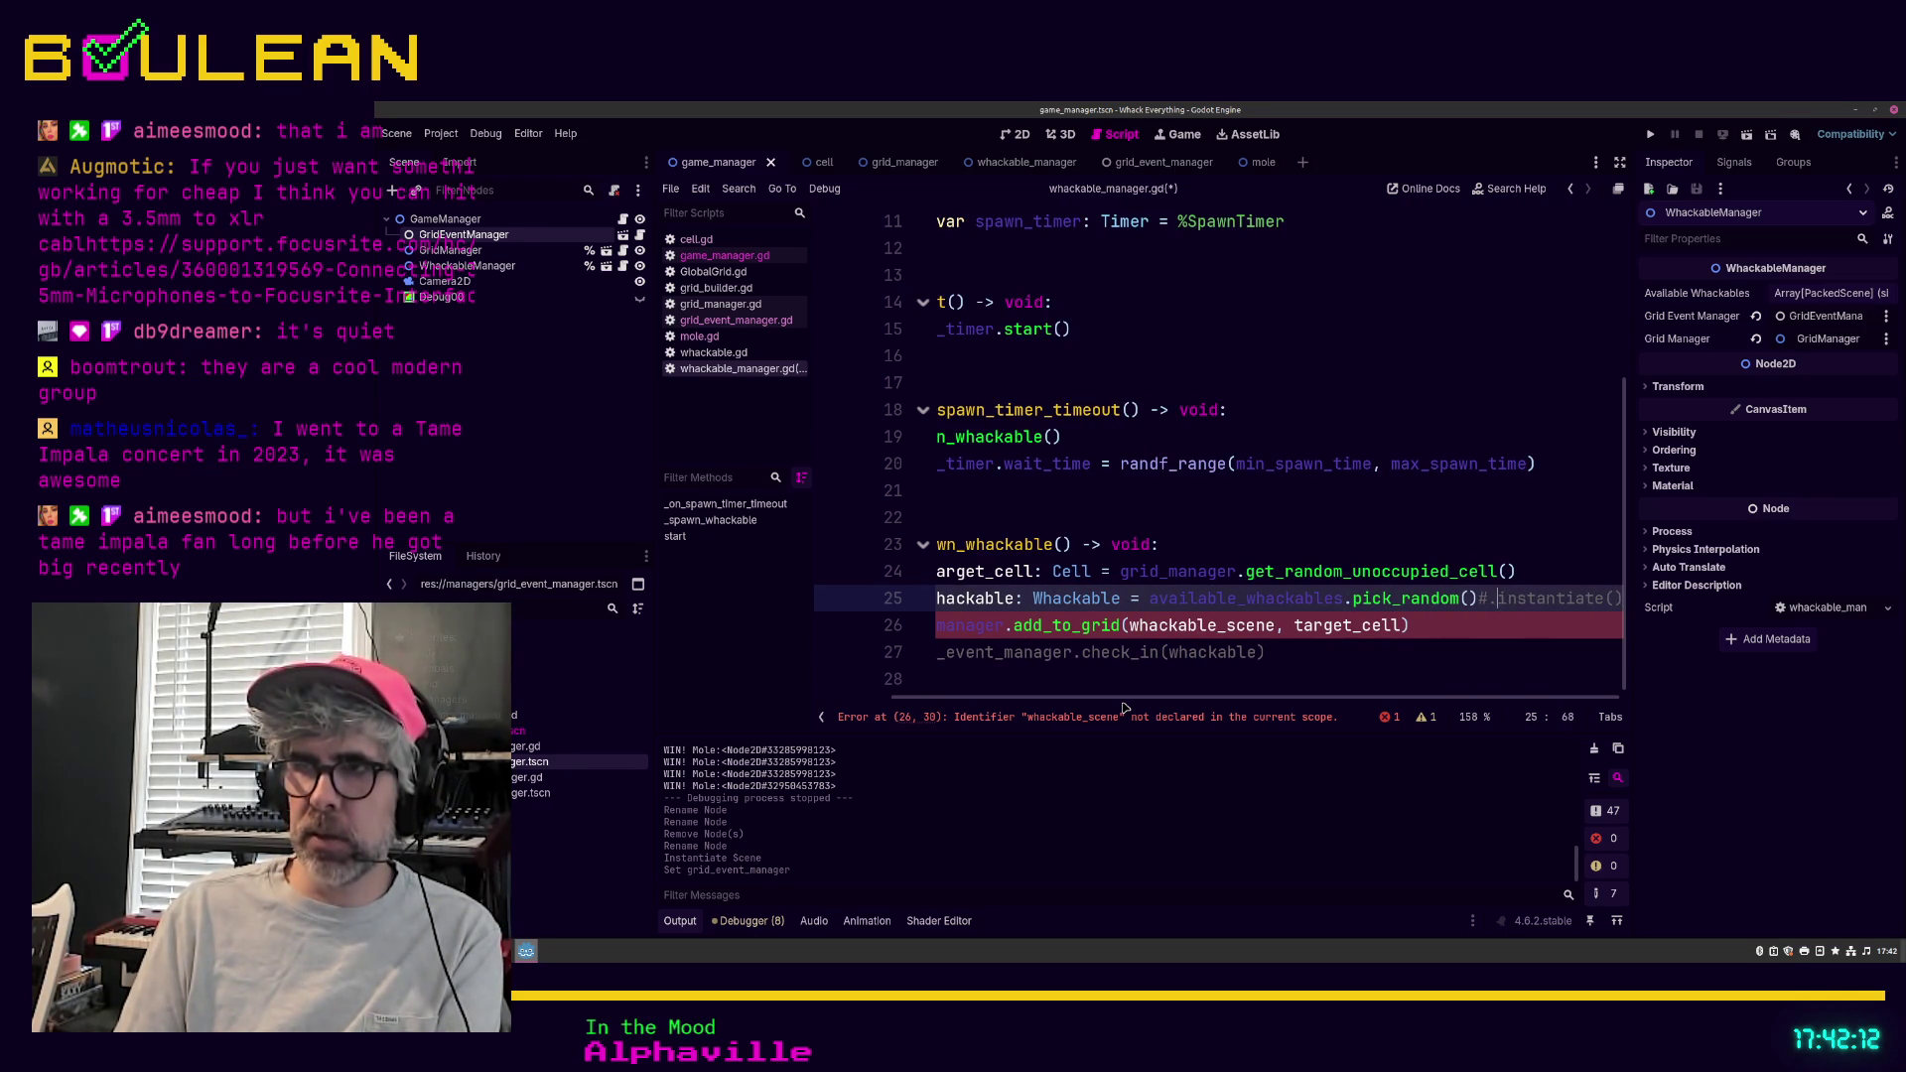
pyautogui.press('BackSpace')
pyautogui.press('Down')
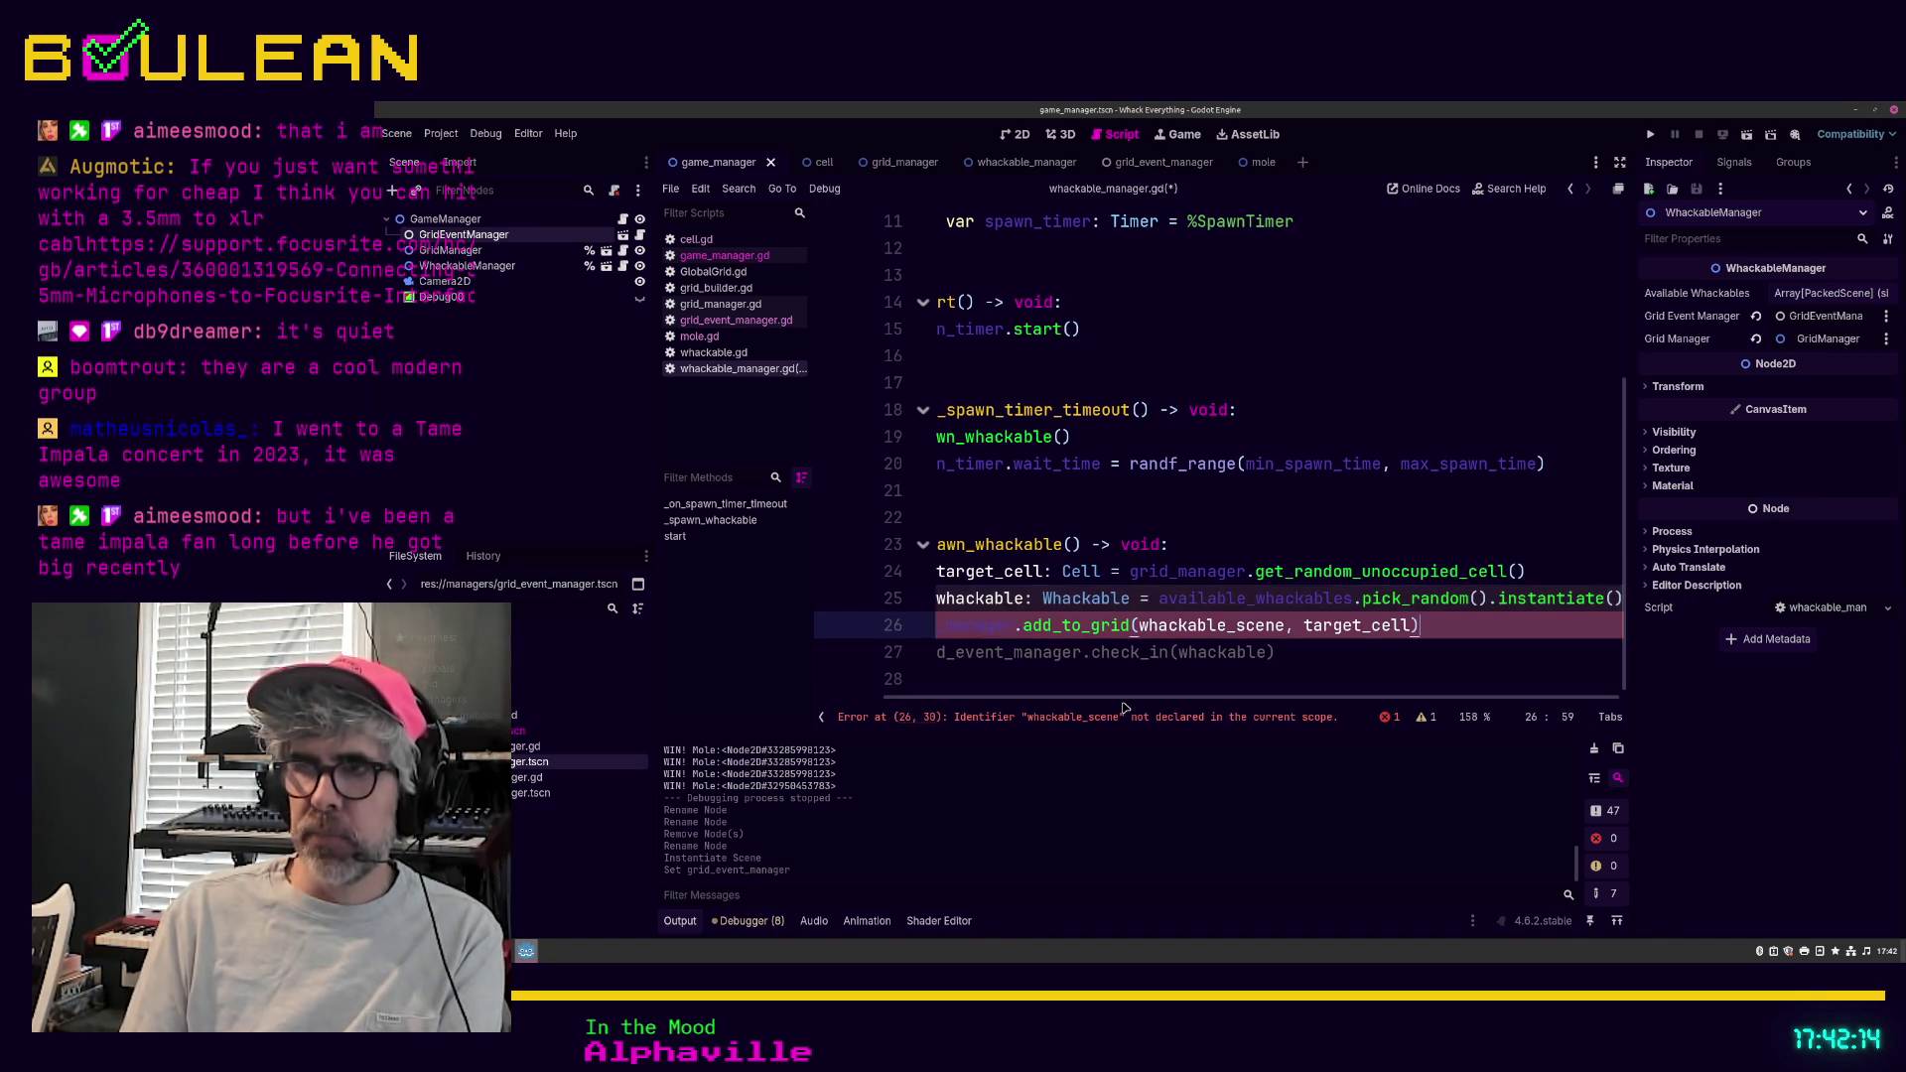
pyautogui.press('Home')
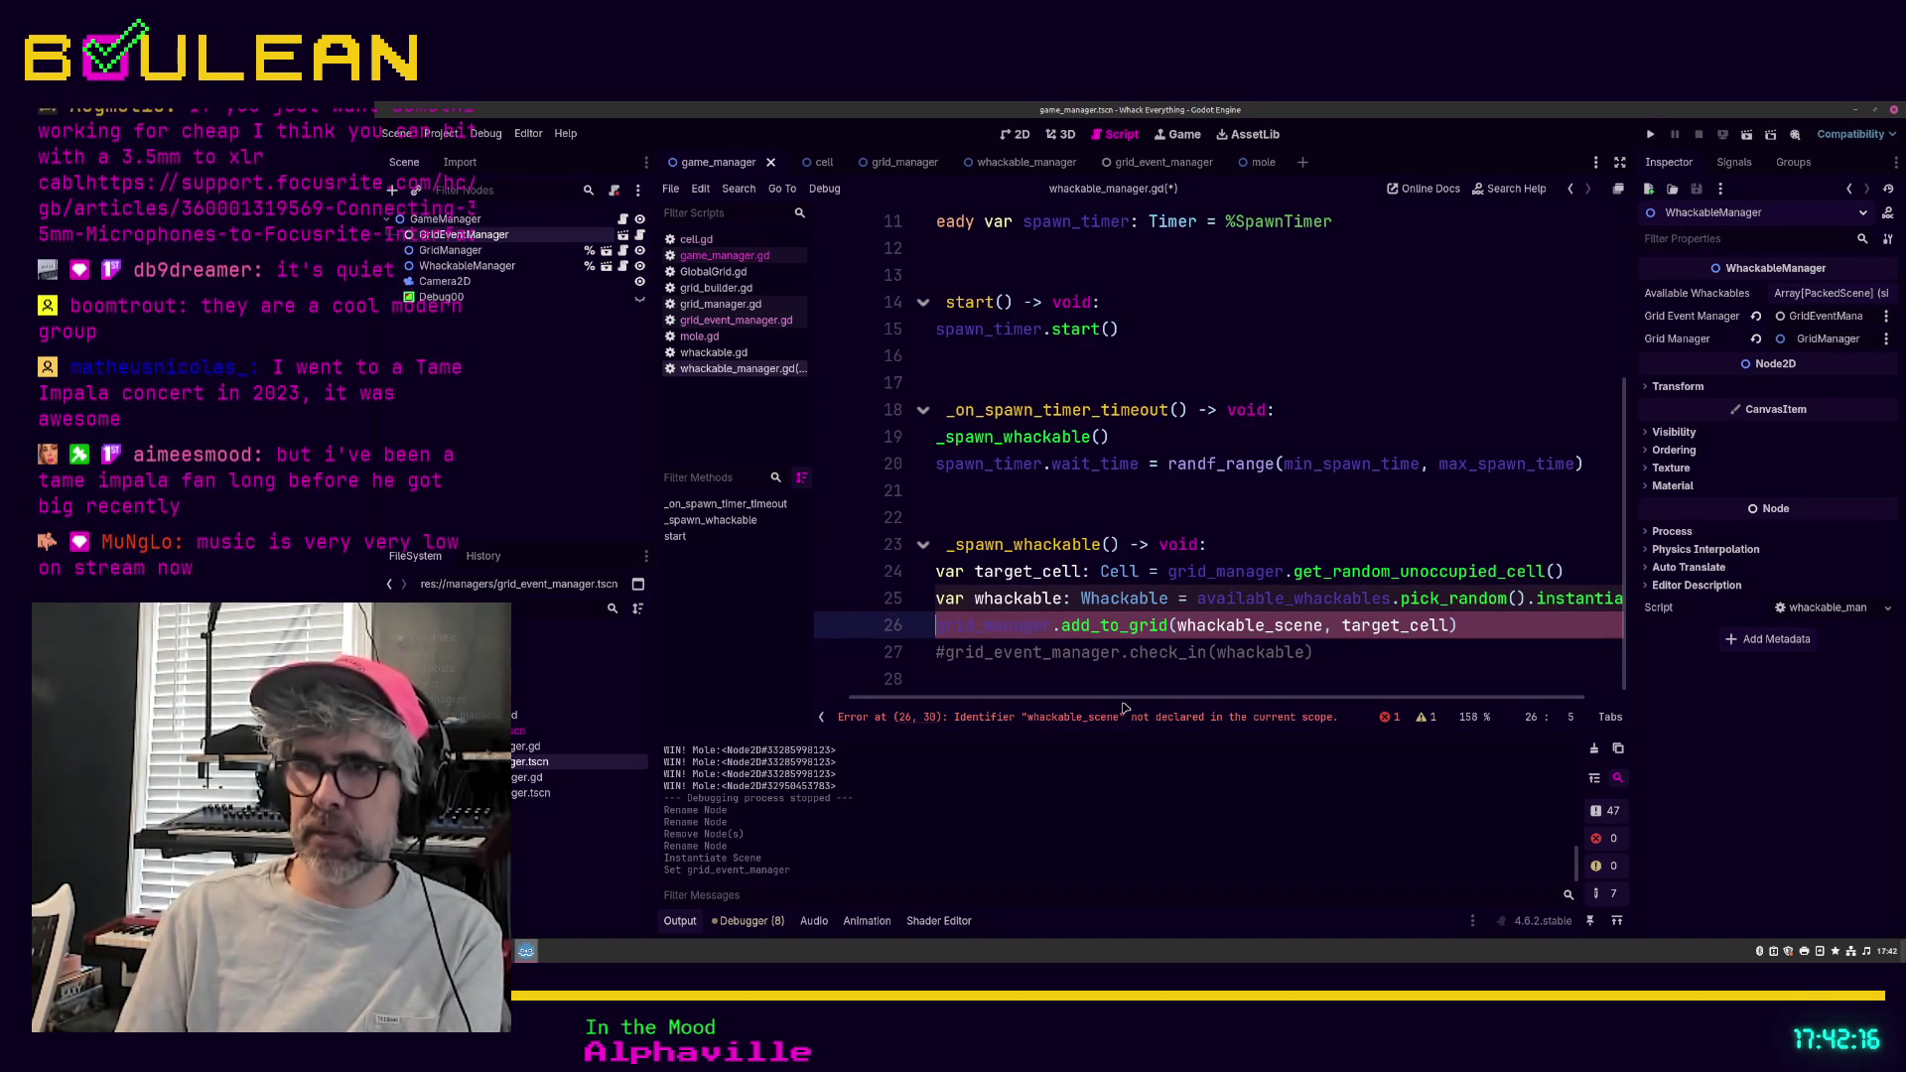
# - Rename the variable to new_whackable and pass new_whackable to grid_manager.add_to_grid
pyautogui.click(1325, 632)
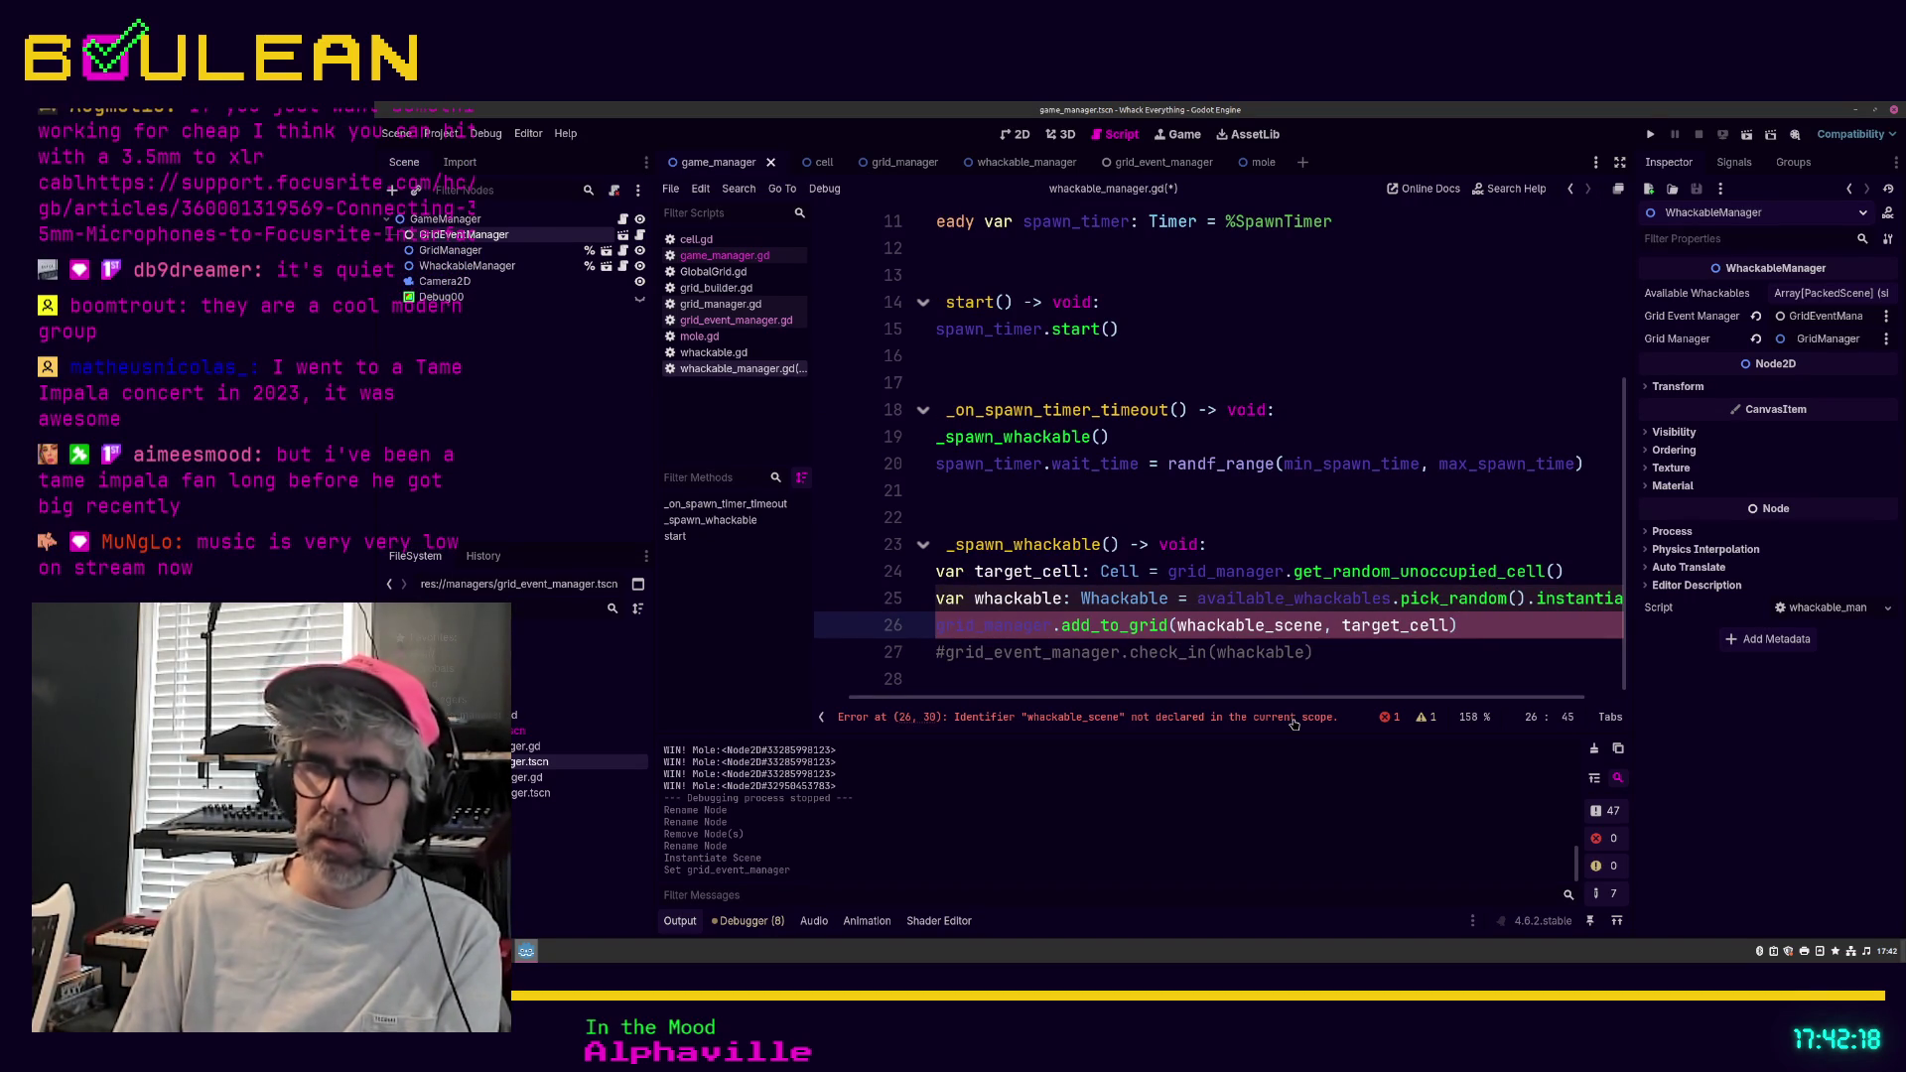
pyautogui.press('BackSpace')
pyautogui.press('BackSpace')
pyautogui.press('BackSpace')
pyautogui.press('BackSpace')
pyautogui.press('BackSpace')
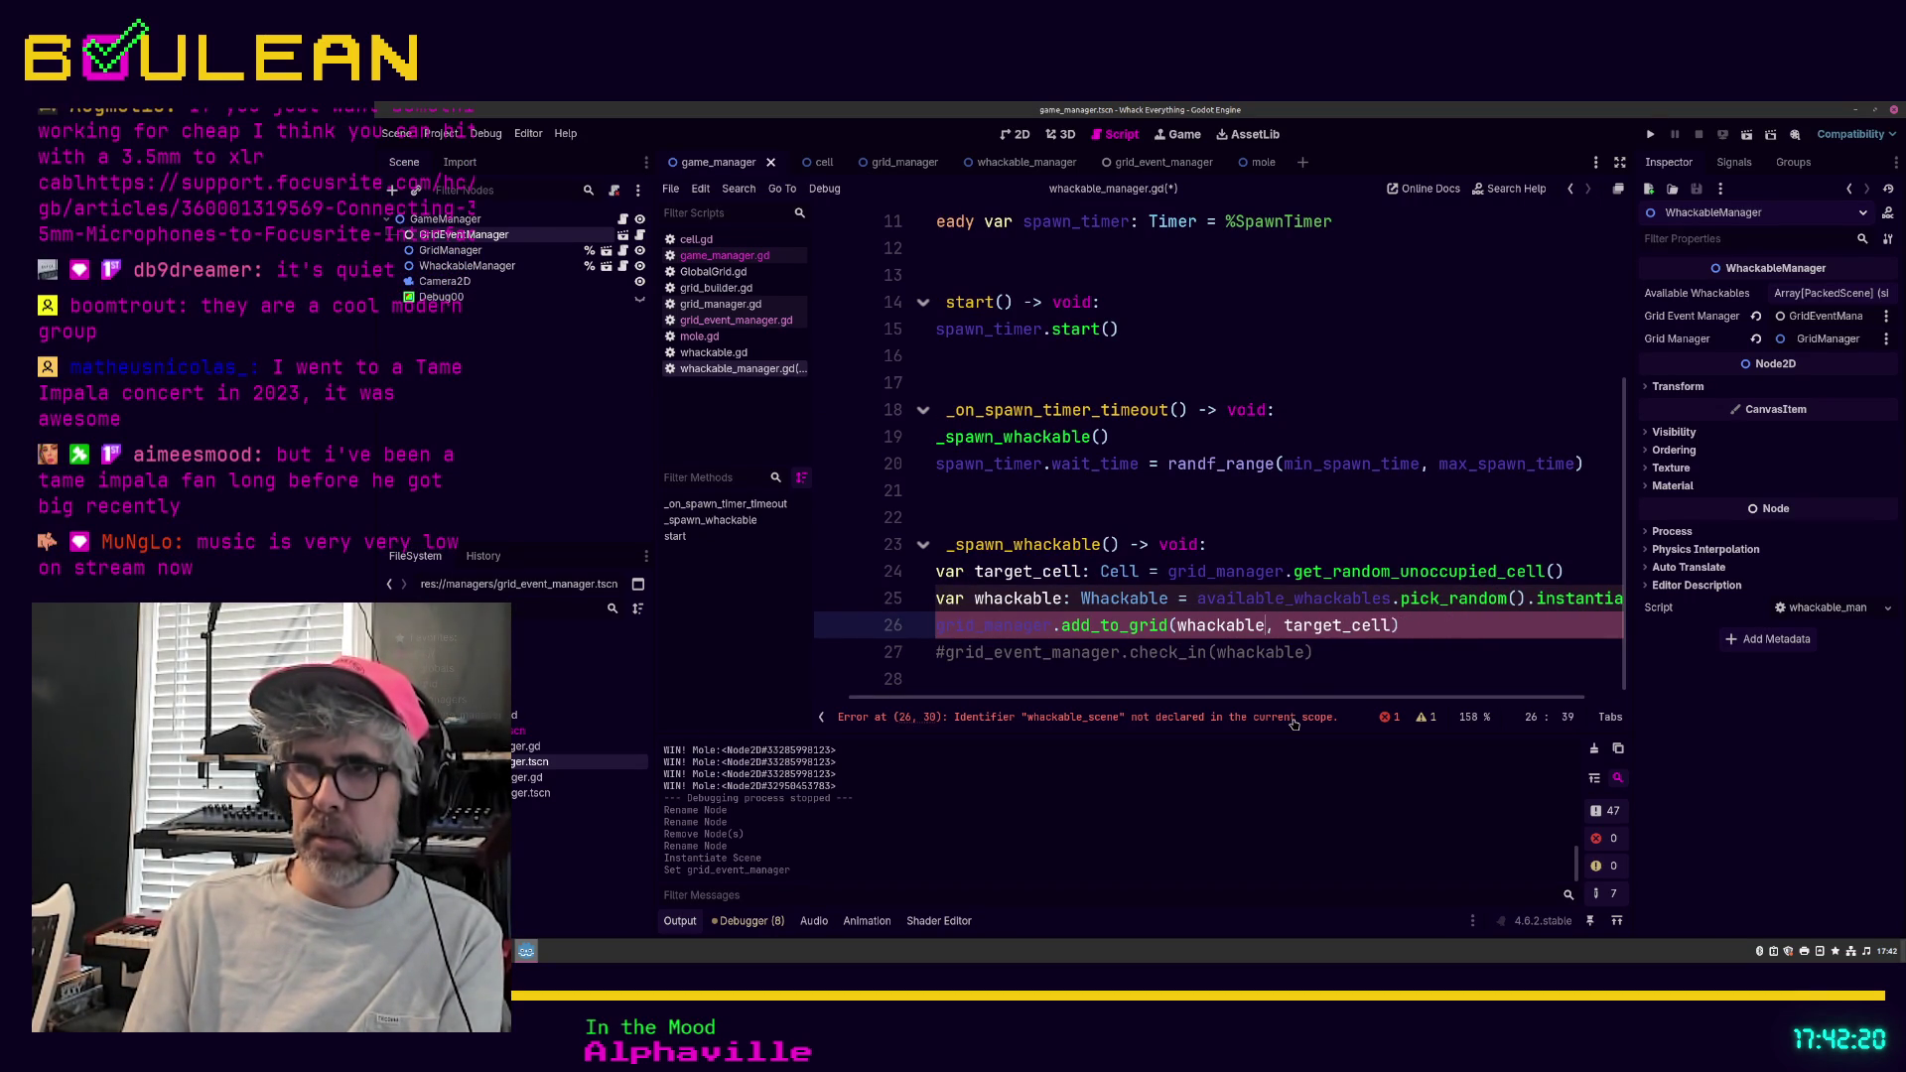
pyautogui.write('e')
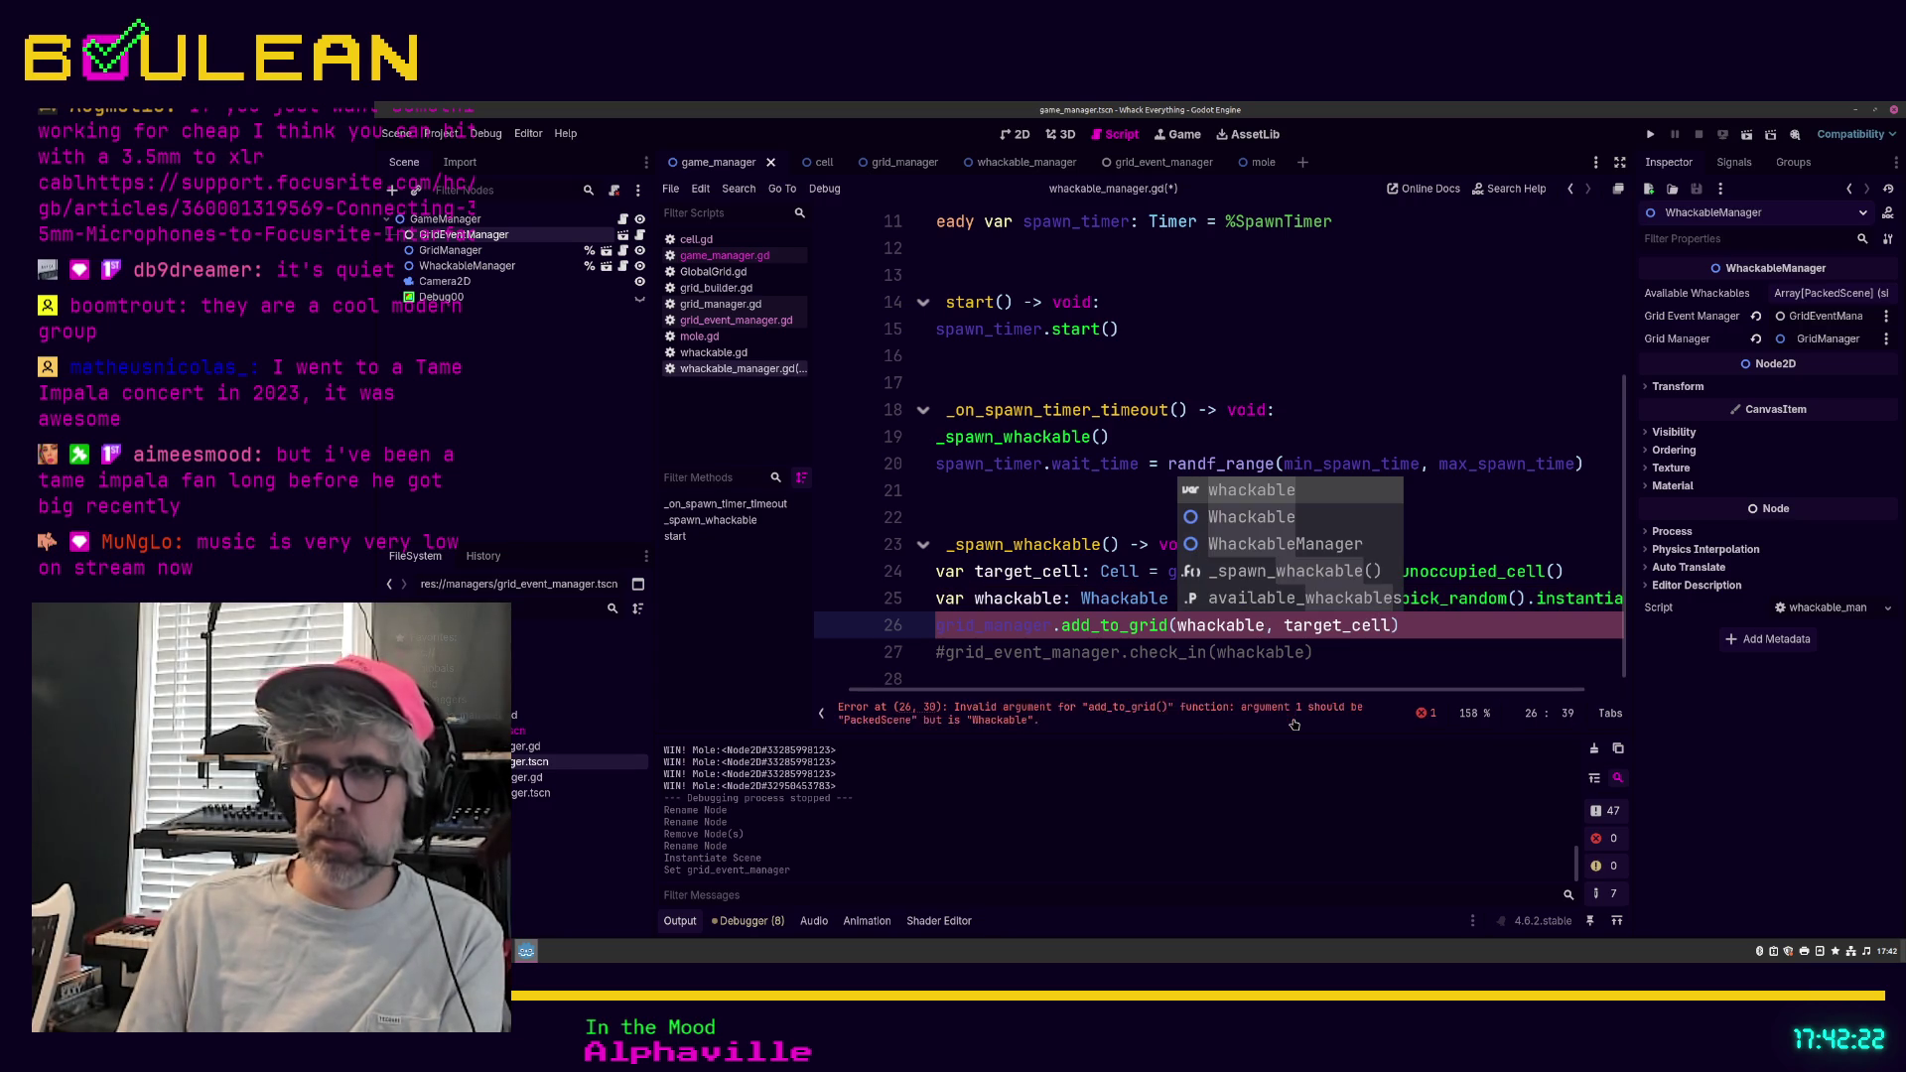
pyautogui.click(974, 598)
pyautogui.write('new_')
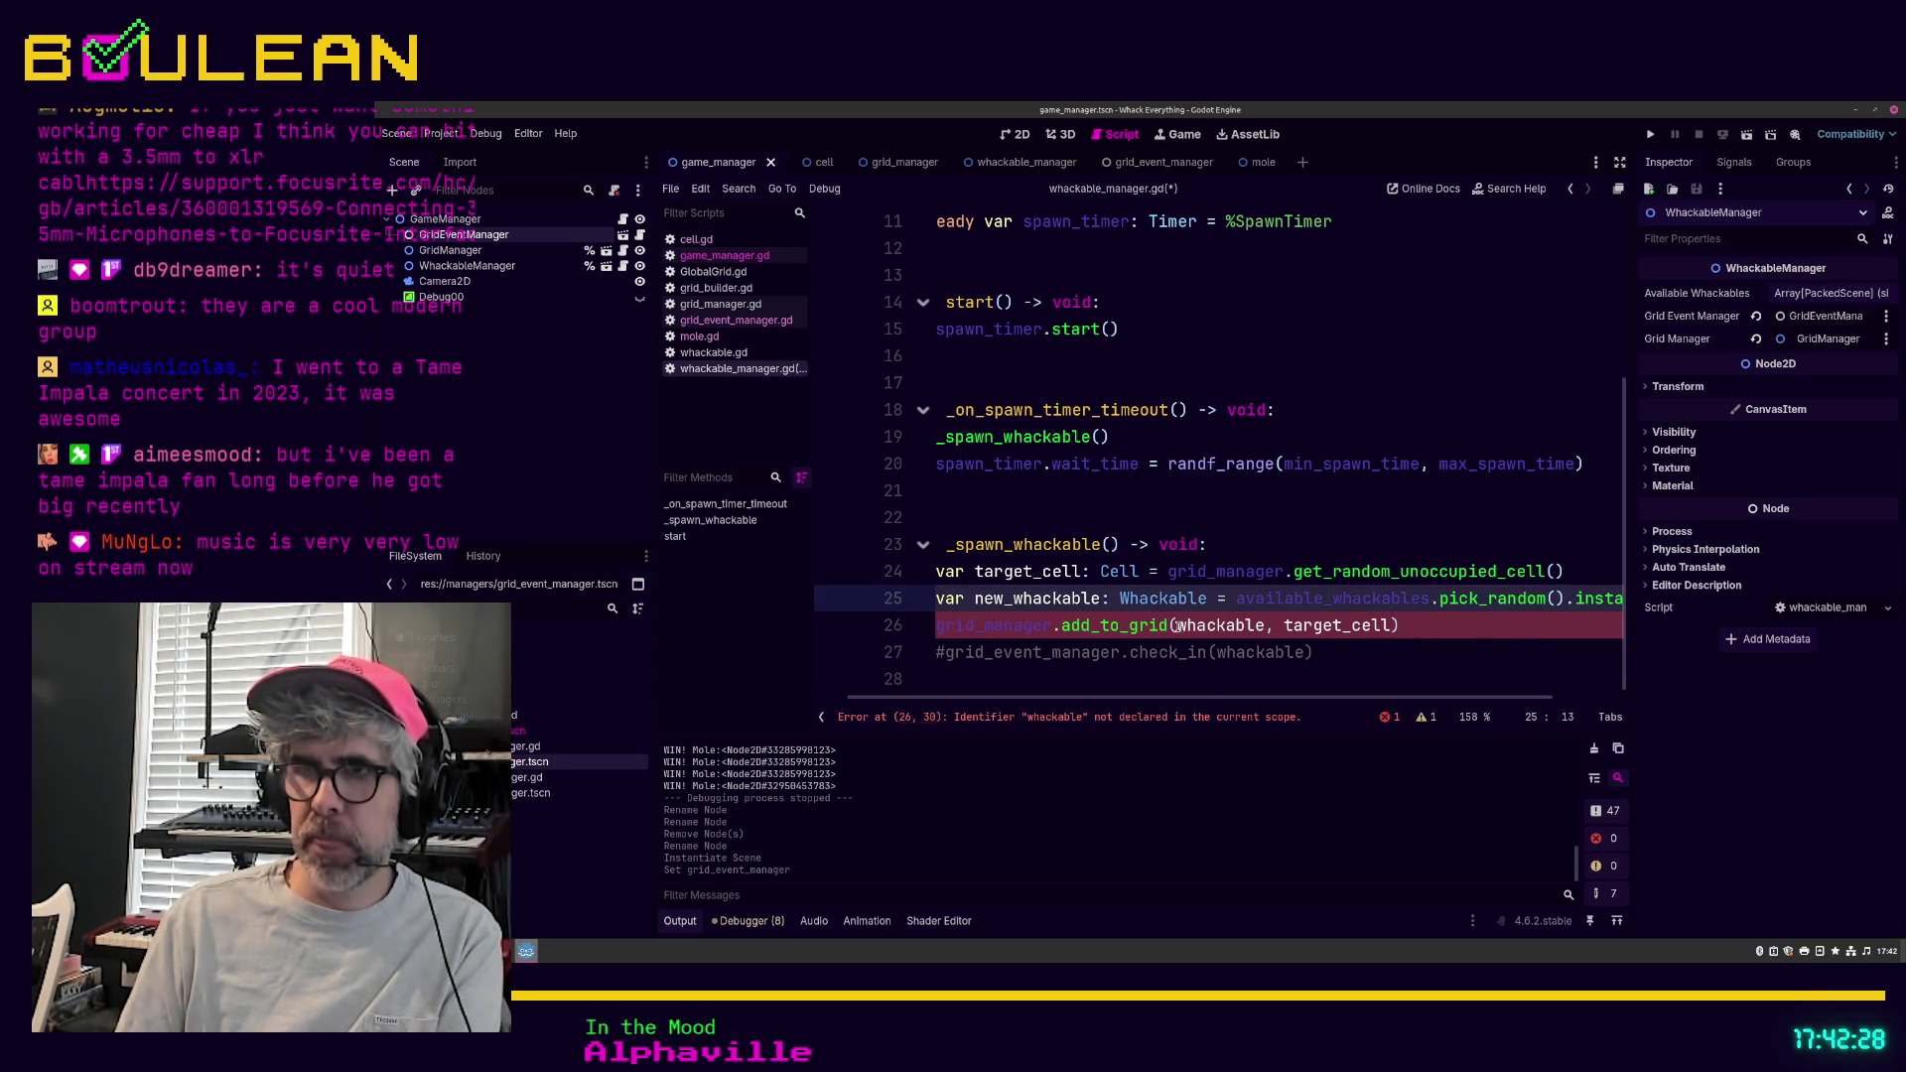
pyautogui.click(1178, 626)
pyautogui.write('new_')
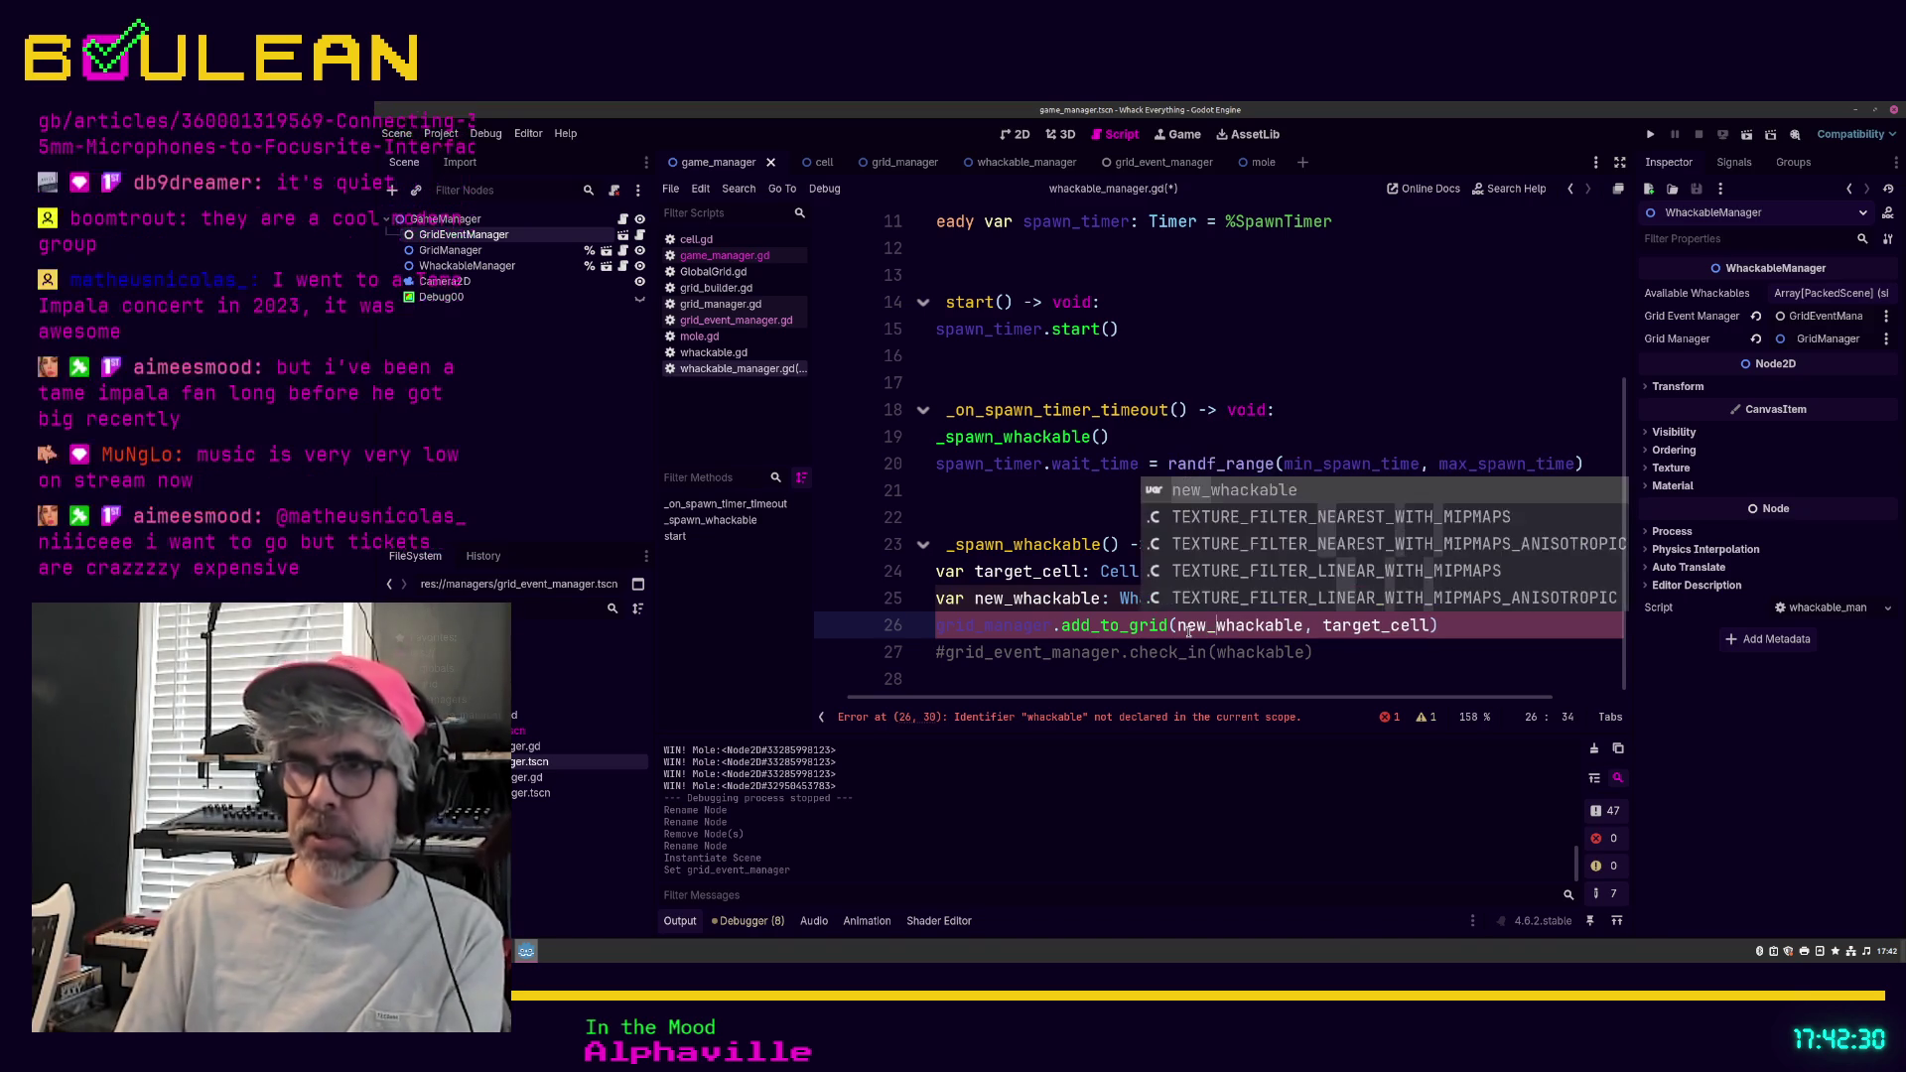
pyautogui.click(1184, 681)
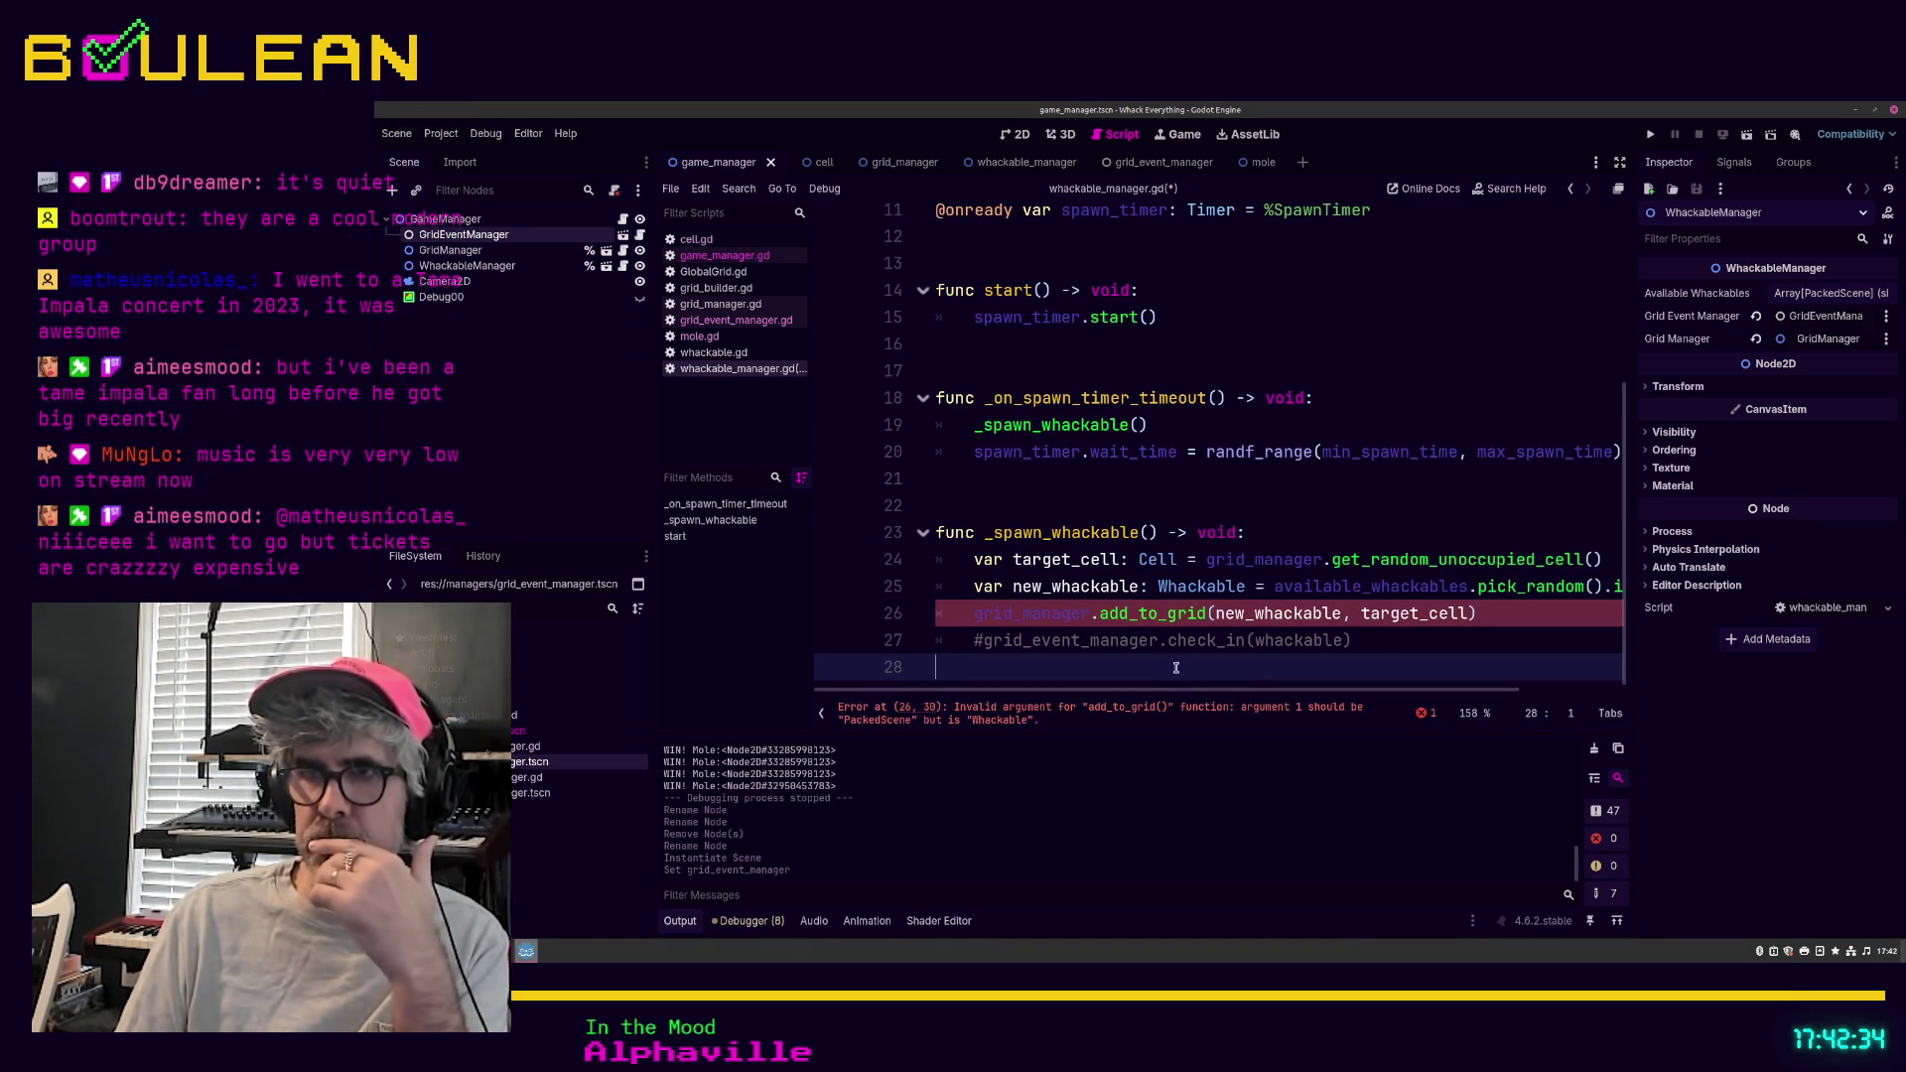
pyautogui.keyDown('ctrl'); pyautogui.click(1120, 616); pyautogui.keyUp('ctrl')
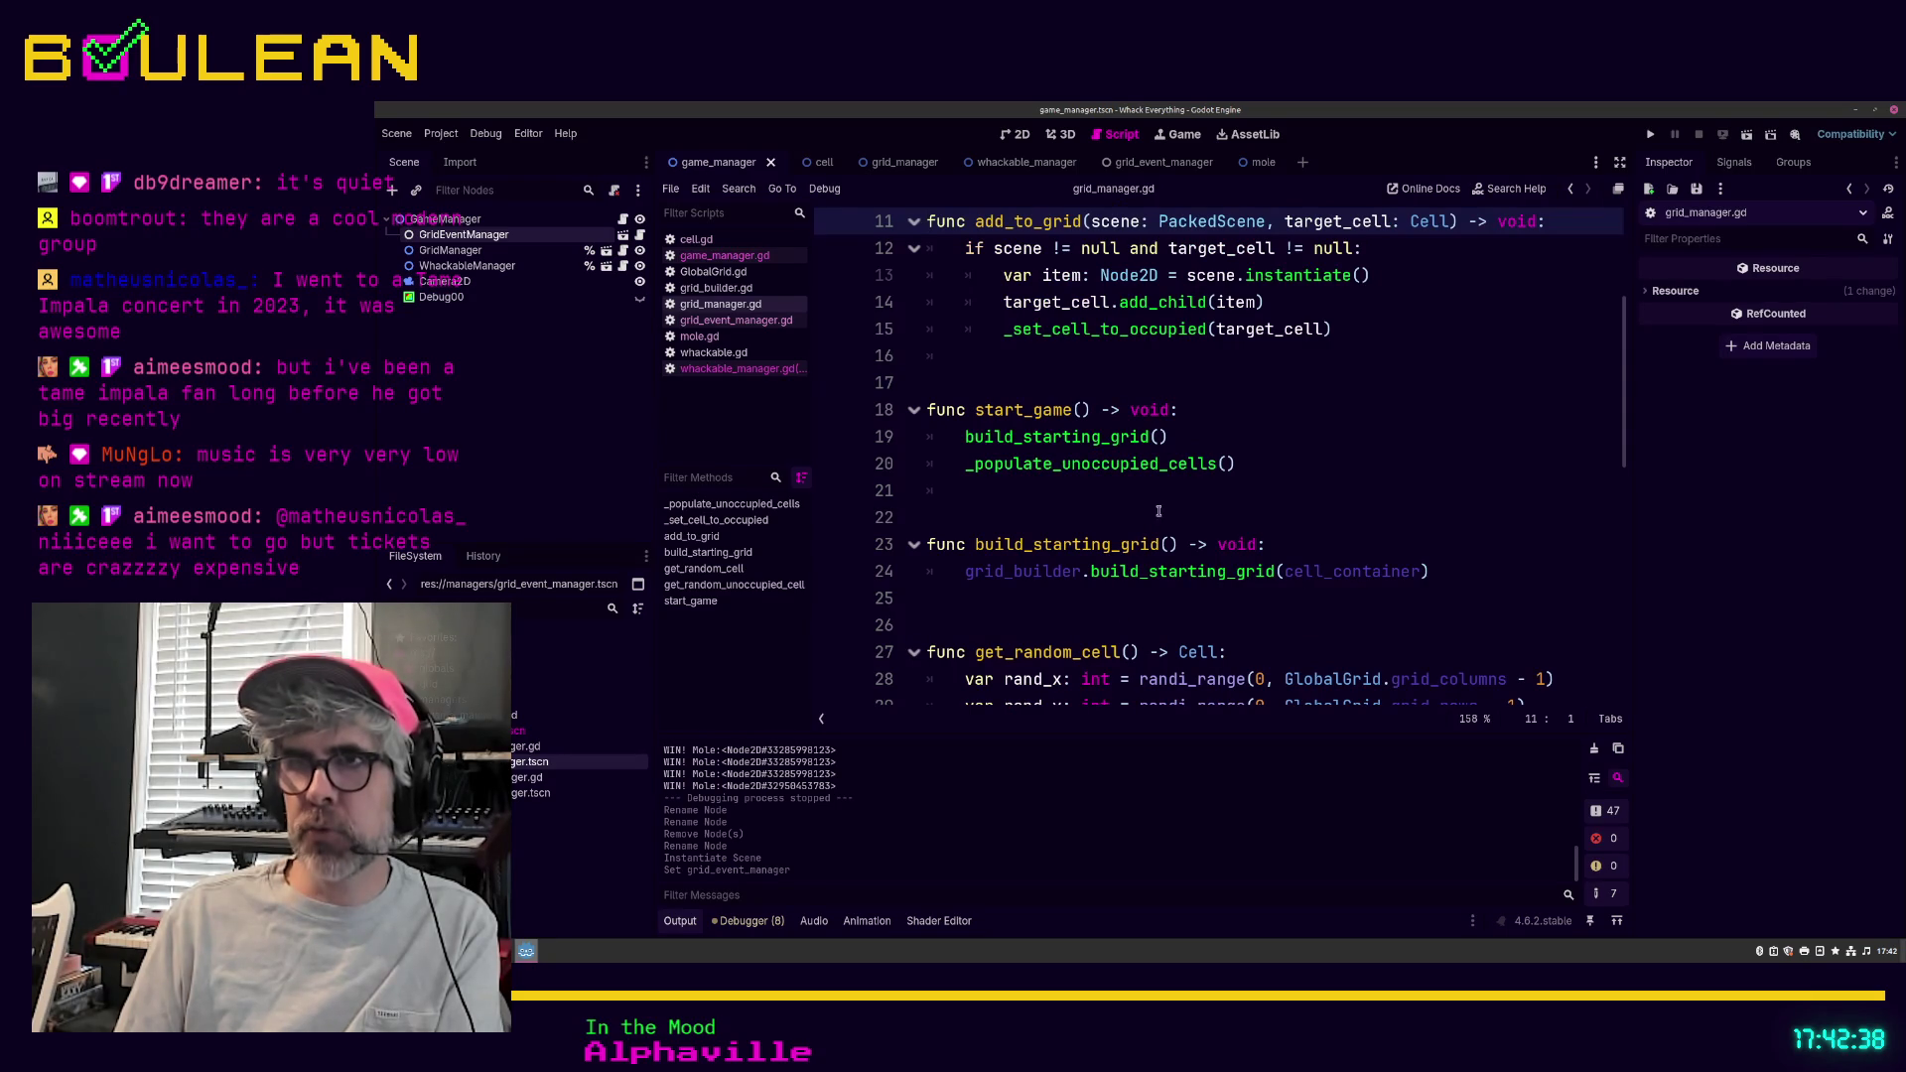
# - Change add_to_grid's parameter in grid_manager.gd from scene: PackedScene to item: Node2D
pyautogui.scroll(2, 1246, 438)
pyautogui.click(1199, 384)
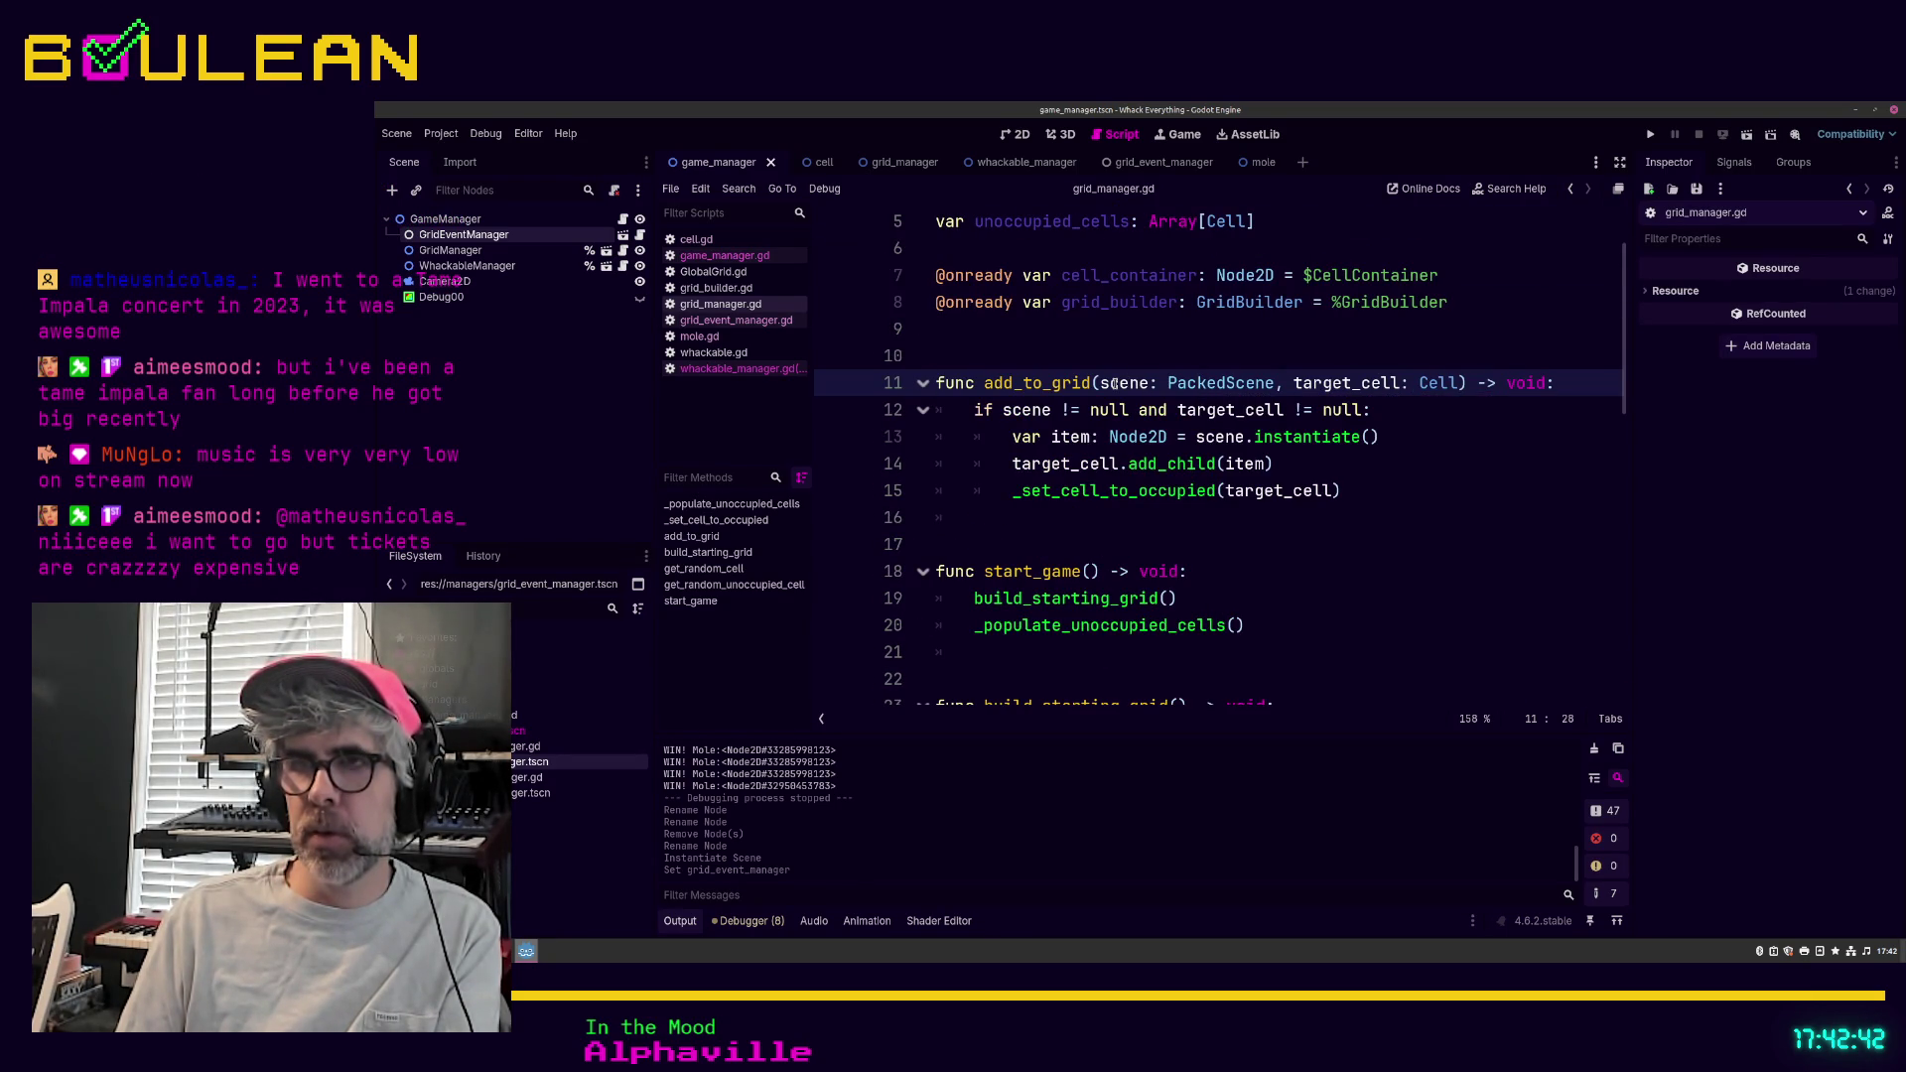
pyautogui.doubleClick(1114, 383)
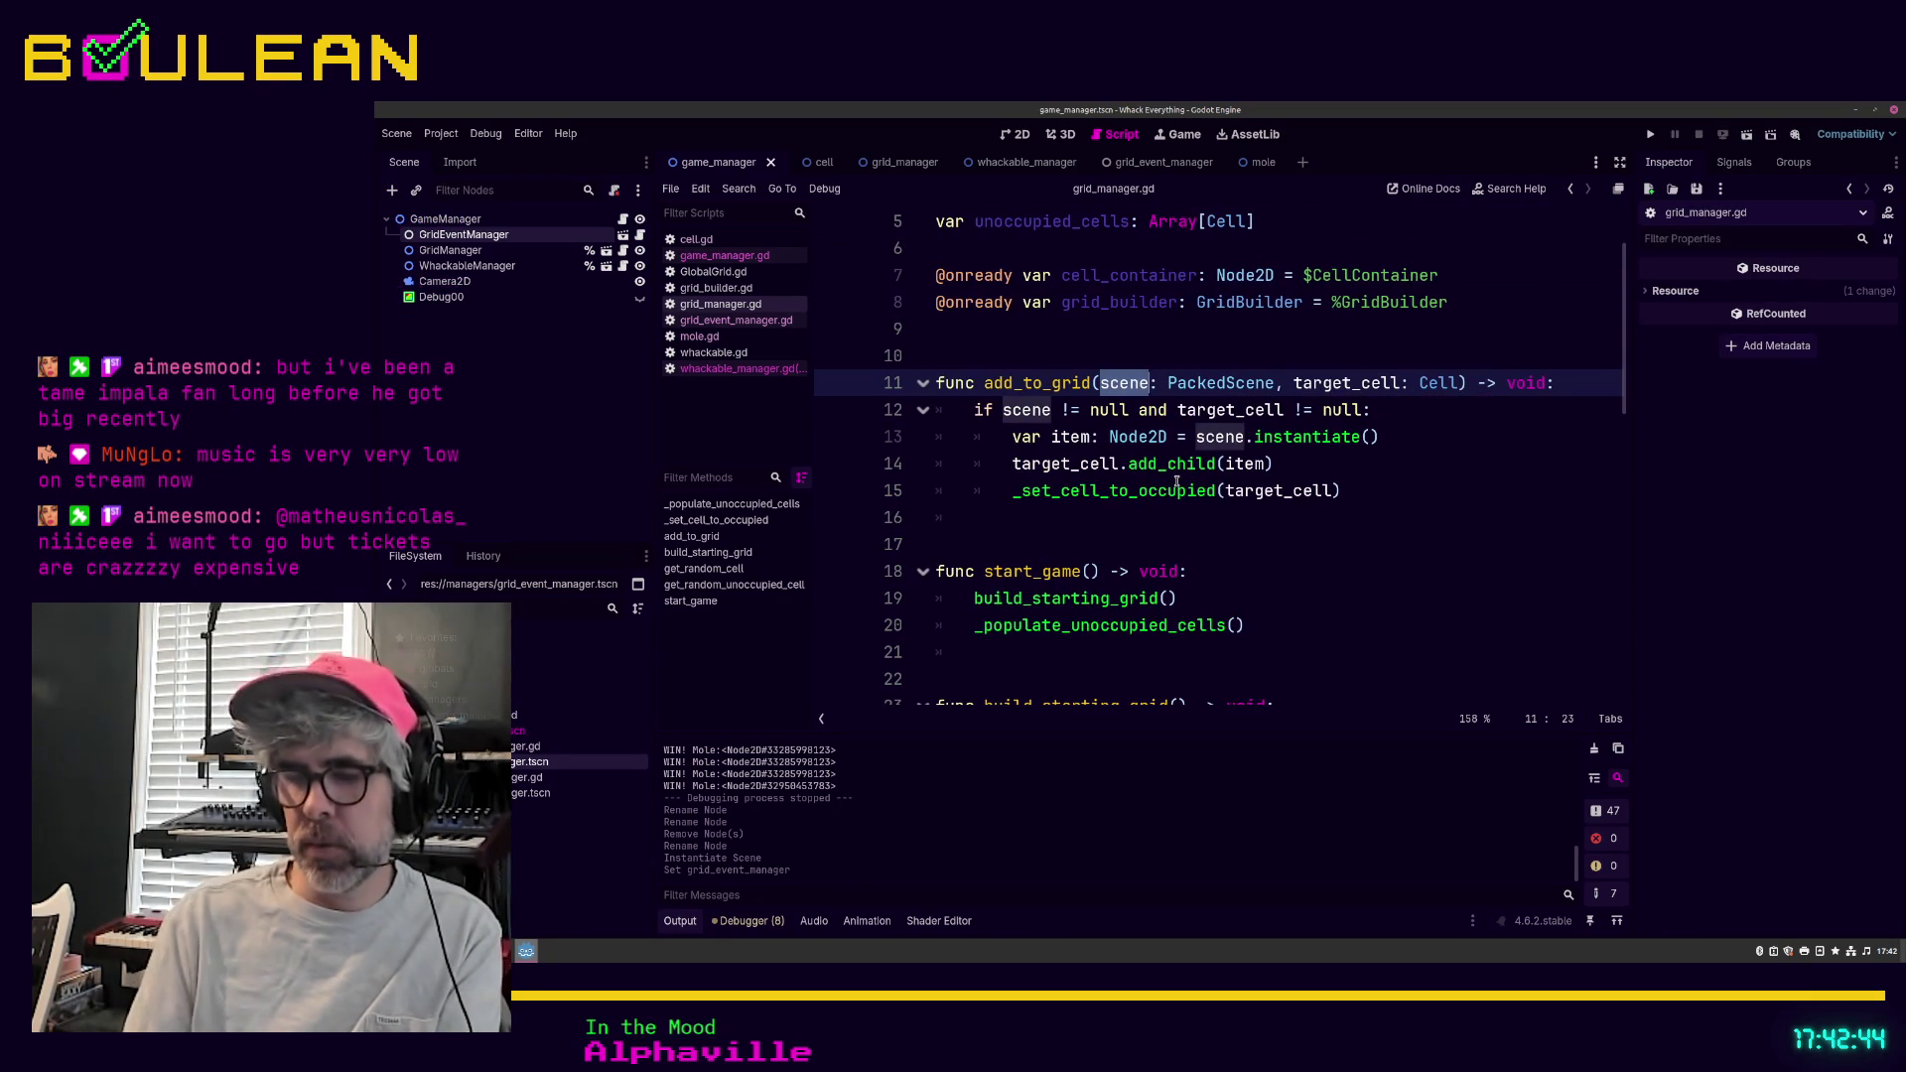
pyautogui.write('item')
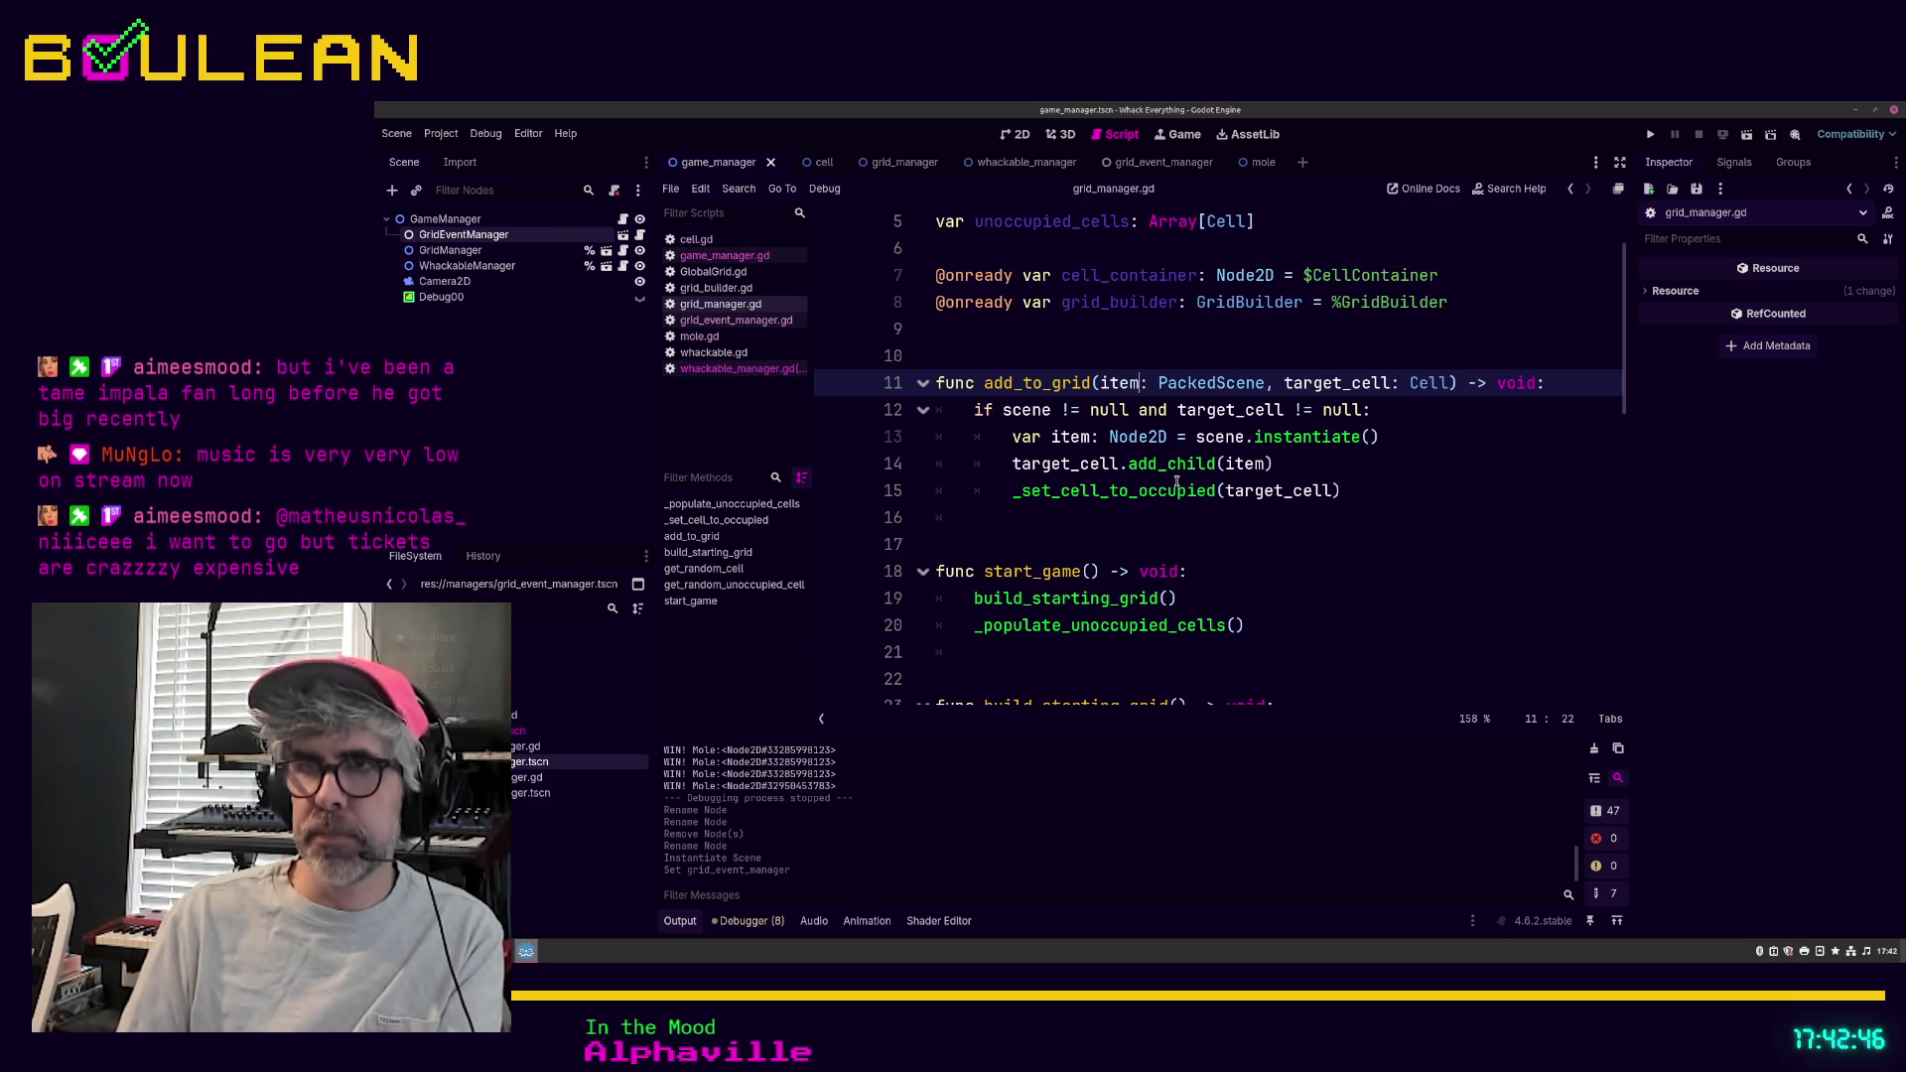
pyautogui.press('Right')
pyautogui.hotkey('shift', 'Right')
pyautogui.hotkey('shift', 'Right')
pyautogui.hotkey('shift', 'Right')
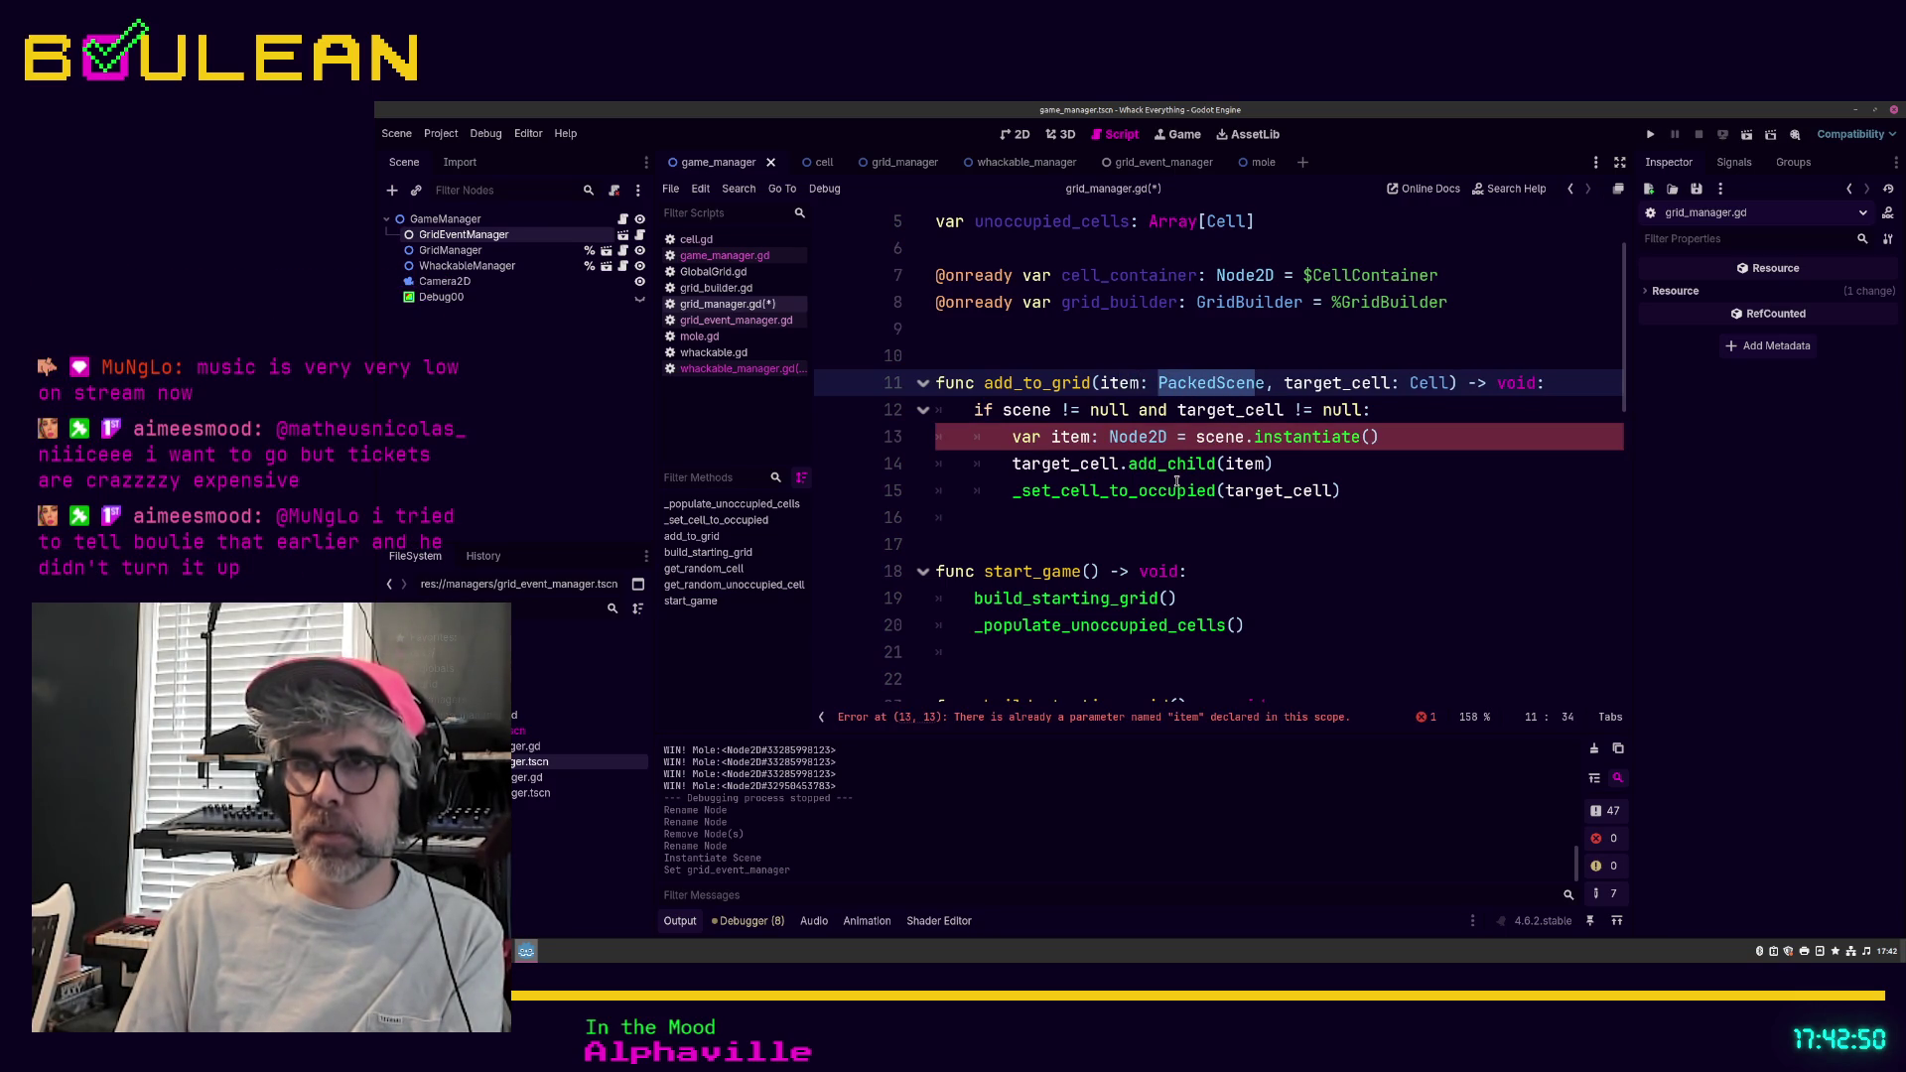
pyautogui.hotkey('shift', 'Right')
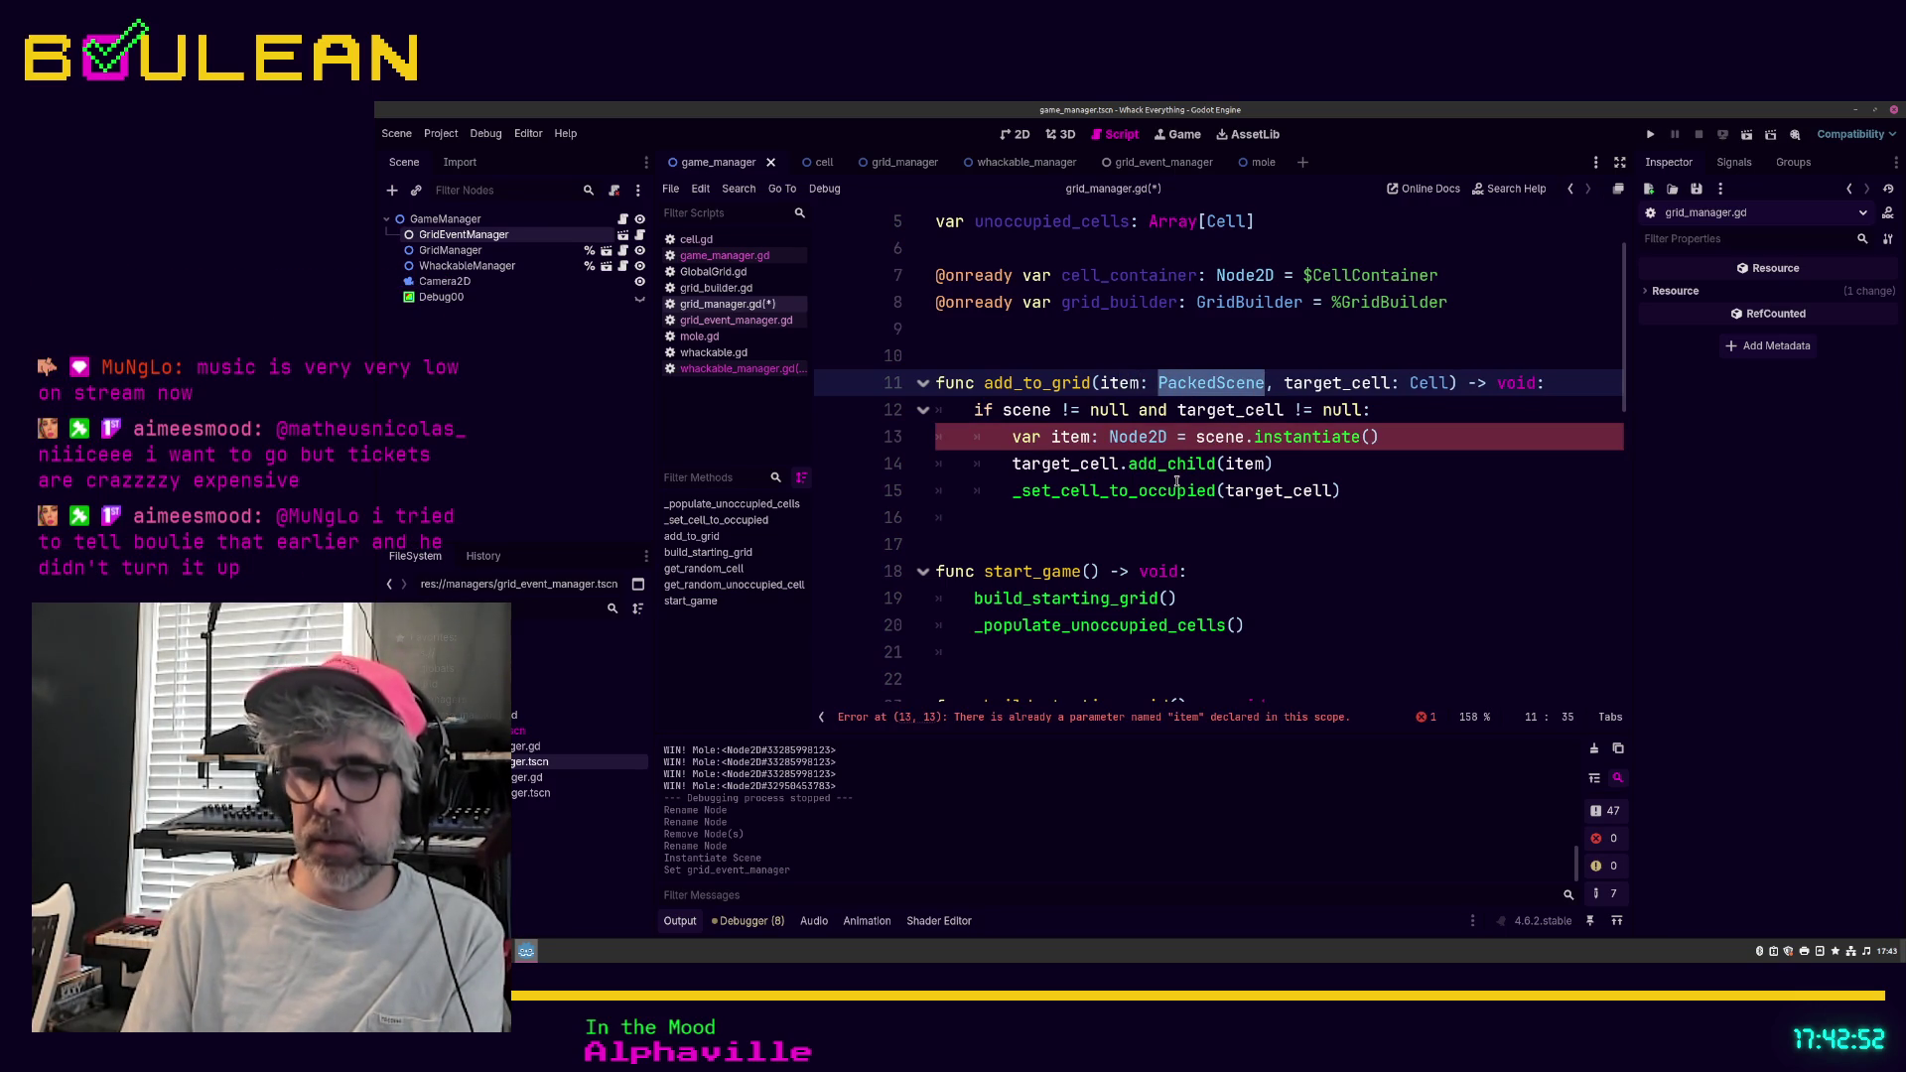
pyautogui.write('Whackabl')
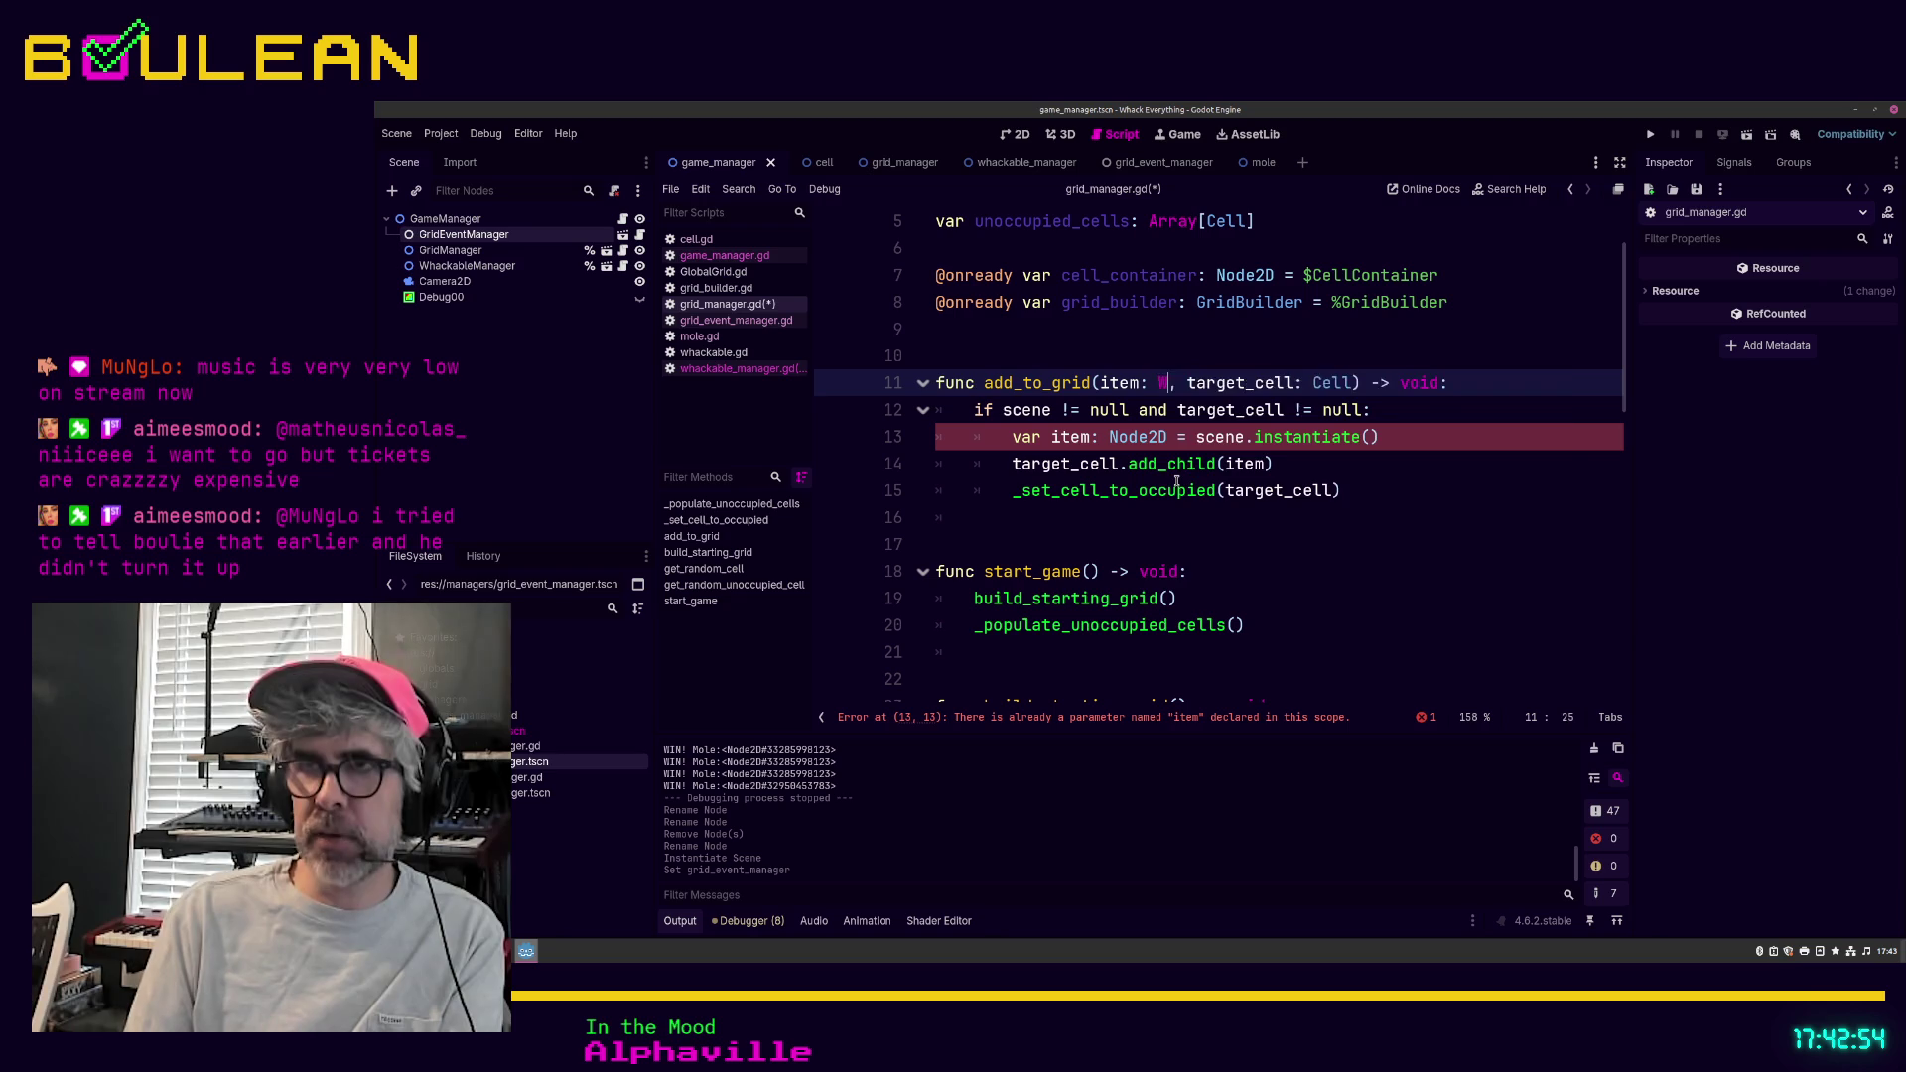
pyautogui.write('e')
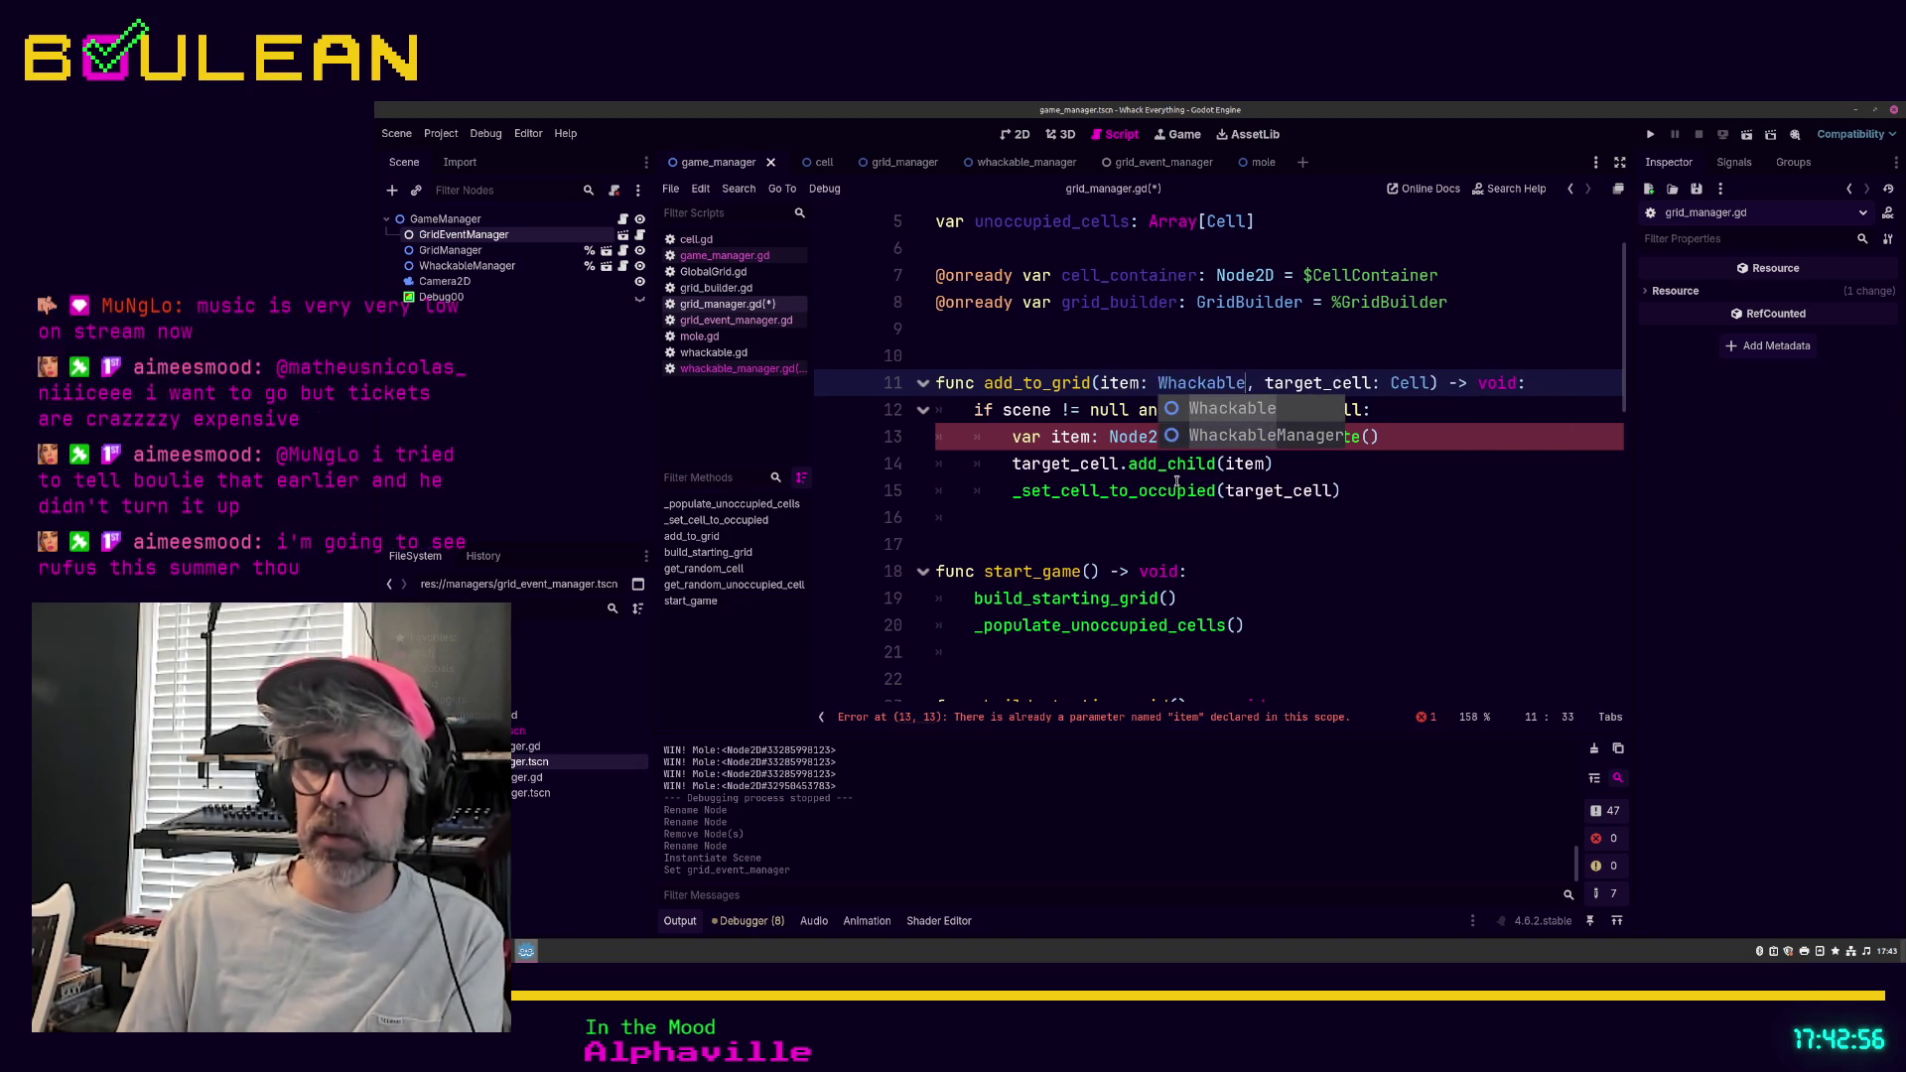
pyautogui.press('BackSpace')
pyautogui.press('BackSpace')
pyautogui.press('BackSpace')
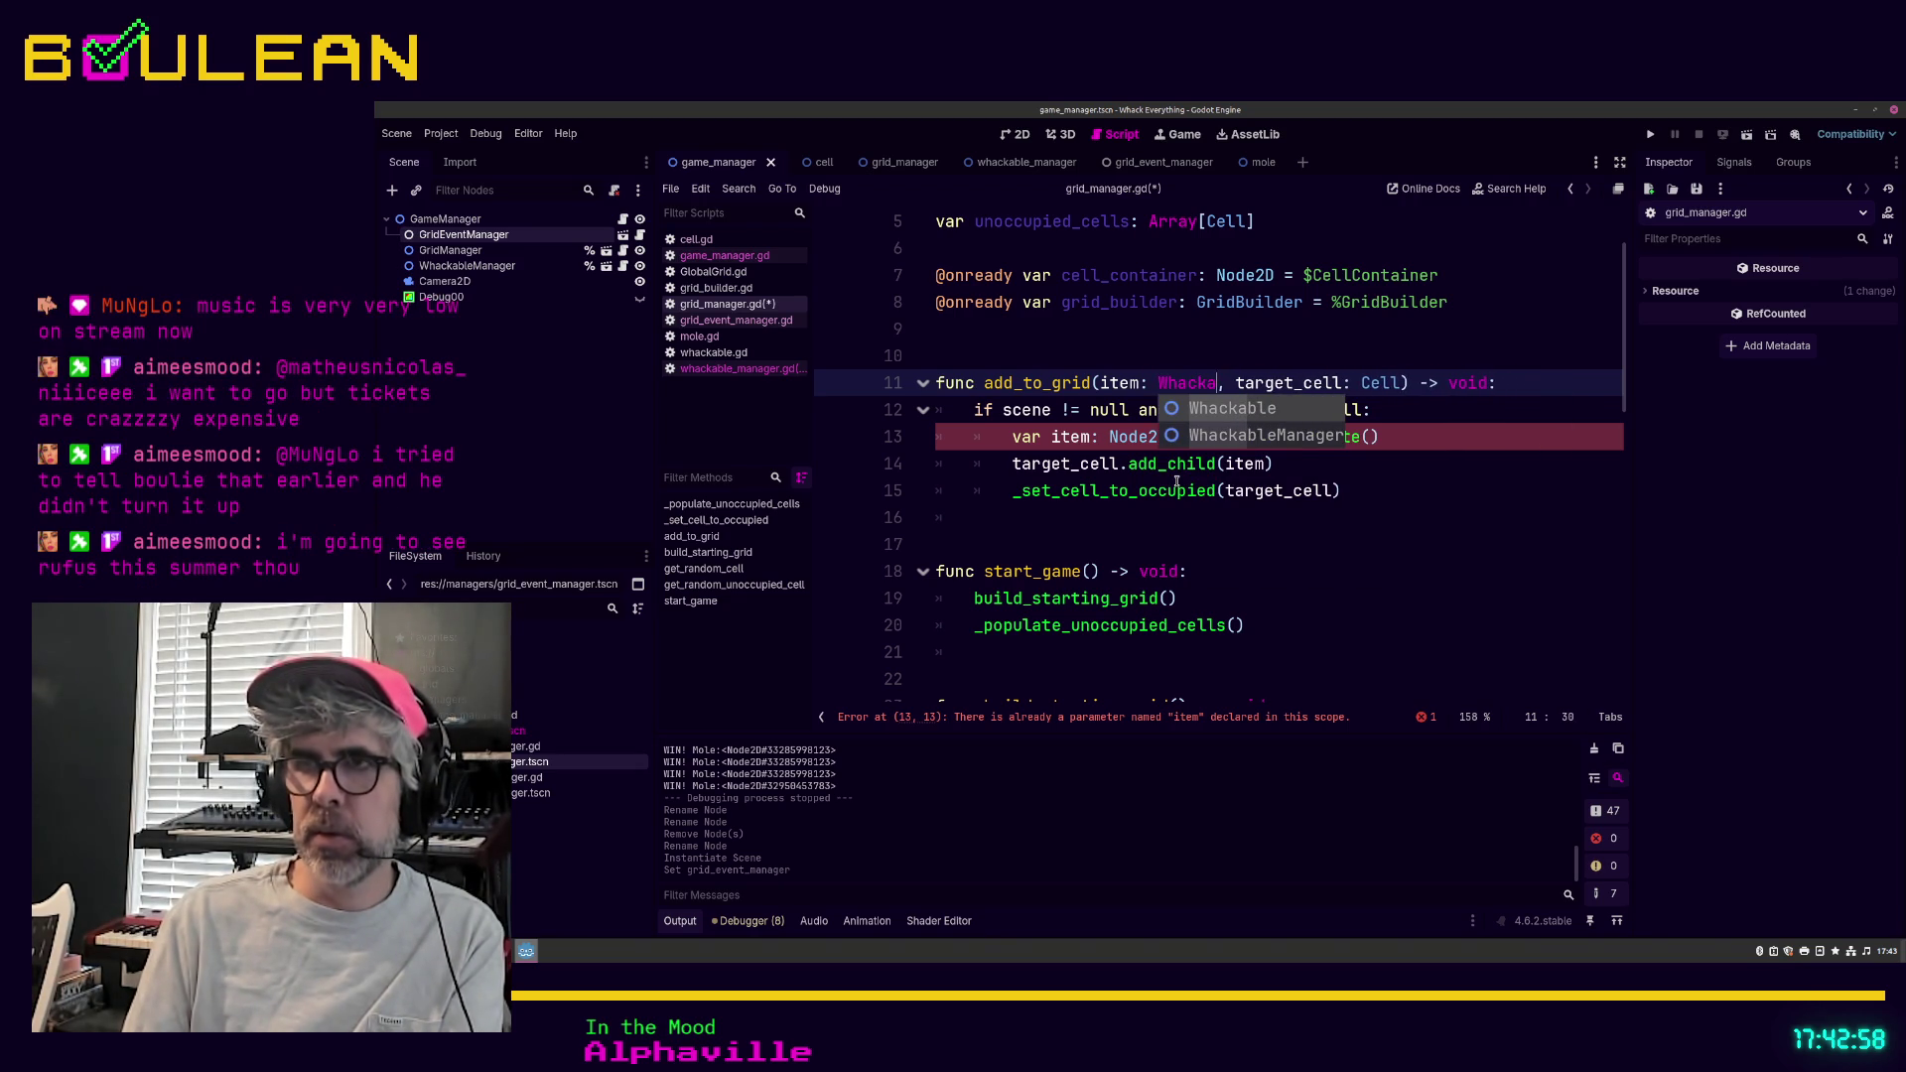
pyautogui.press('BackSpace')
pyautogui.press('BackSpace')
pyautogui.press('BackSpace')
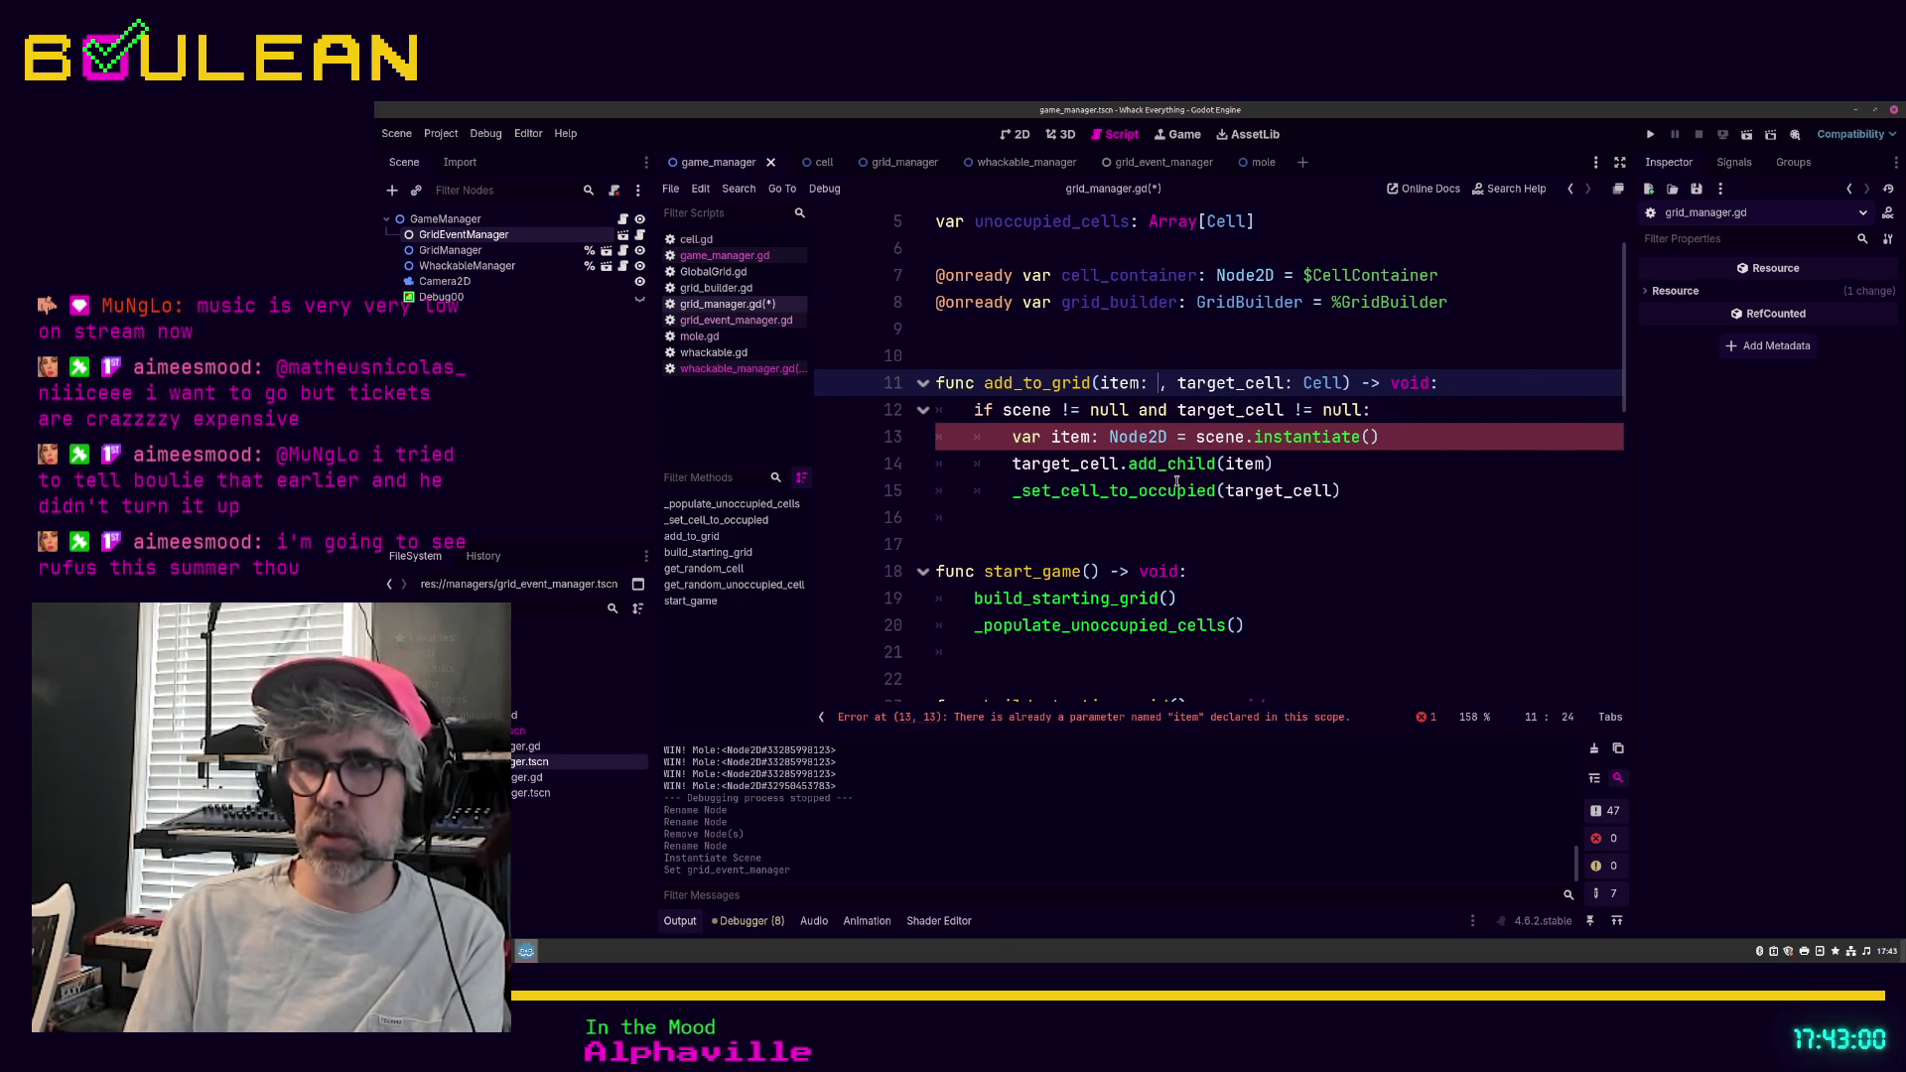
pyautogui.write('Node2D')
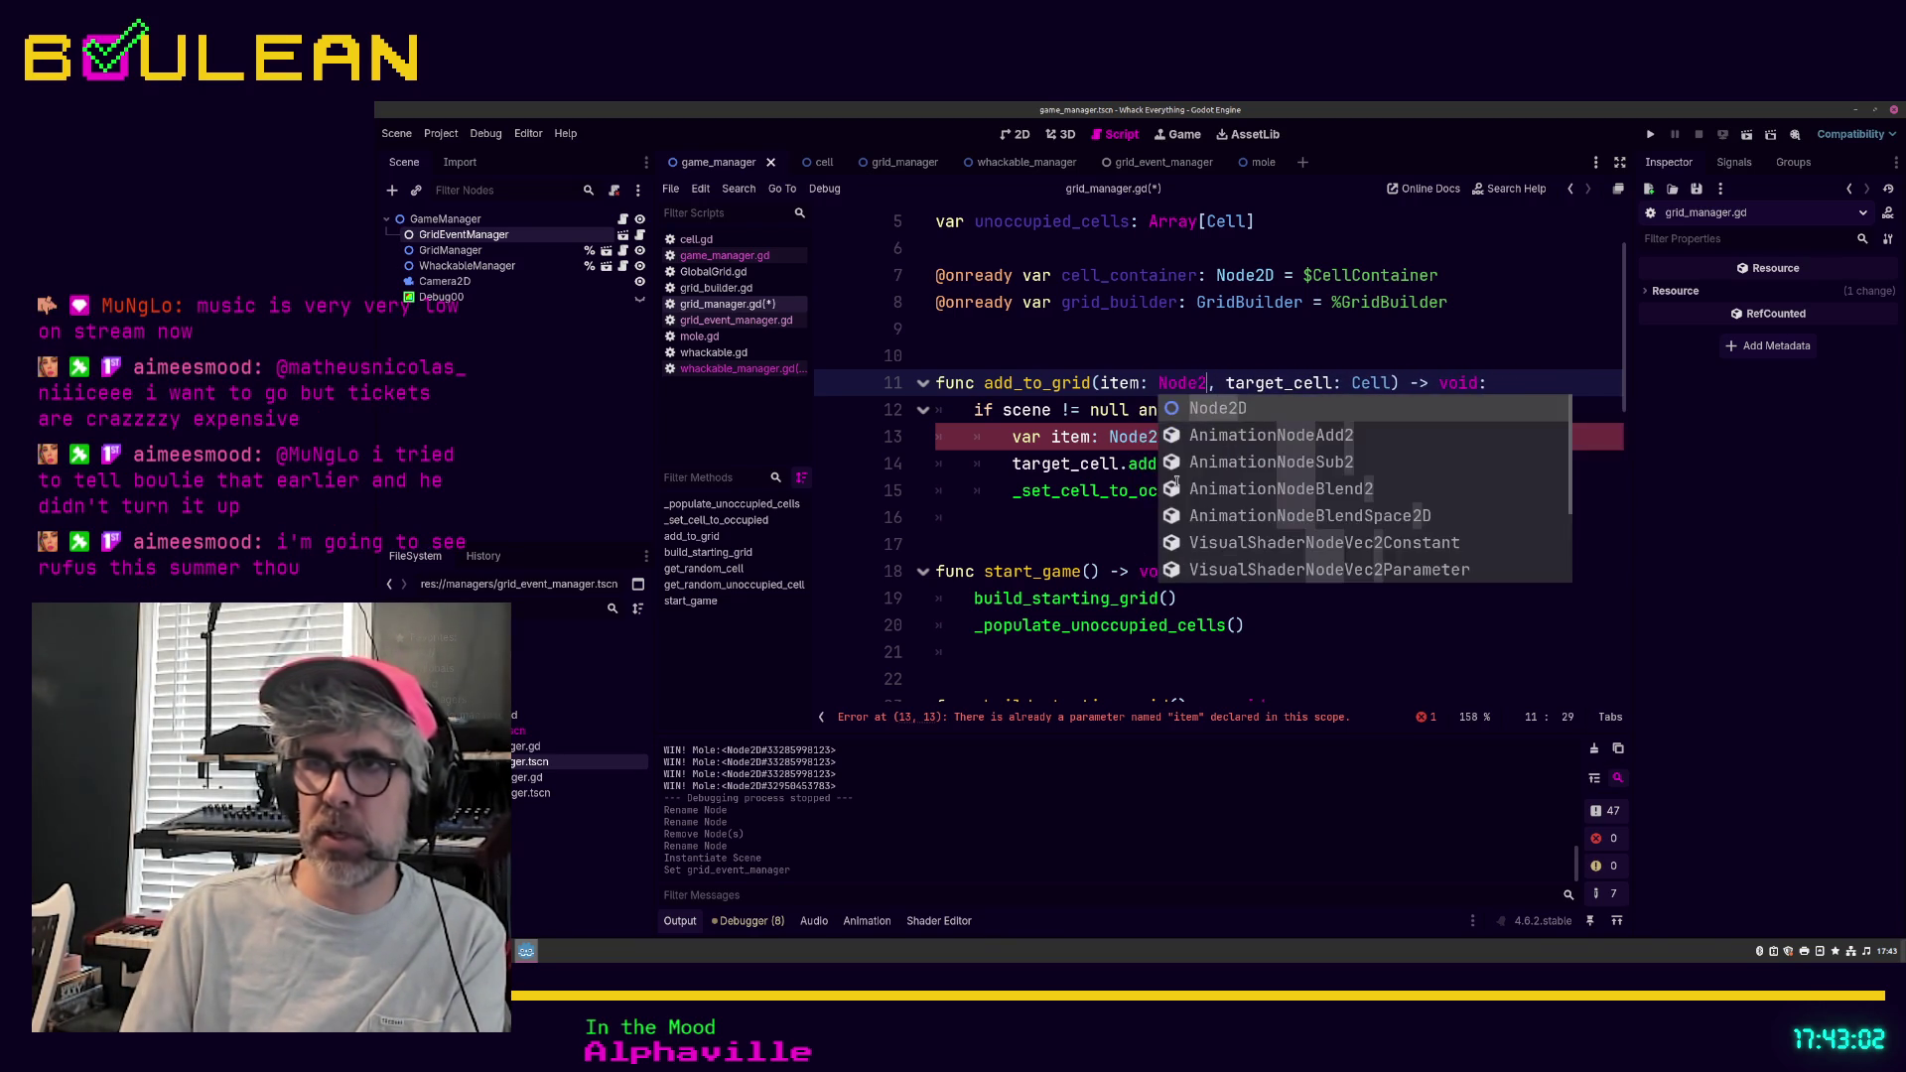
pyautogui.click(997, 519)
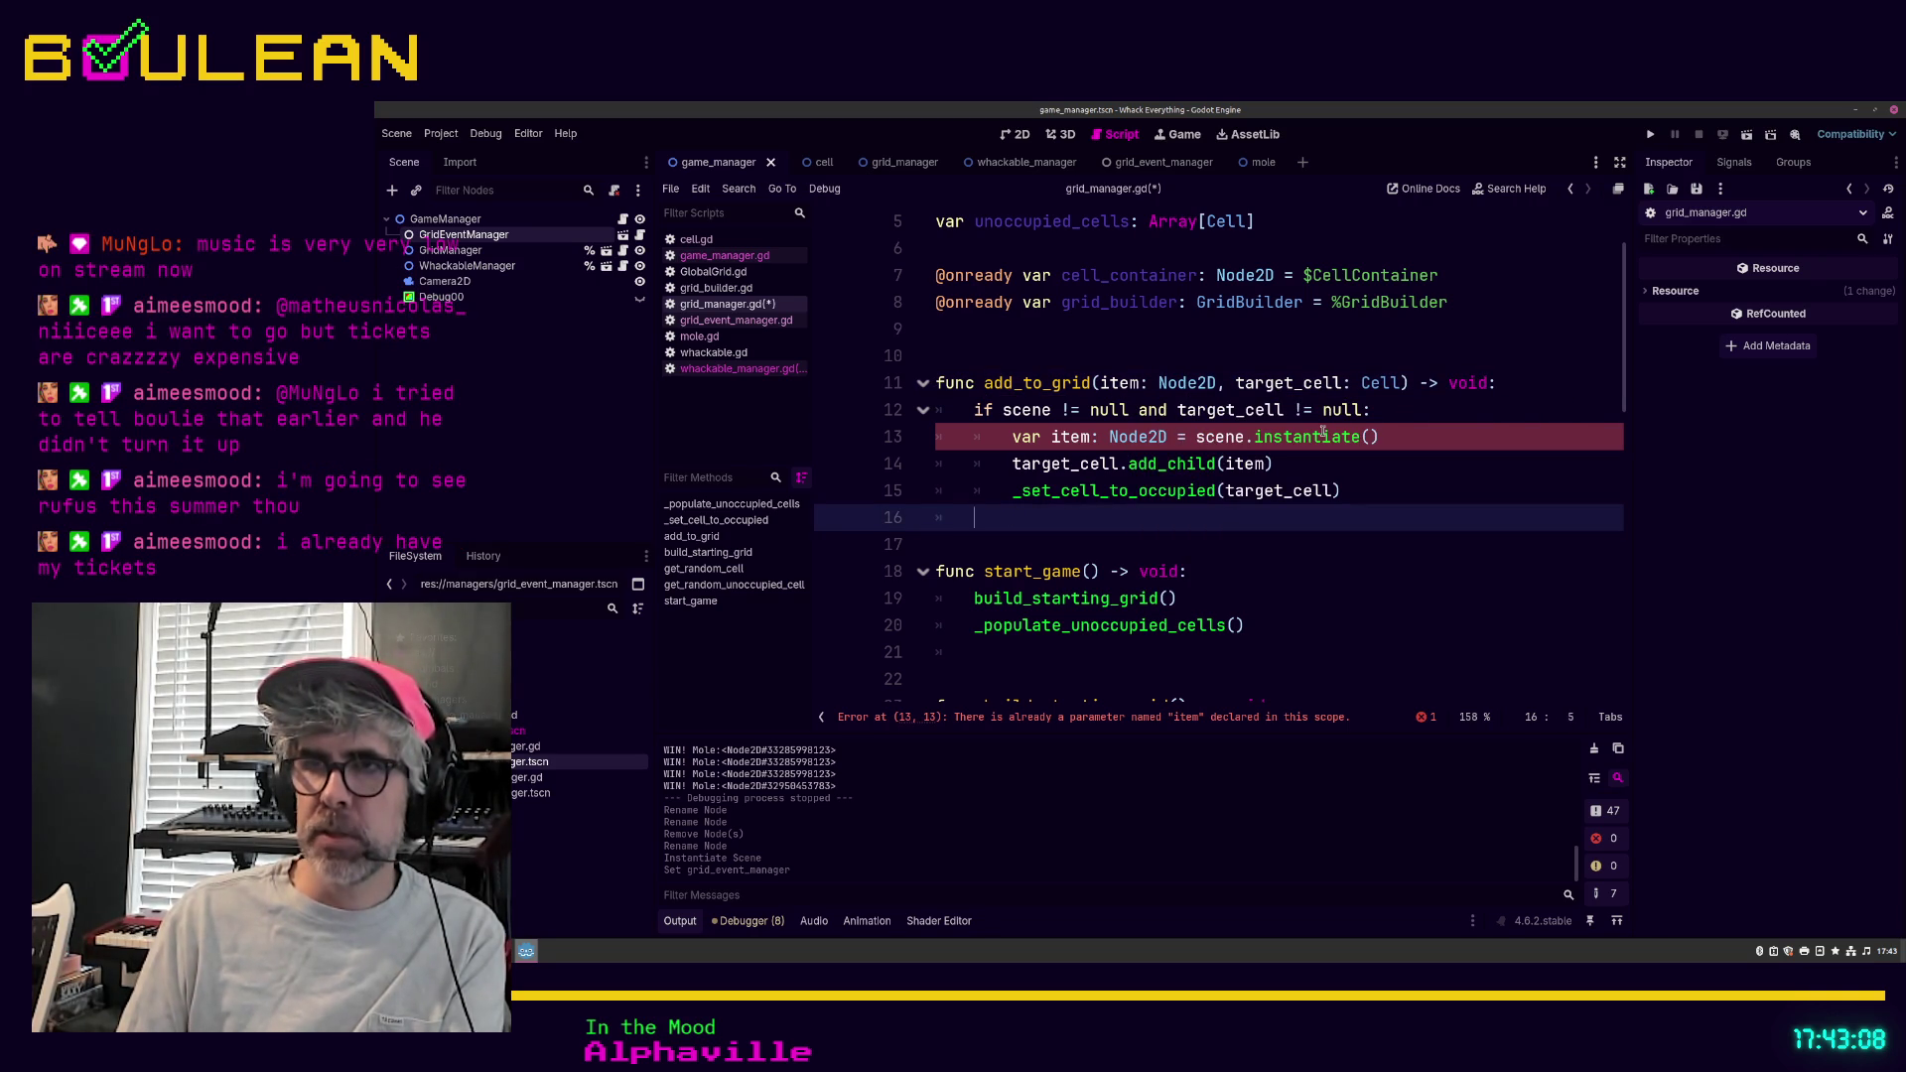
# - Delete the scene.instantiate() line and use item in the if condition instead of scene
pyautogui.click(1402, 439)
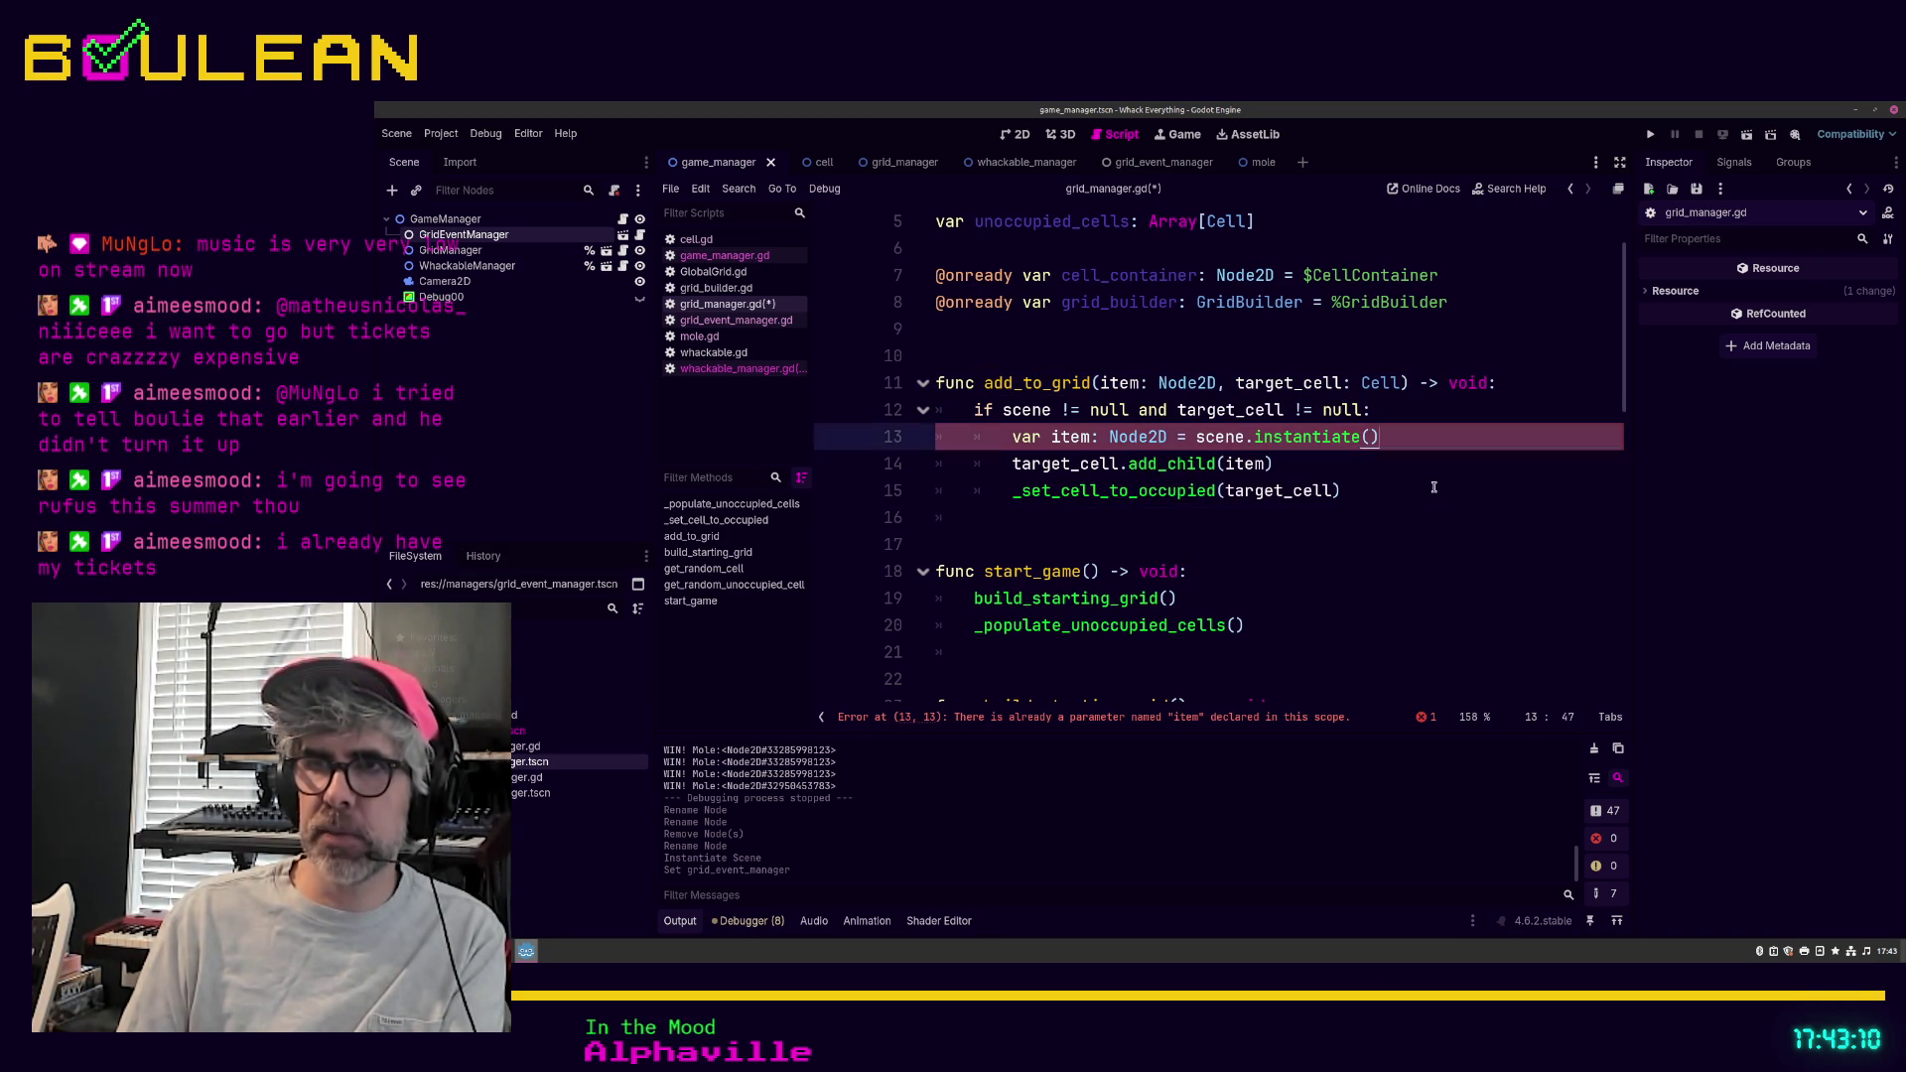
pyautogui.hotkey('shift', 'Home')
pyautogui.hotkey('shift', 'Home')
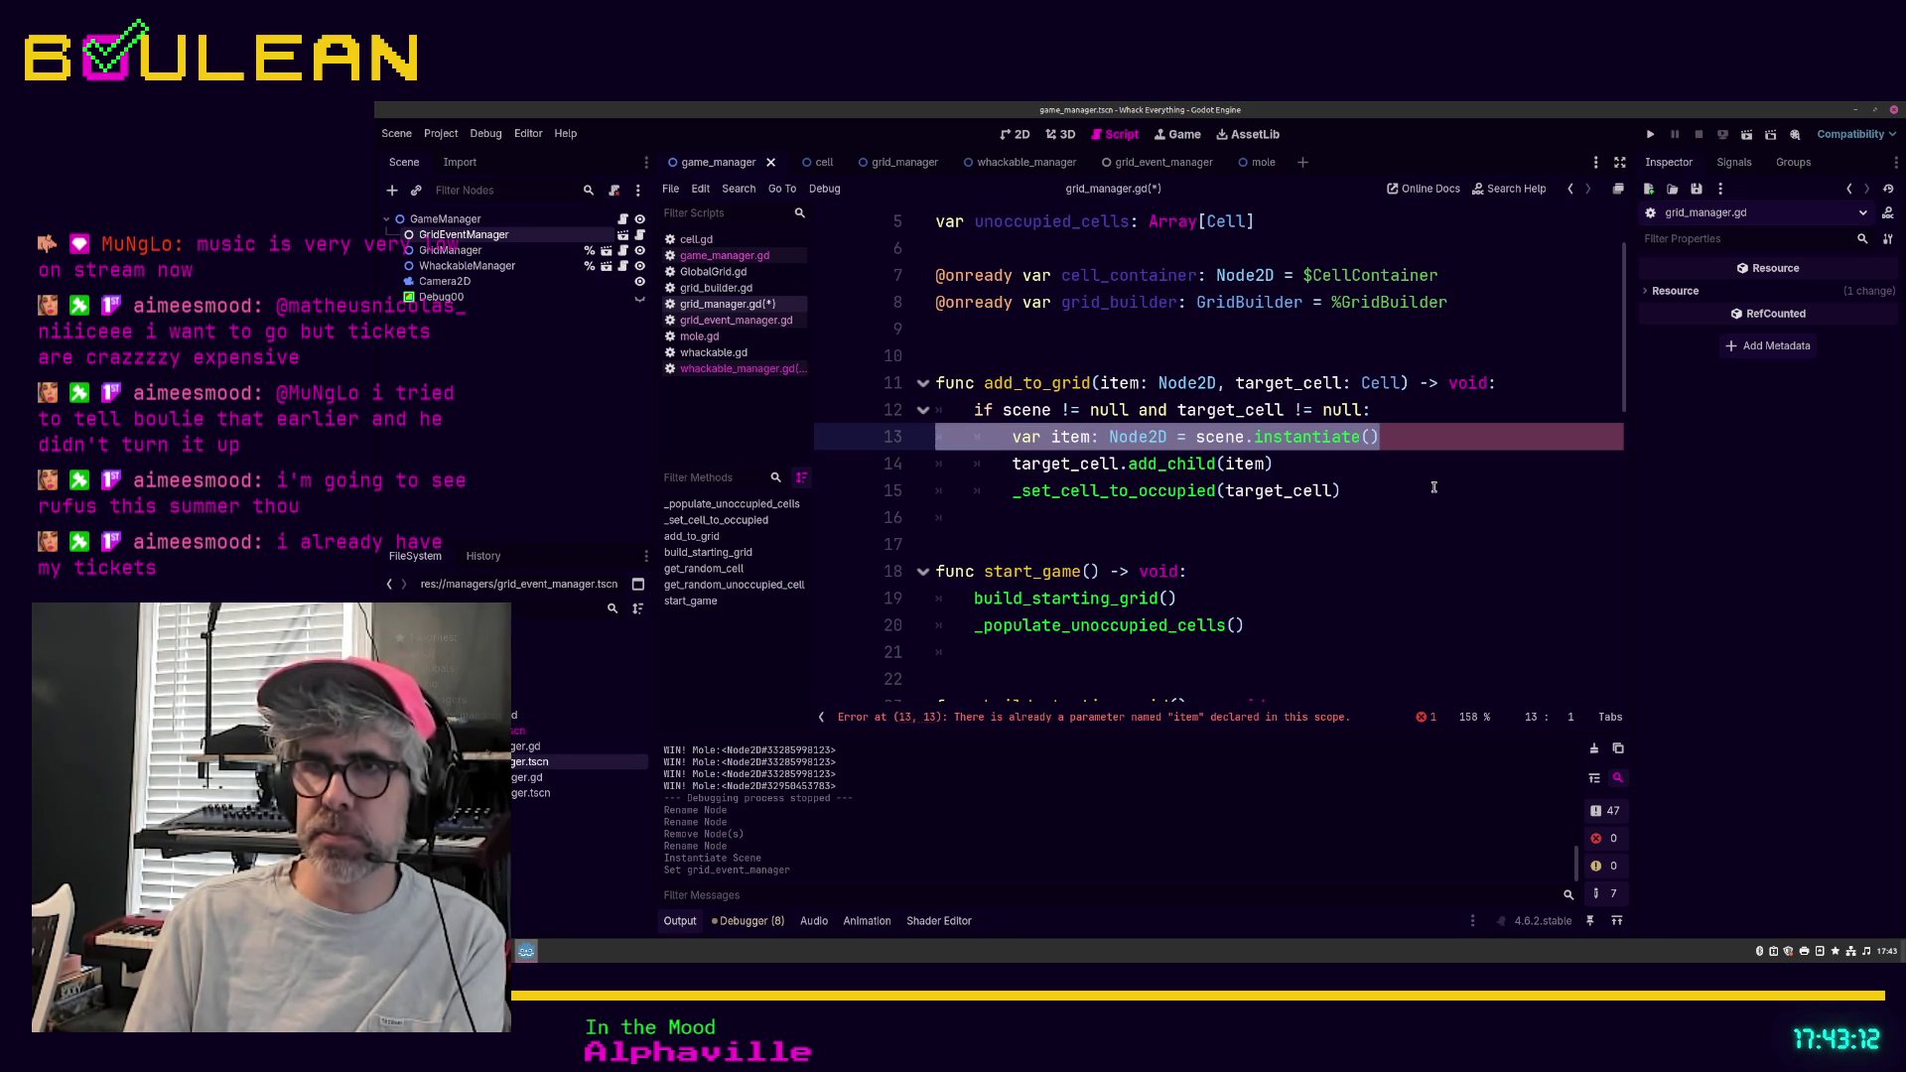
pyautogui.press('BackSpace')
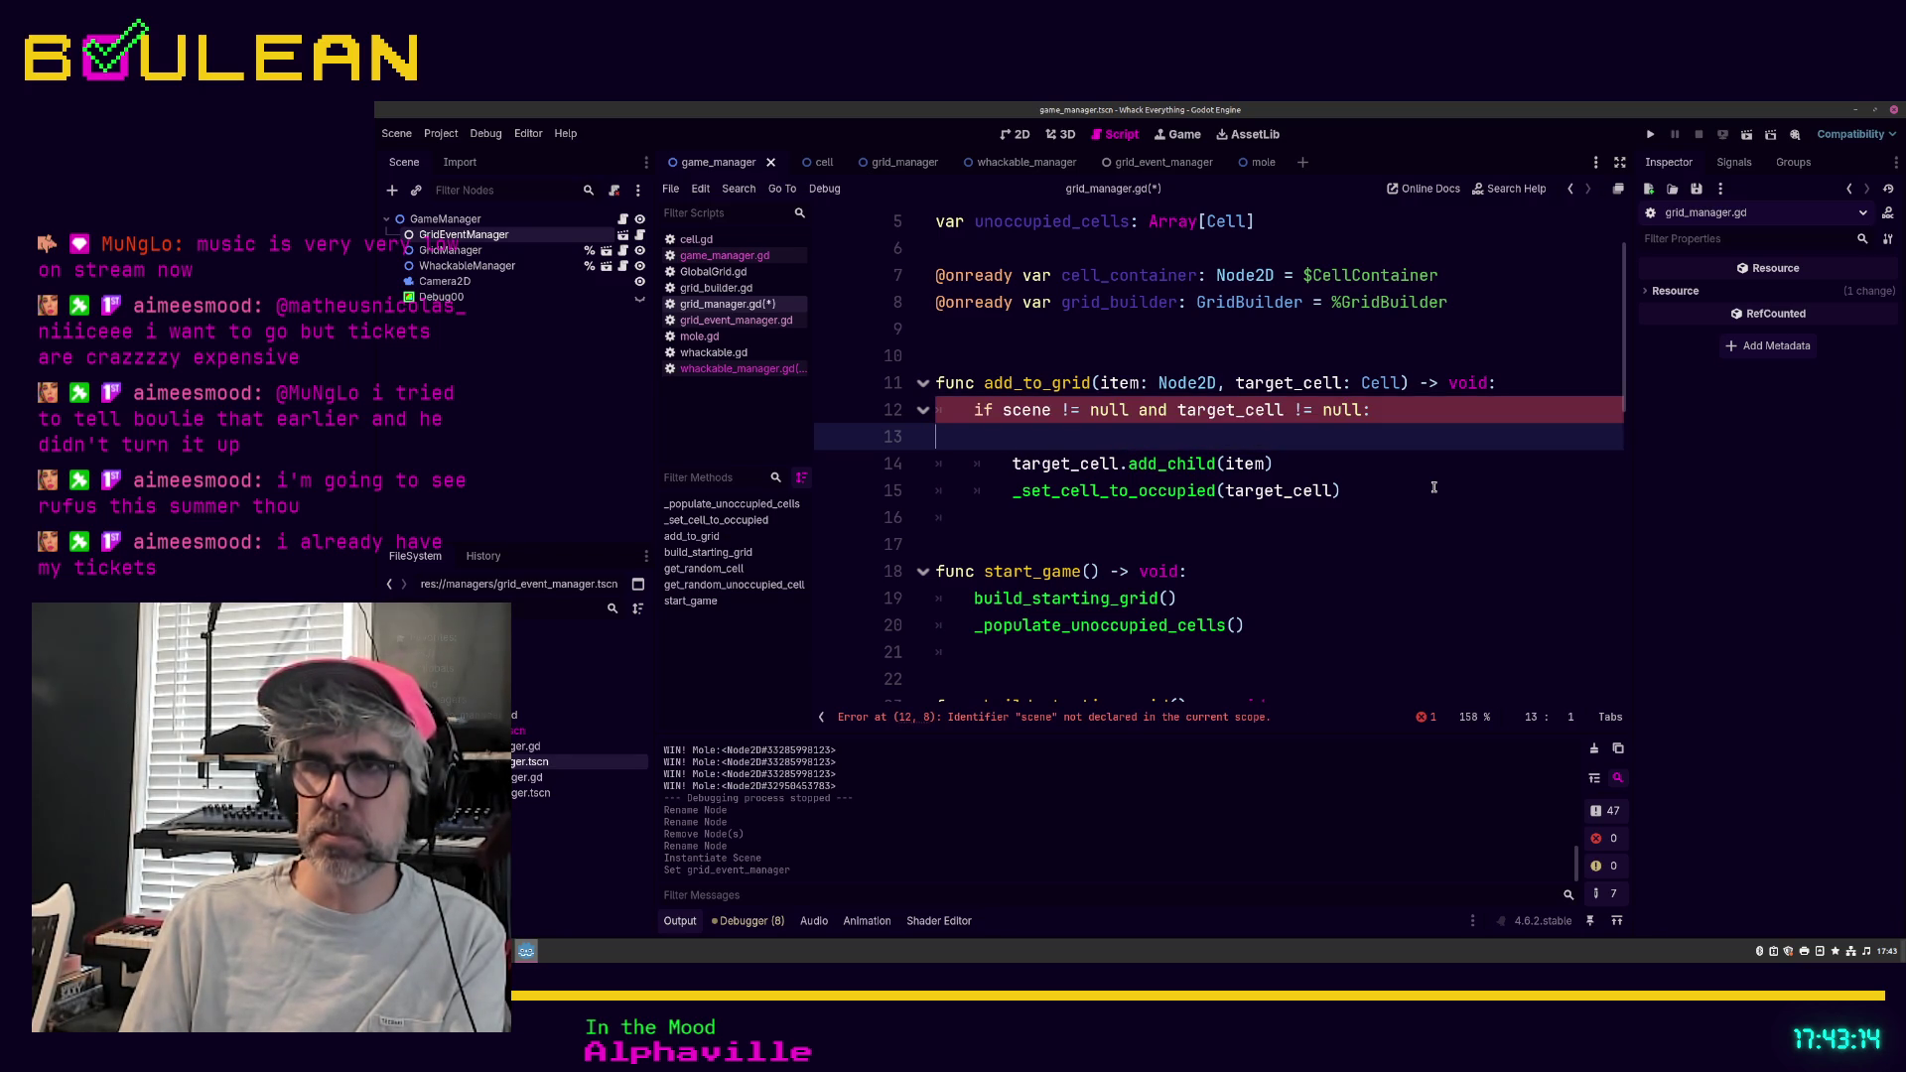
pyautogui.press('Up')
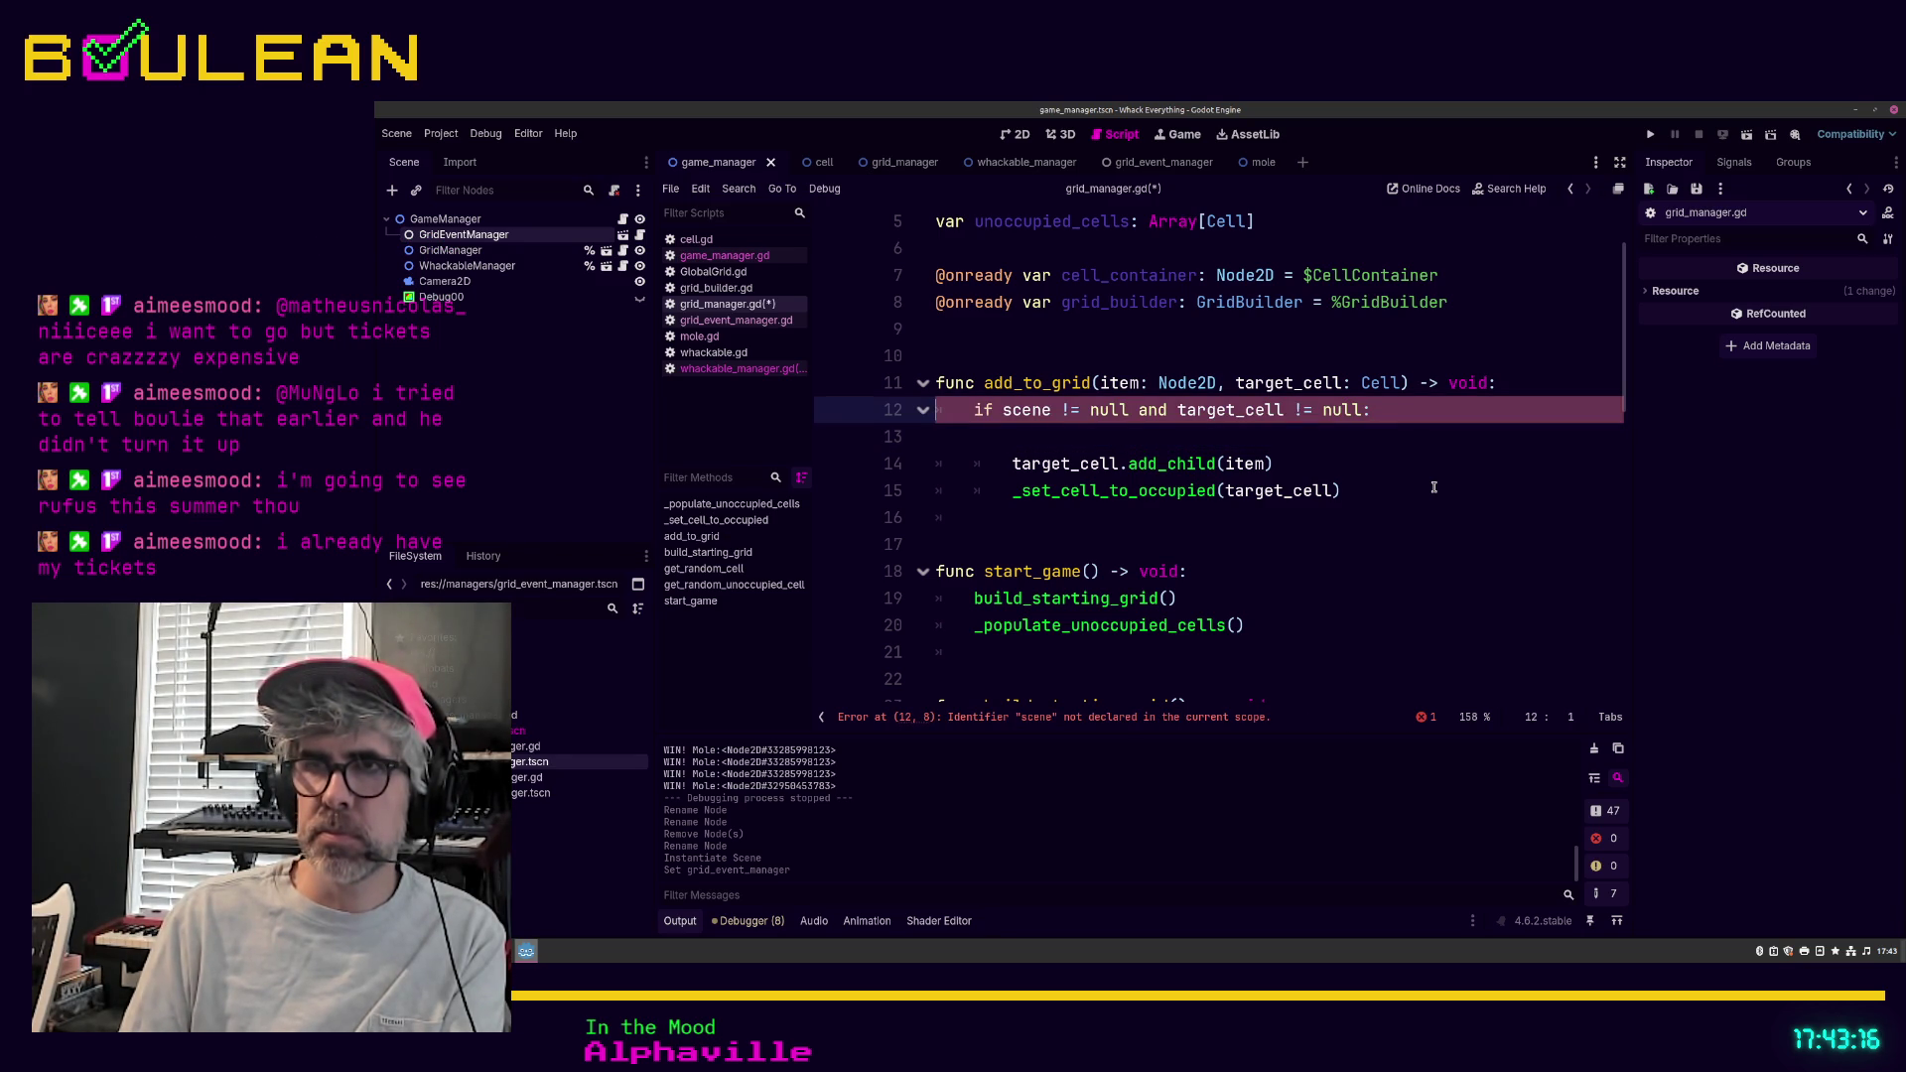
pyautogui.press('Right')
pyautogui.hotkey('ctrl', 'shift', 'Right')
pyautogui.write('item')
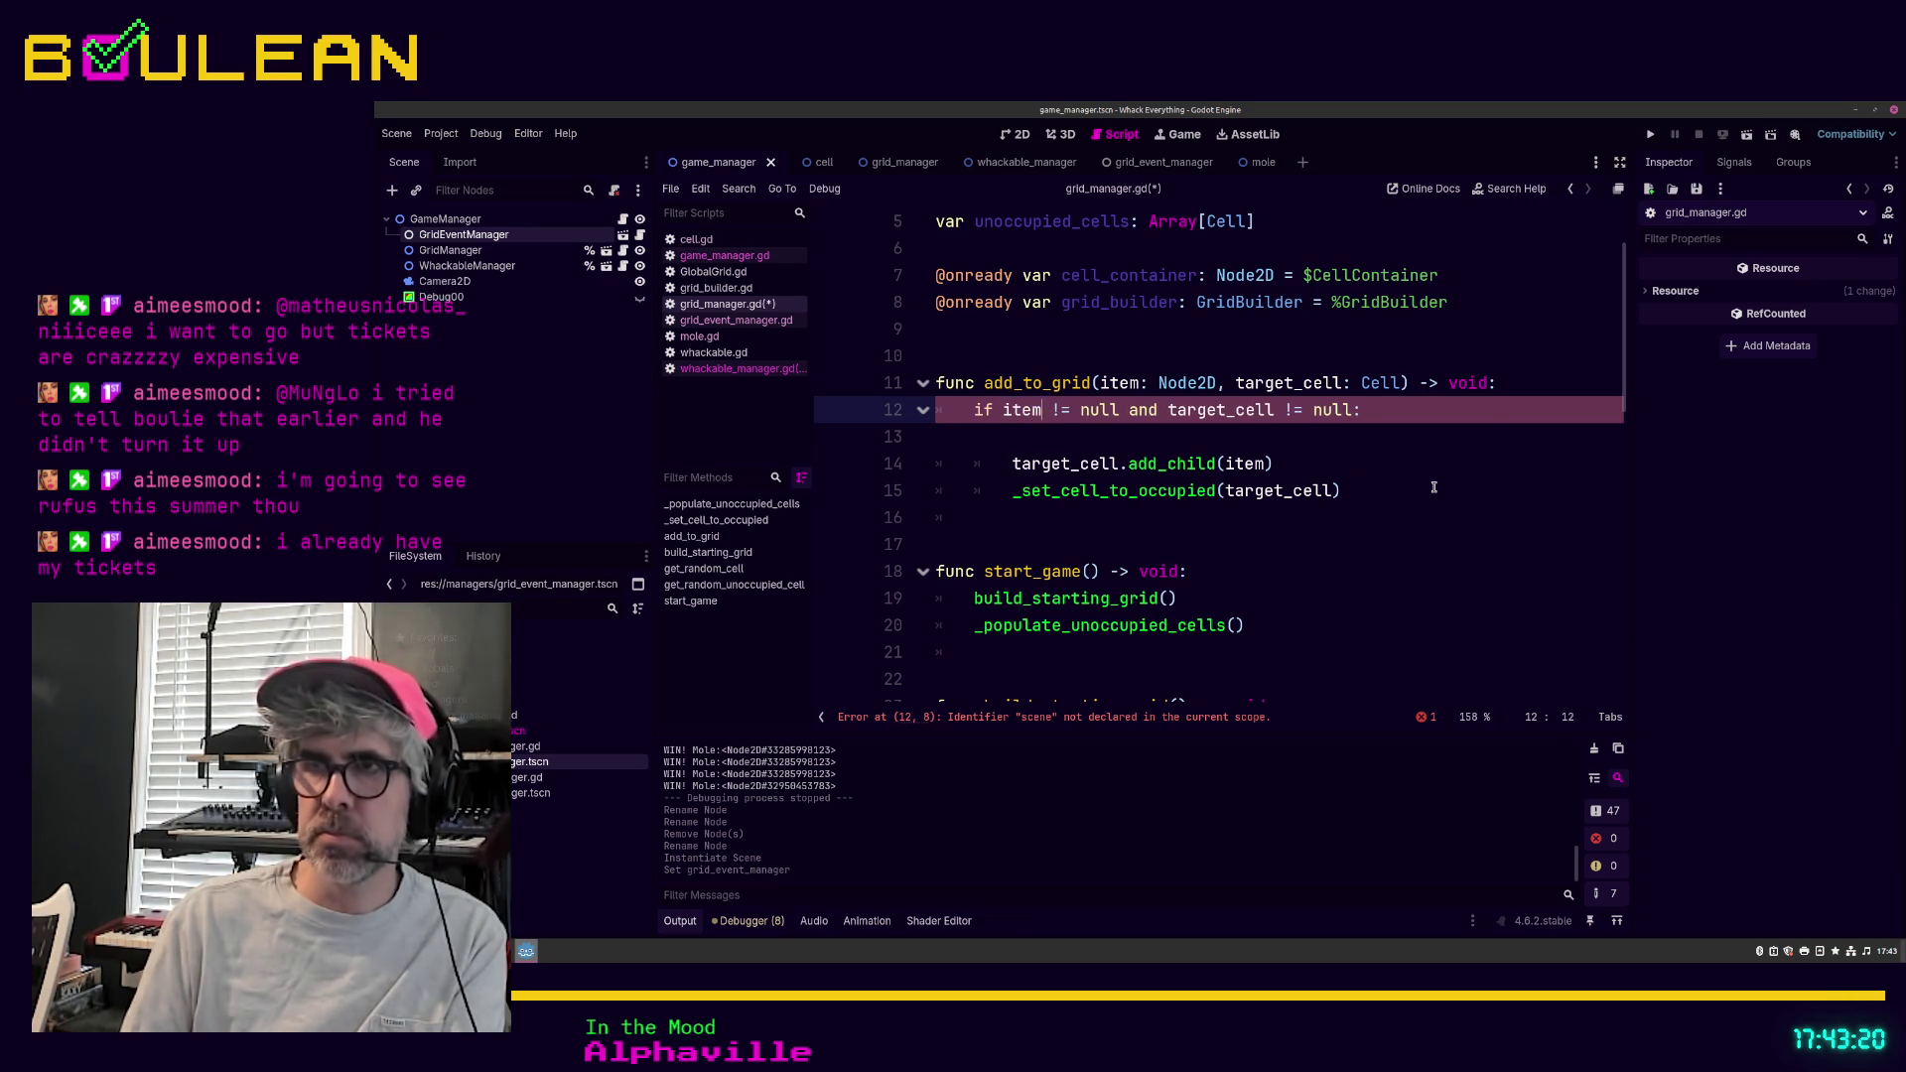
pyautogui.press('Escape')
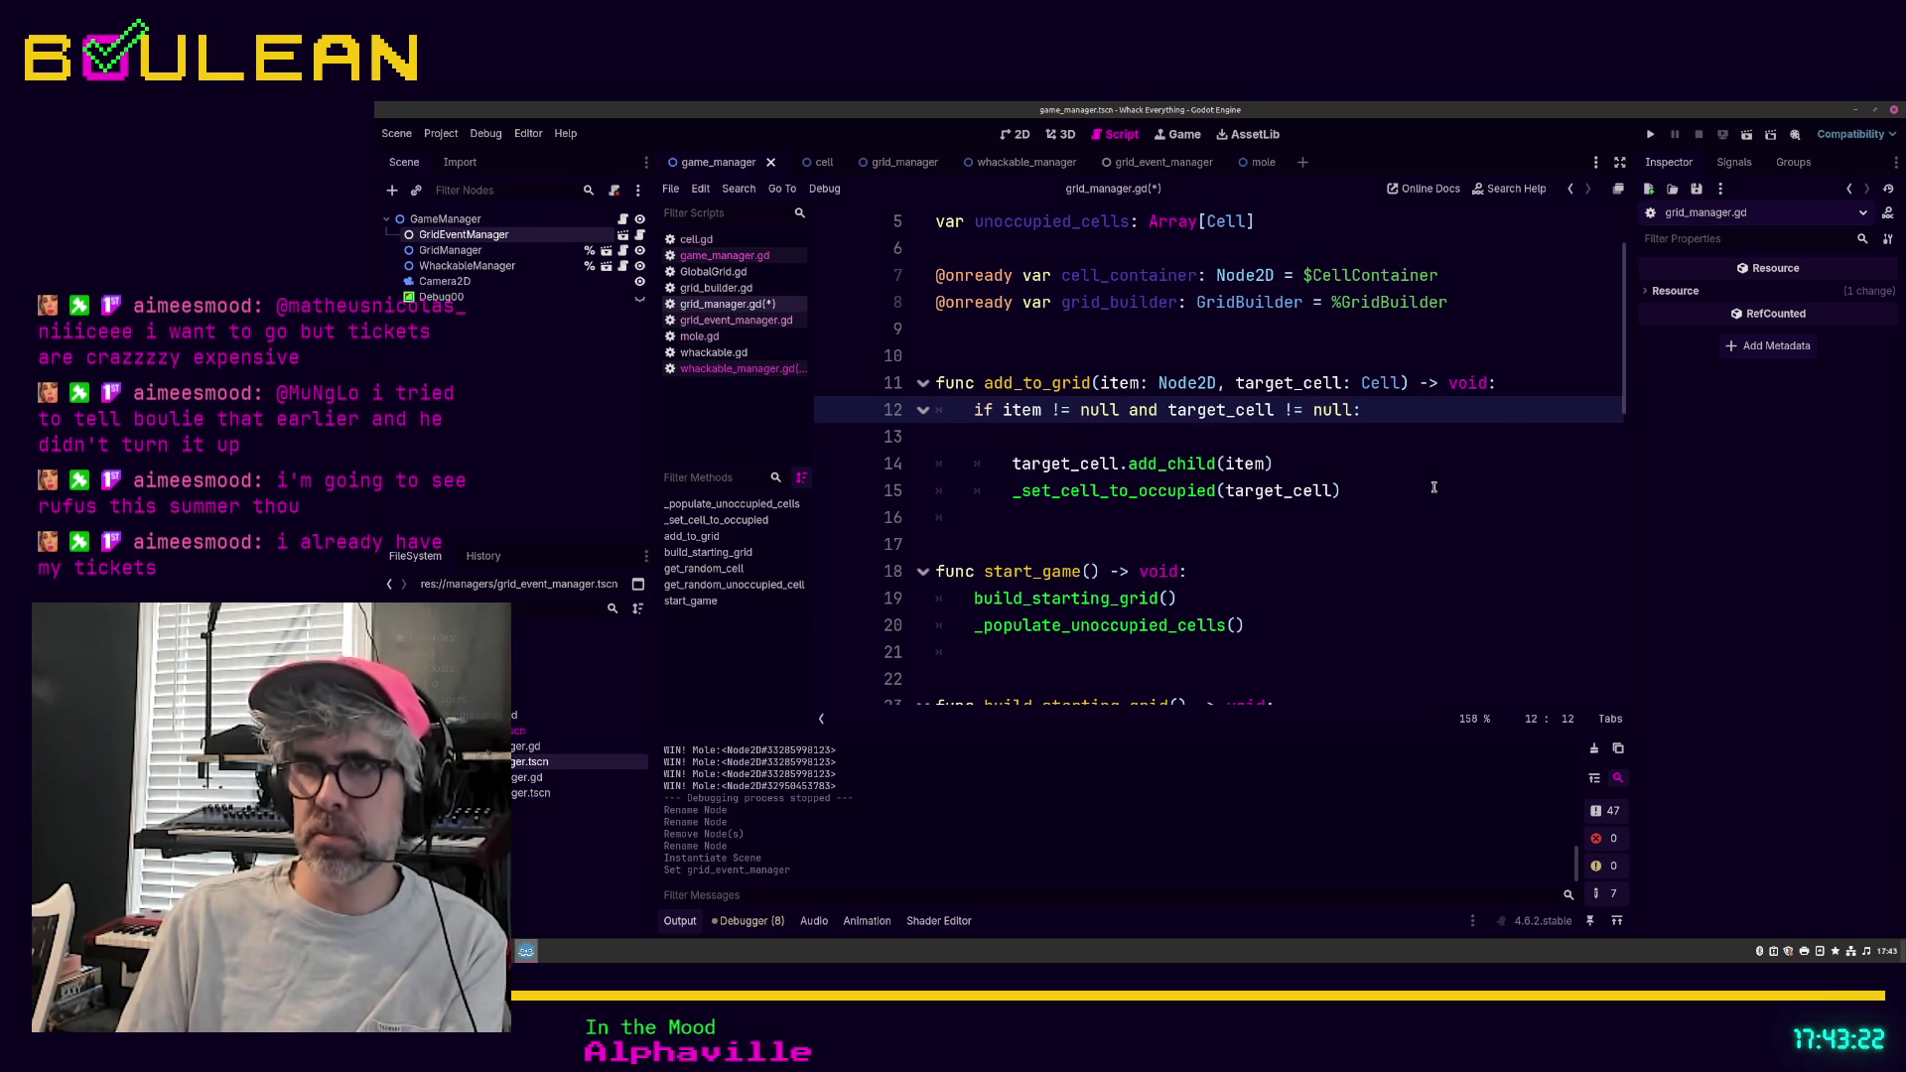
pyautogui.press('Down')
pyautogui.press('Delete')
pyautogui.press('End')
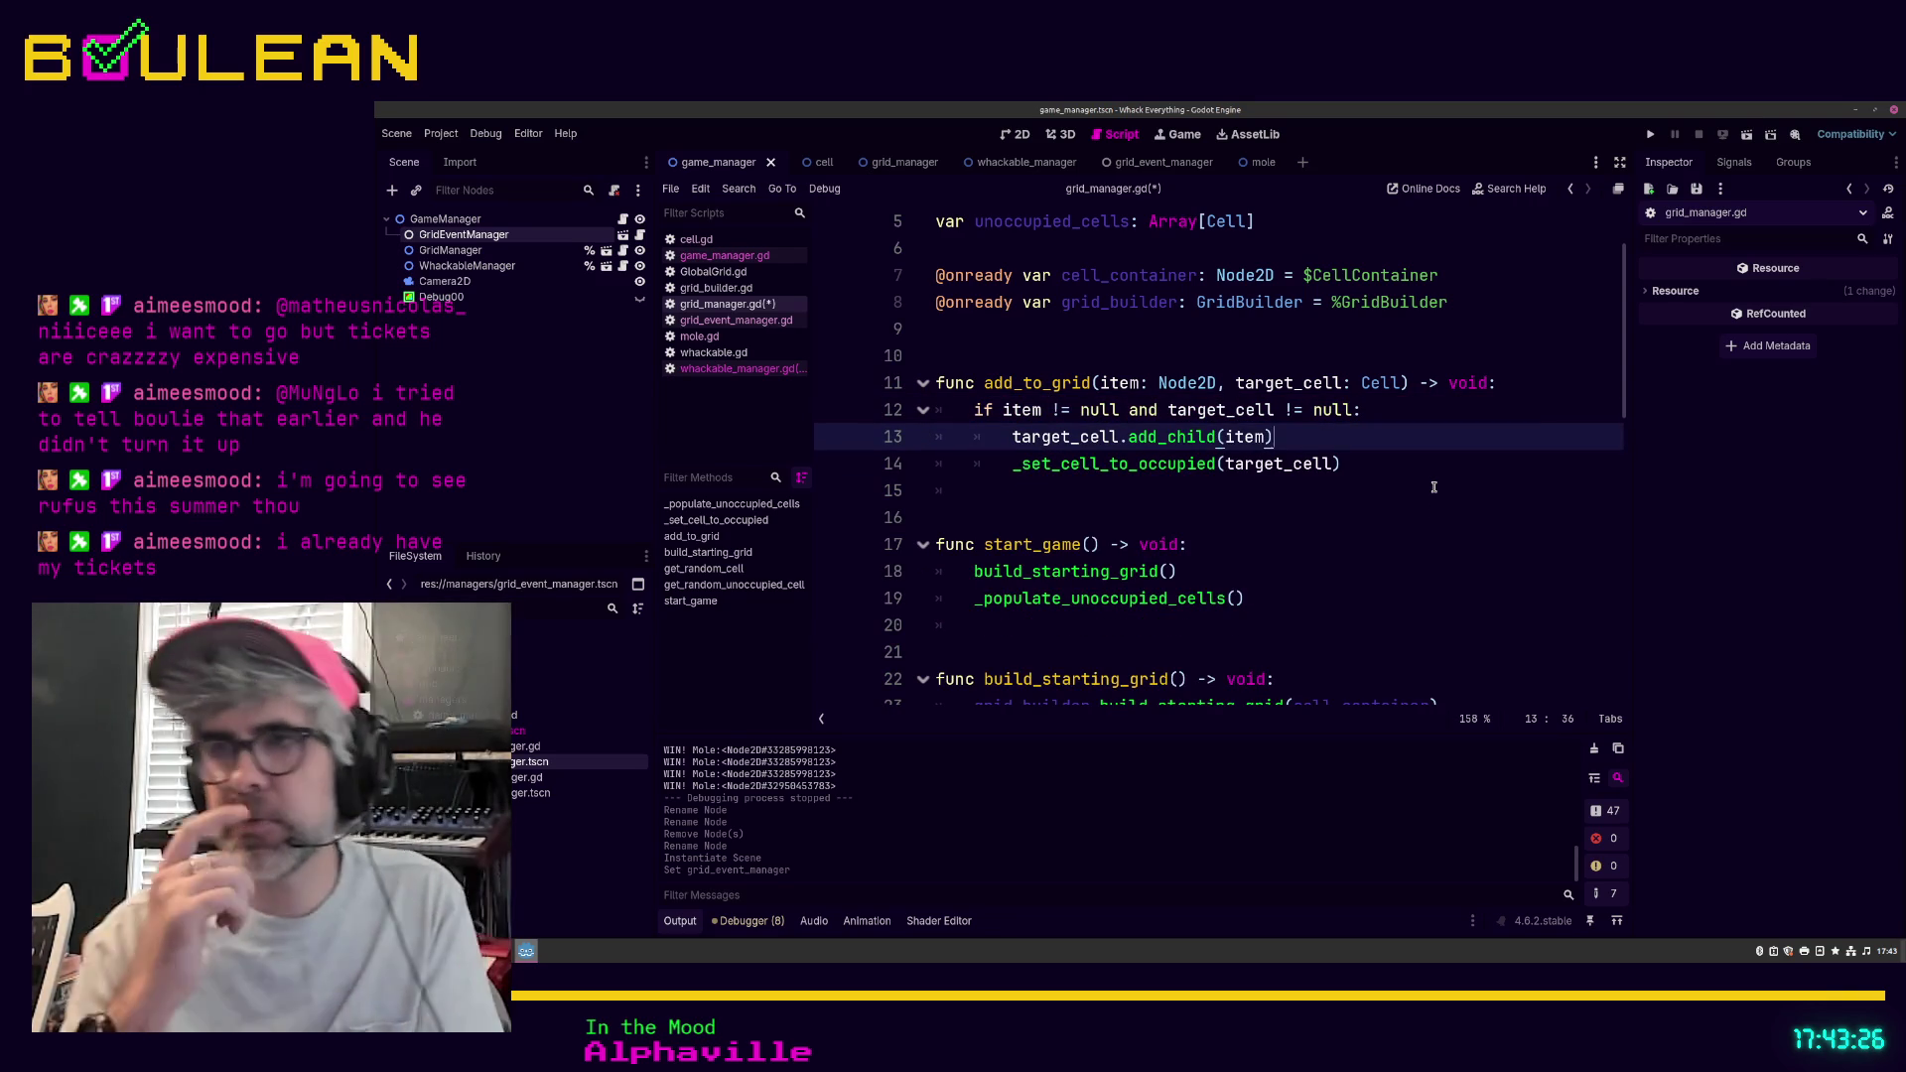
# - Save, test-run the game with whackables spawning on the 5x5 grid, stop it, and view cell.gd
pyautogui.hotkey('ctrl', 's')
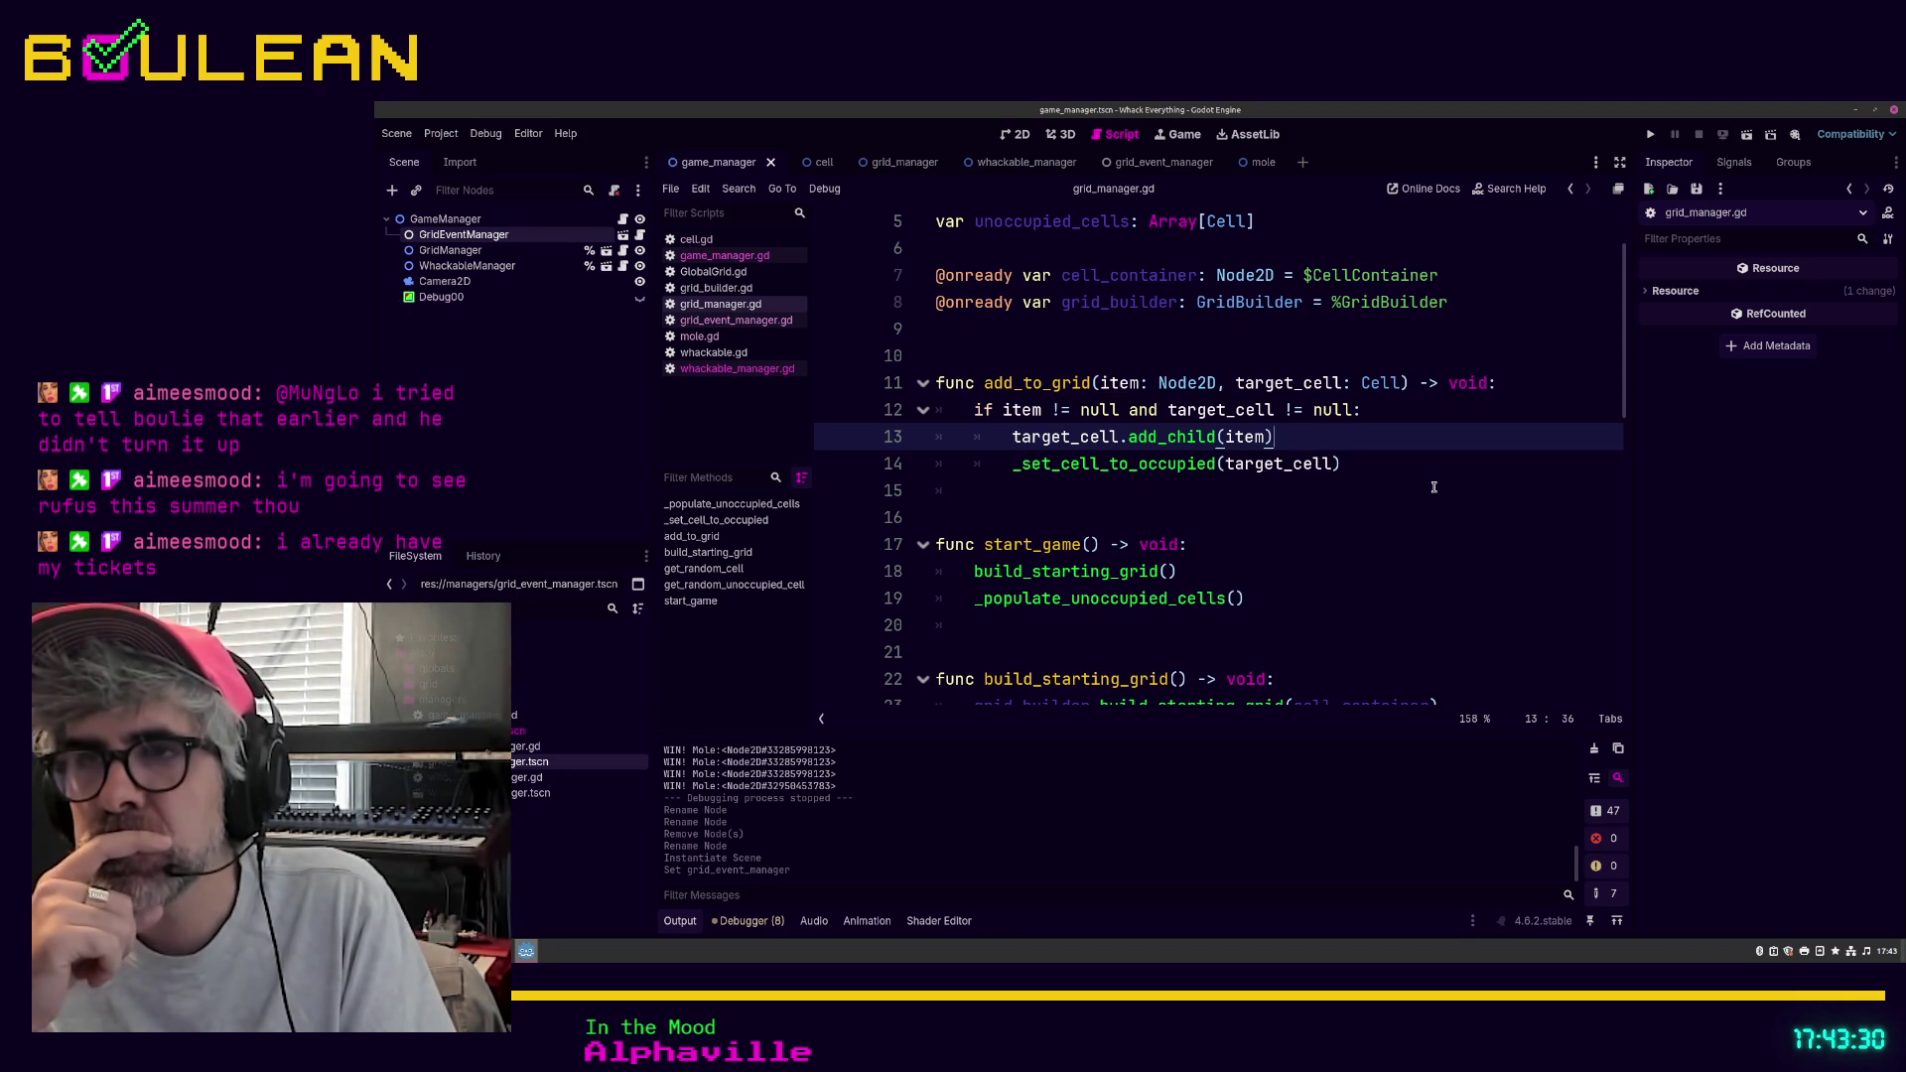
pyautogui.press('F5')
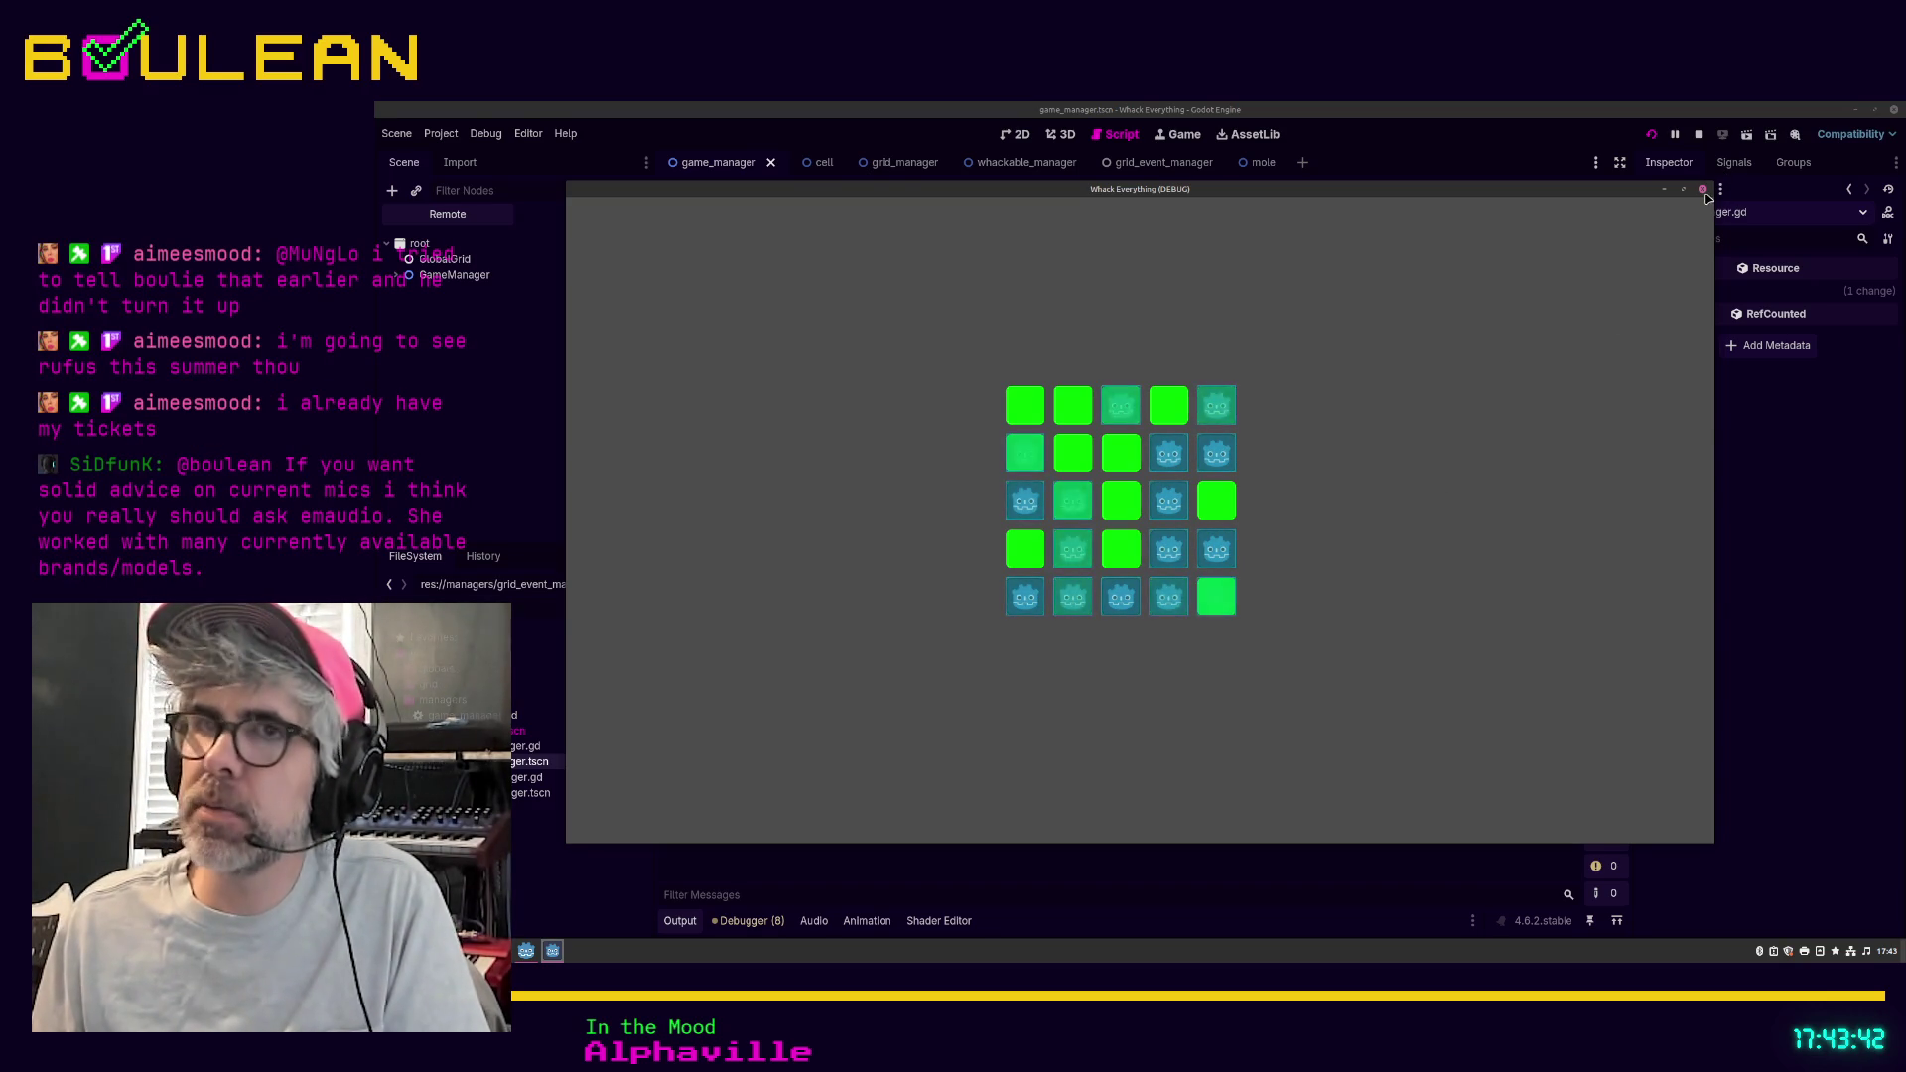
pyautogui.press('F8')
pyautogui.click(696, 239)
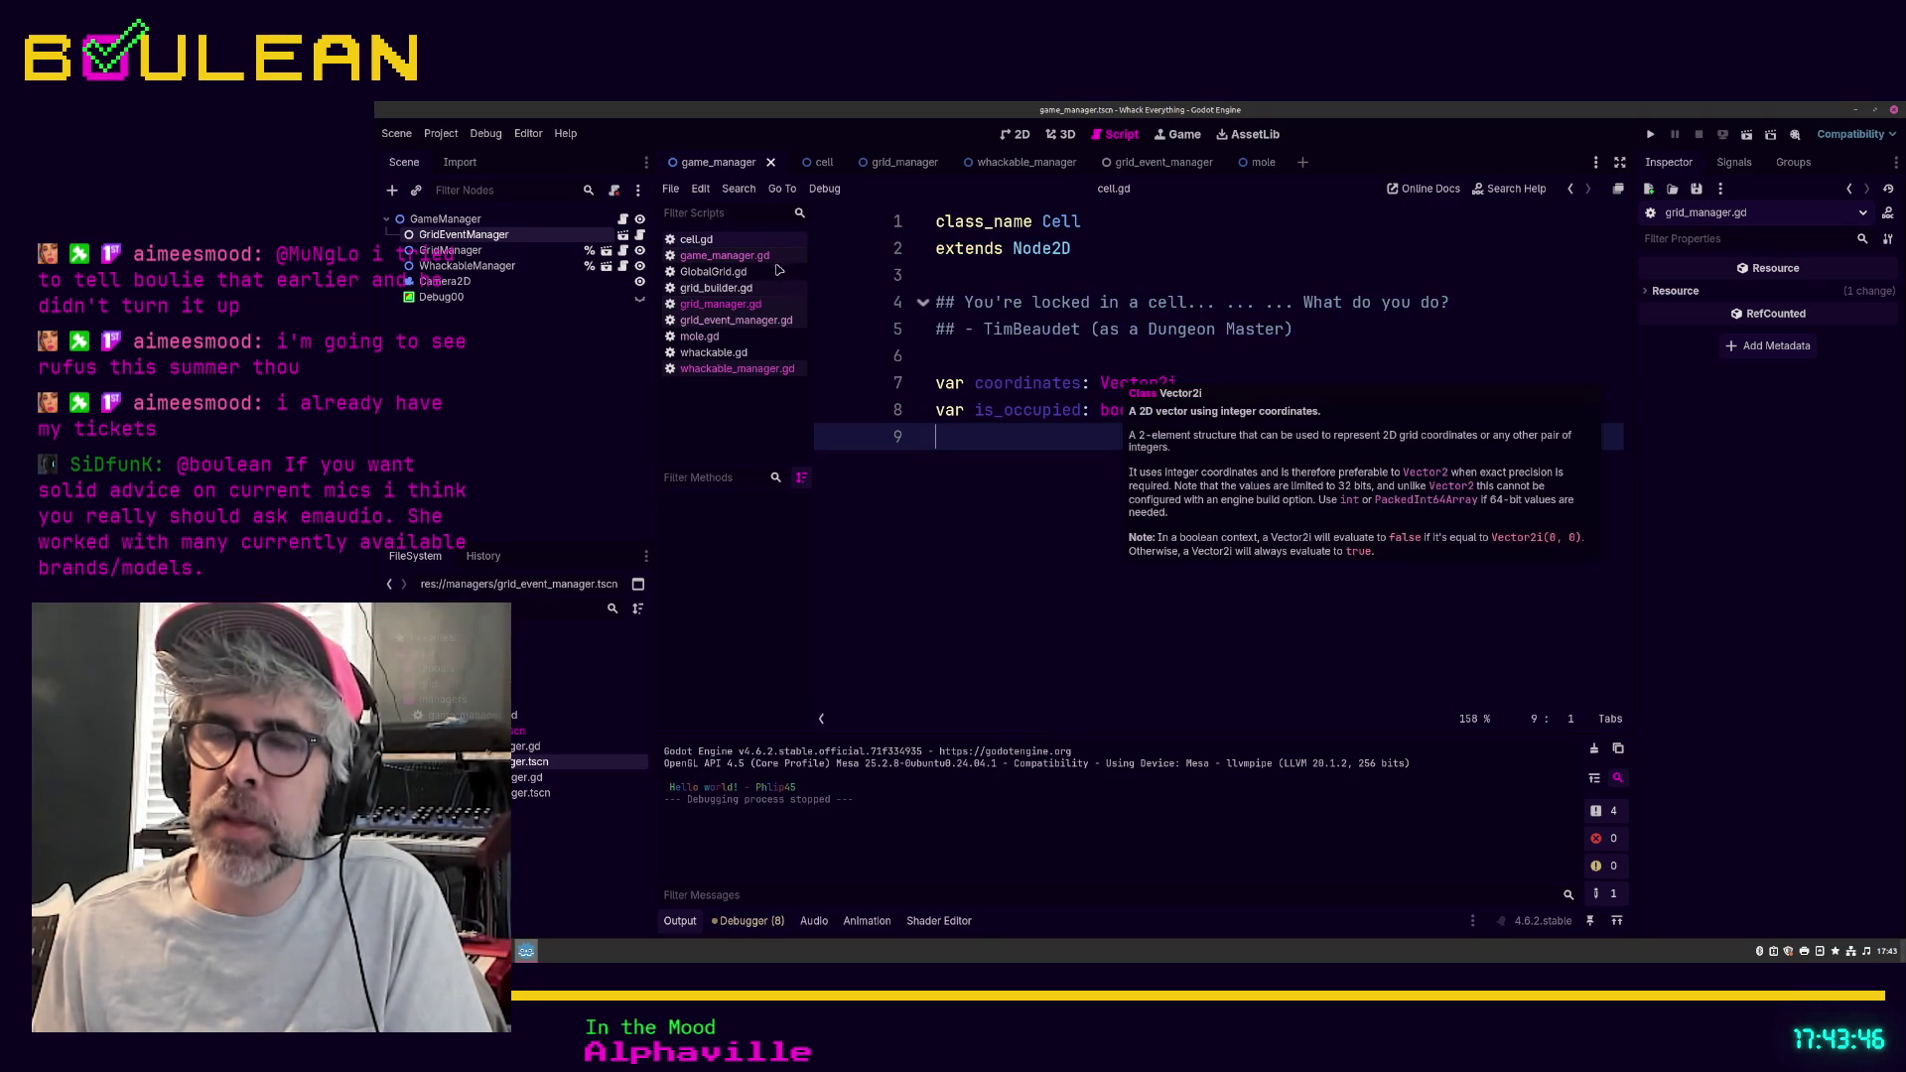
# - Cut the appearance_speed declaration out of mole.gd
pyautogui.click(714, 336)
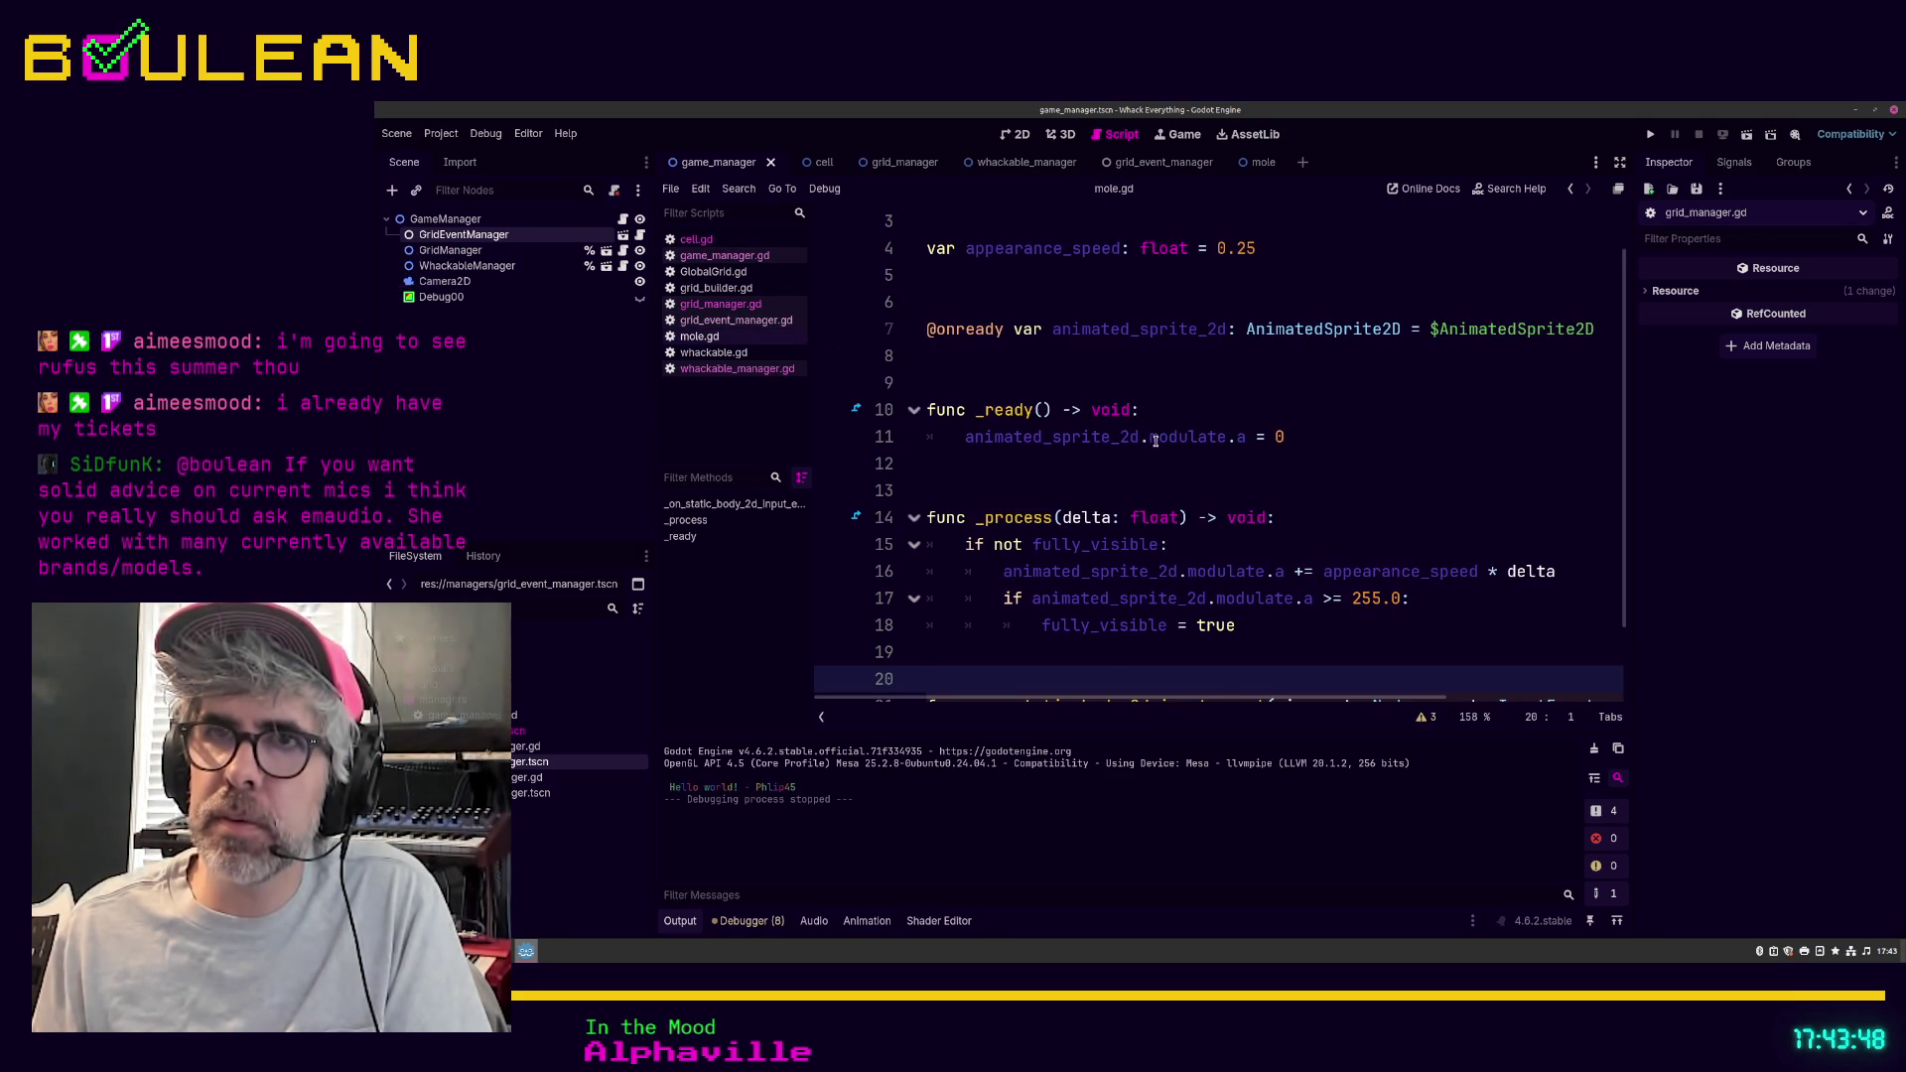
pyautogui.scroll(1, 1151, 437)
pyautogui.scroll(-1, 1131, 417)
pyautogui.scroll(1, 1127, 413)
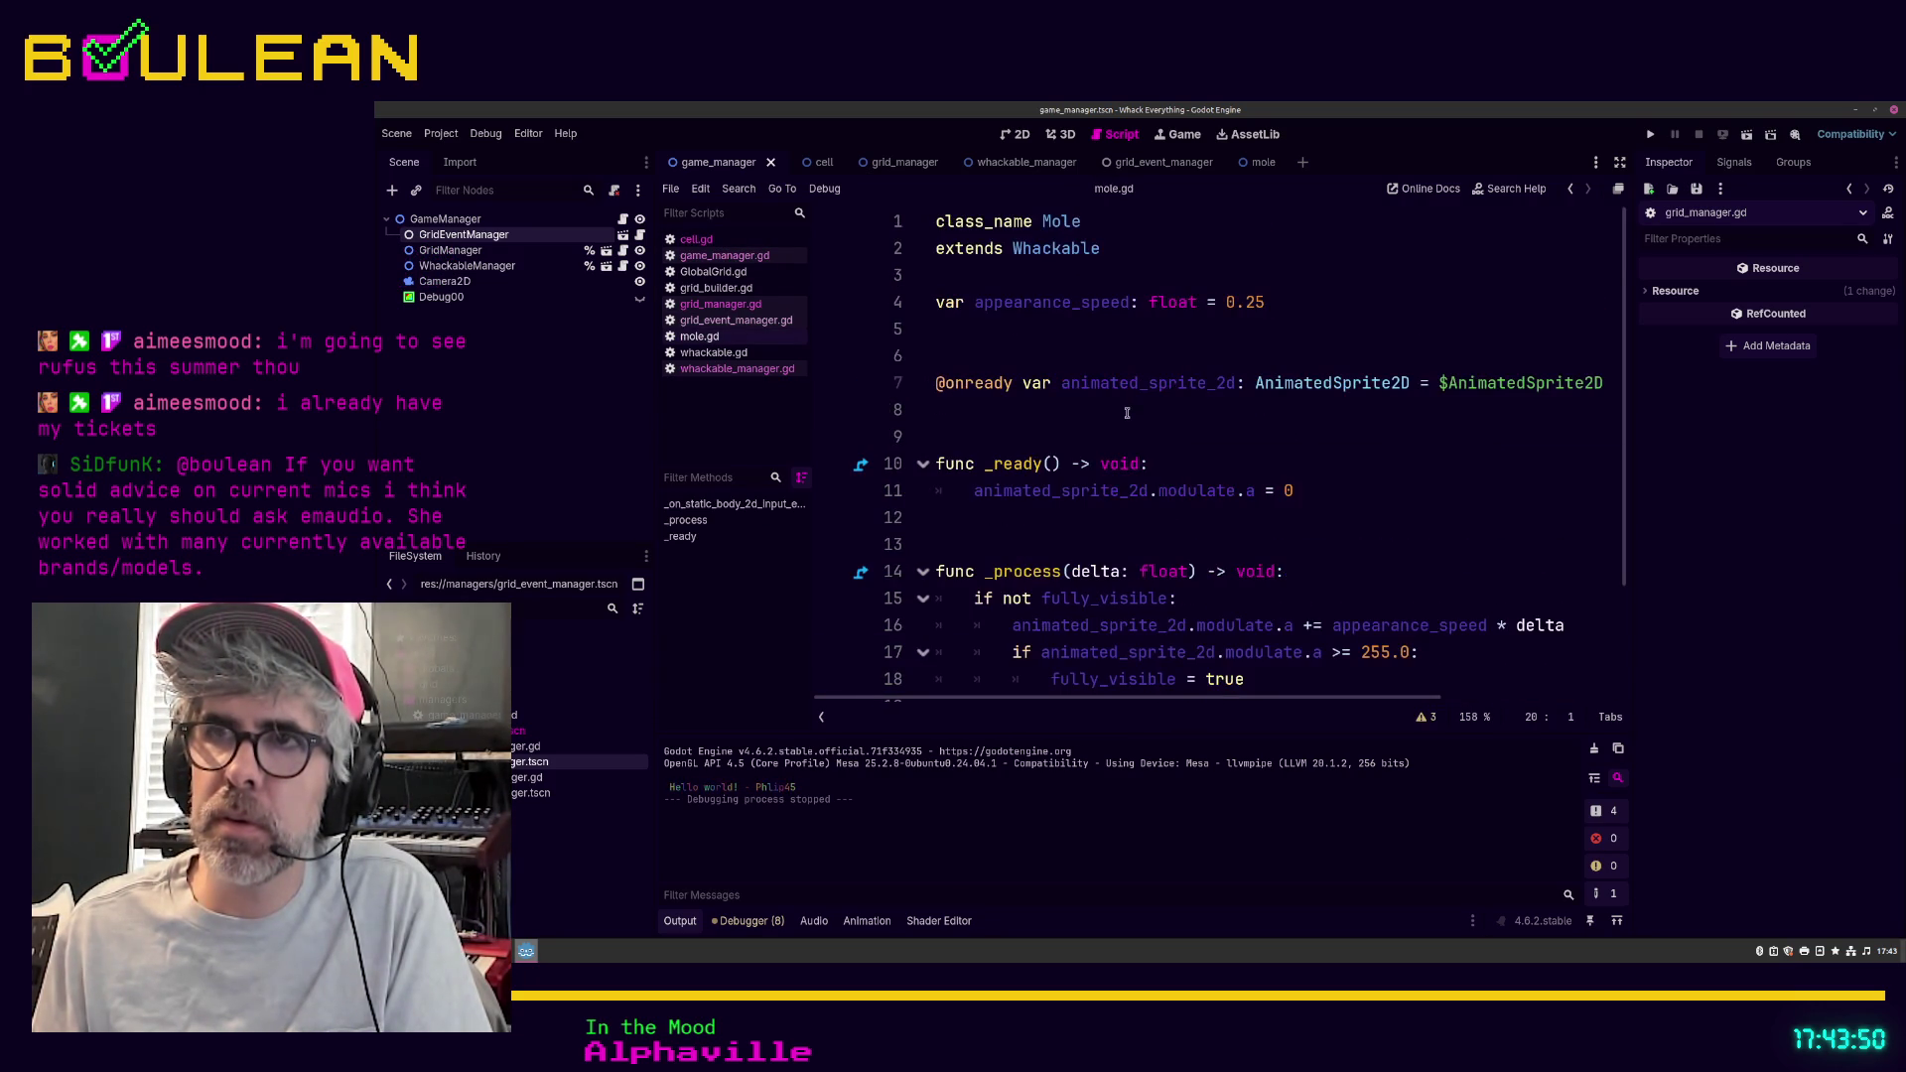
pyautogui.scroll(-1, 1129, 411)
pyautogui.click(1273, 225)
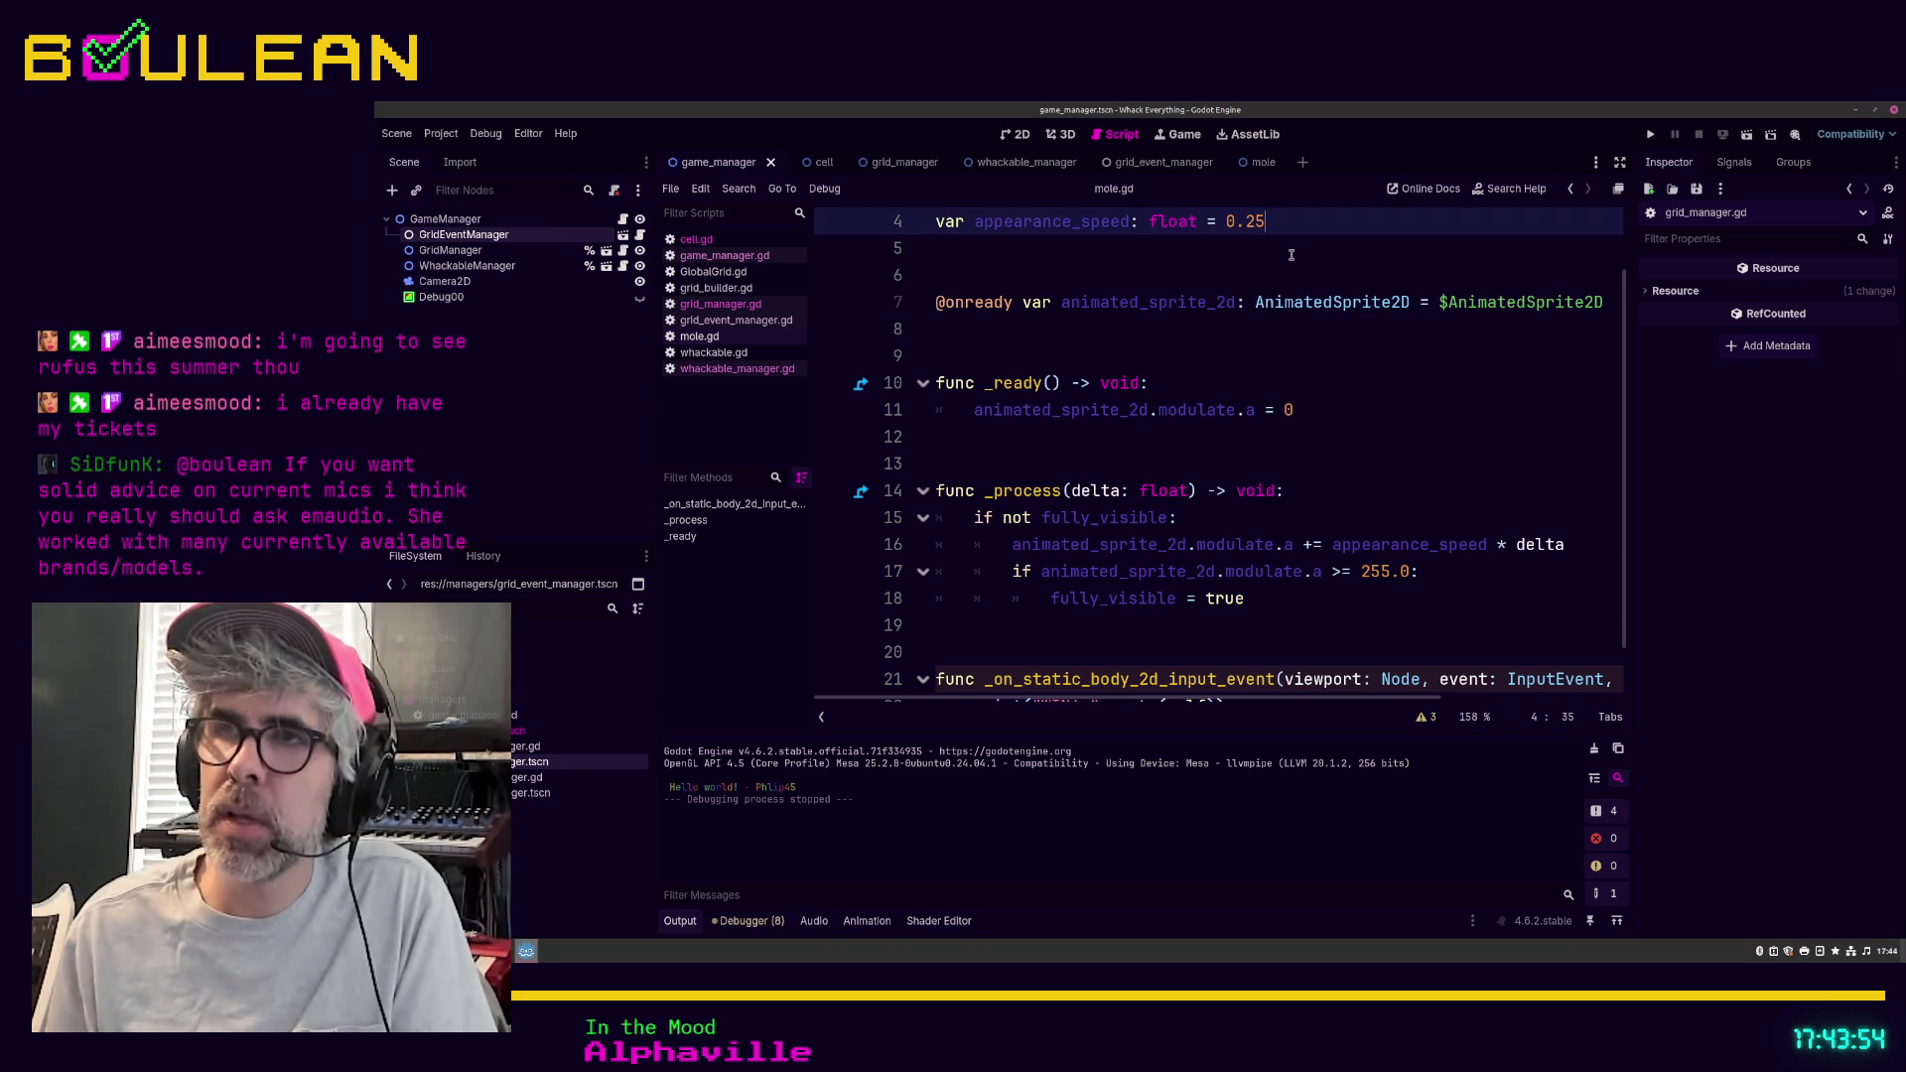
pyautogui.hotkey('shift', 'Home')
pyautogui.hotkey('ctrl', 'c')
pyautogui.press('BackSpace')
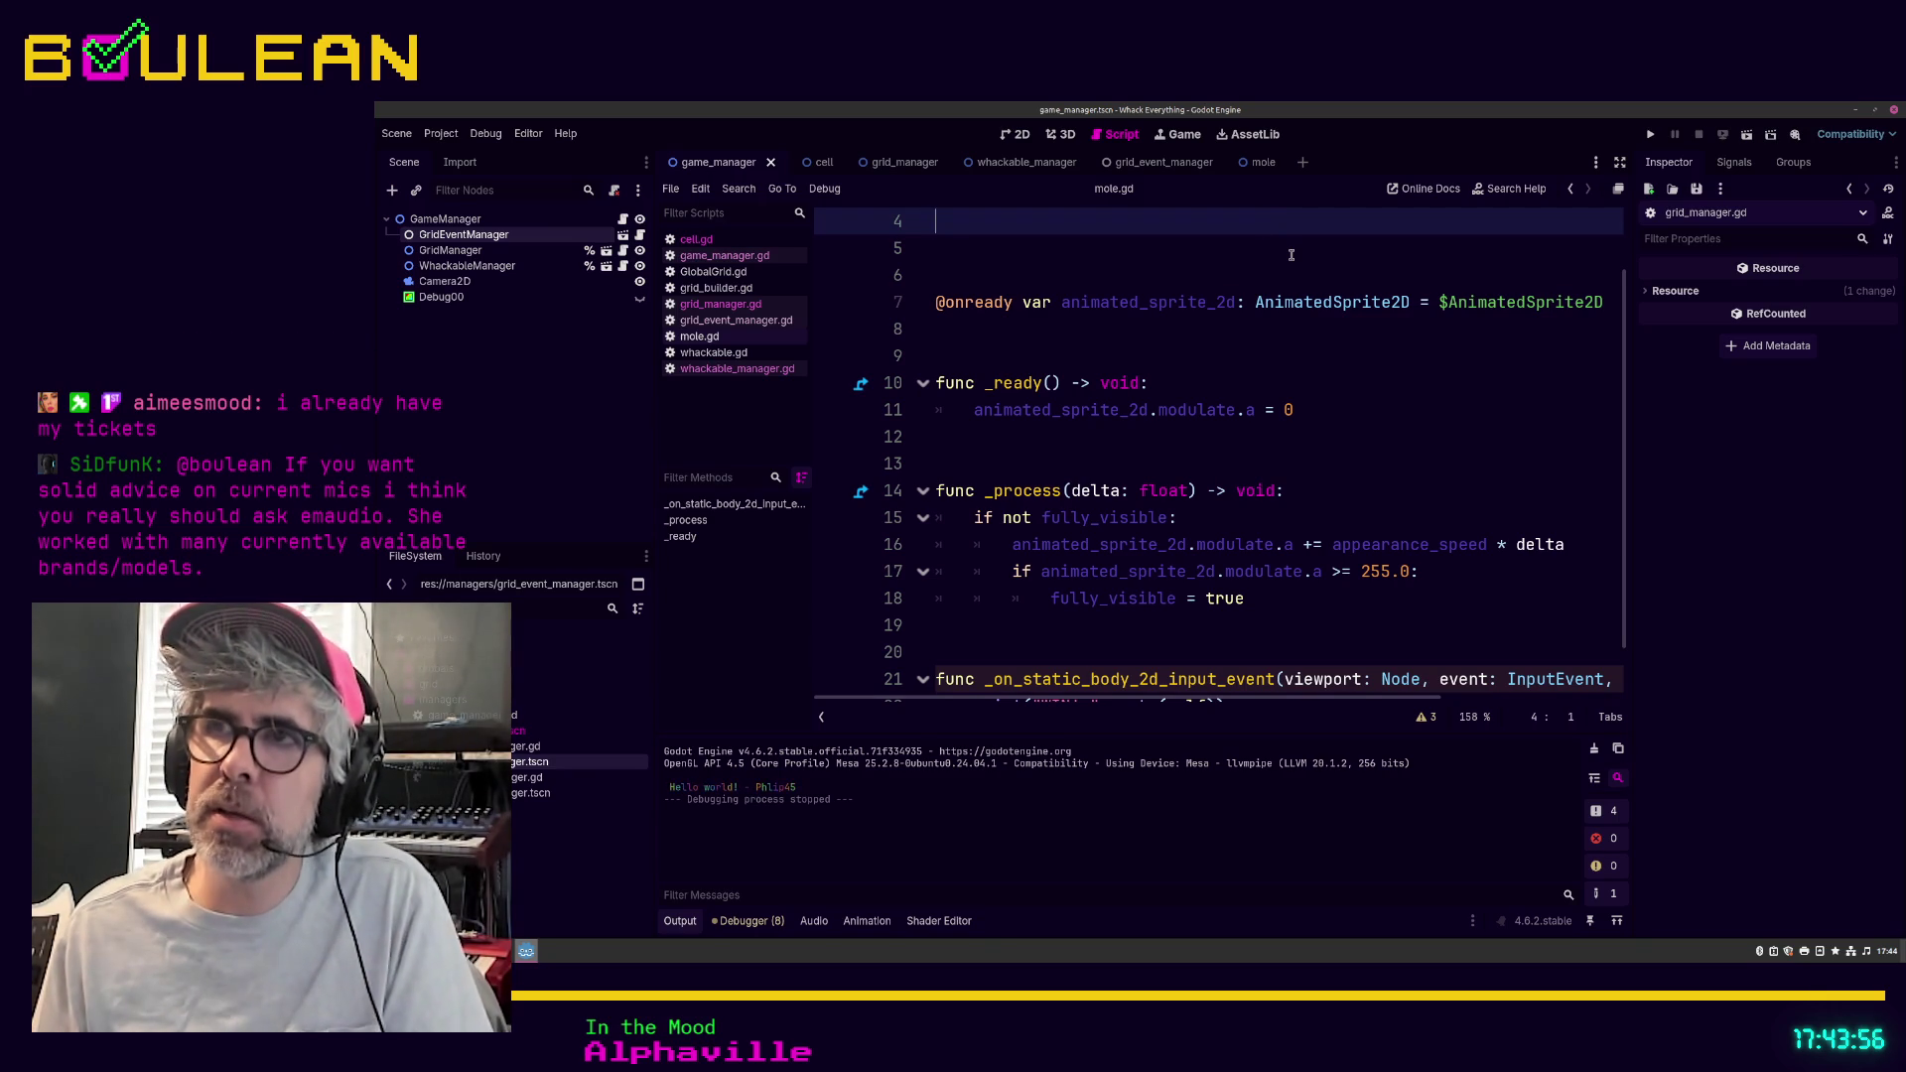
# - Paste appearance_speed into the Whackable base class in whackable.gd above fully_visible and save
pyautogui.scroll(1, 1291, 255)
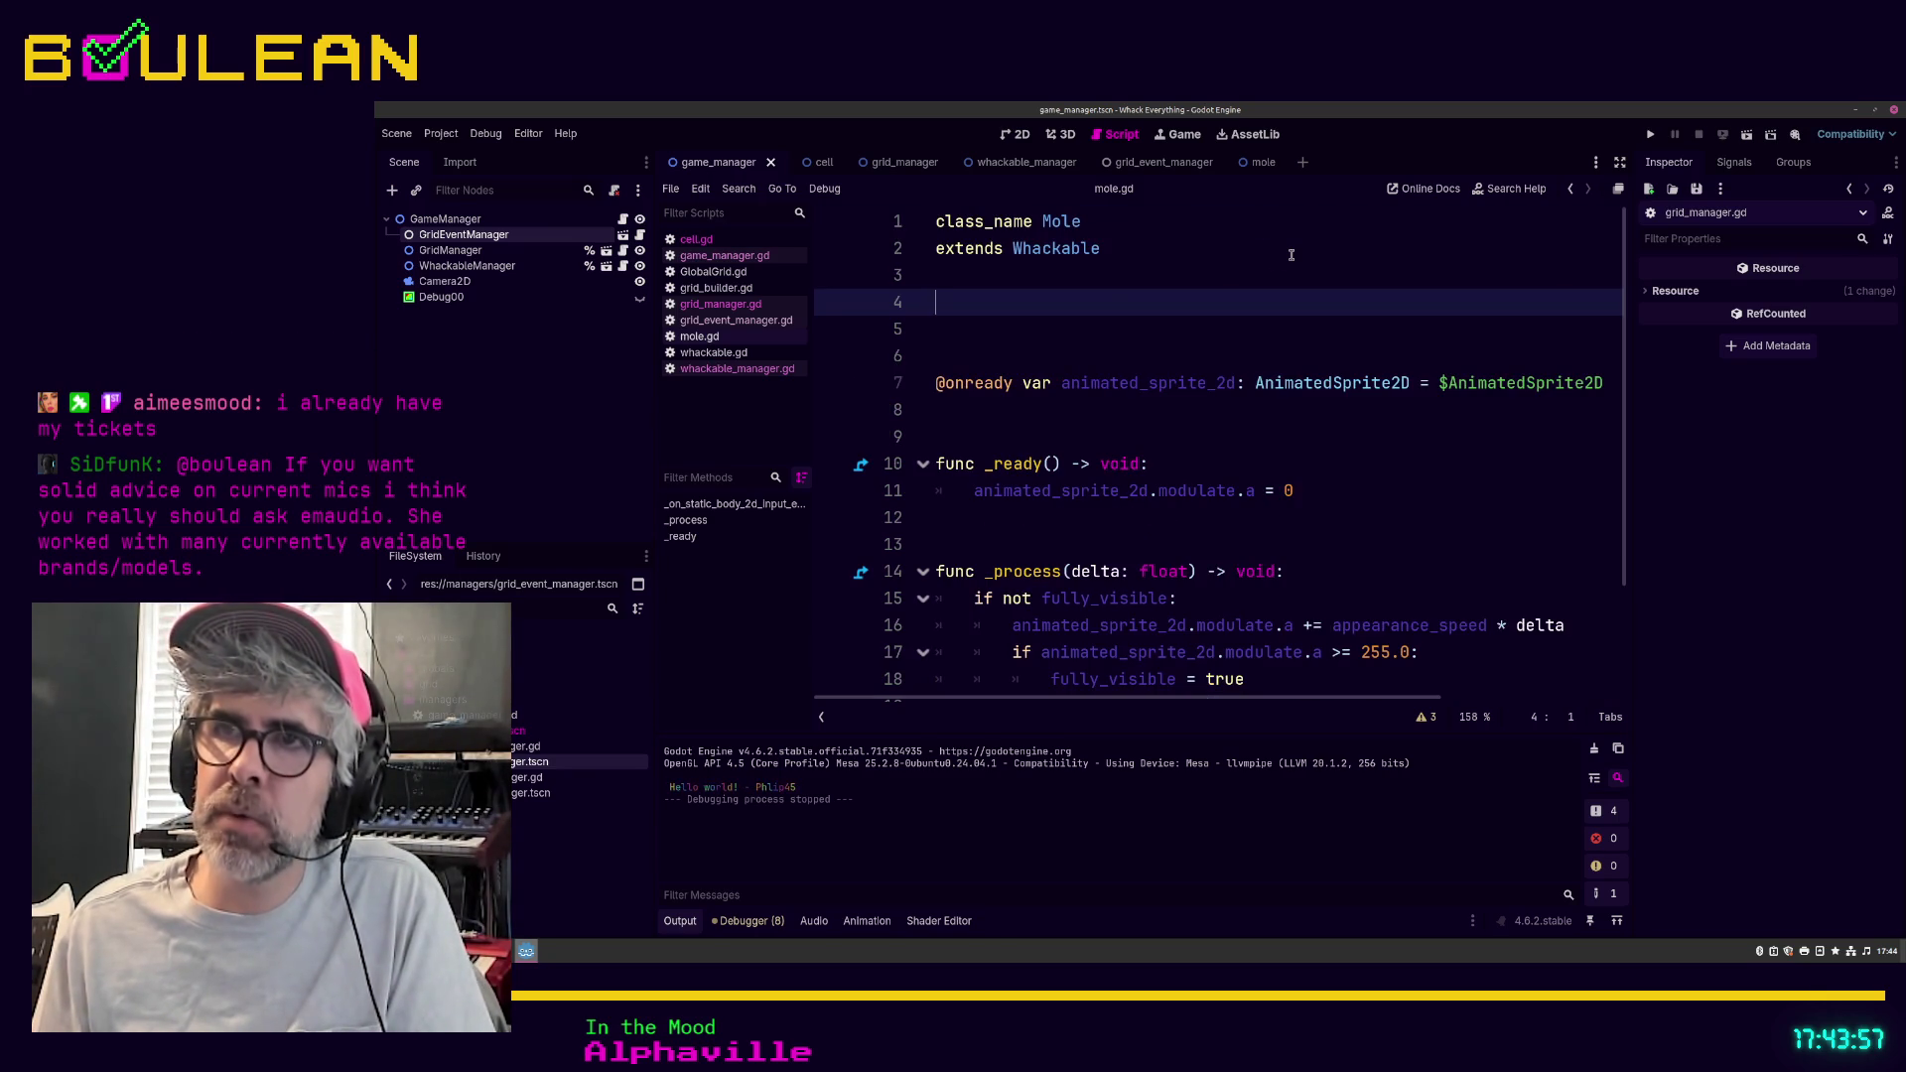
pyautogui.keyDown('ctrl'); pyautogui.click(1050, 255); pyautogui.keyUp('ctrl')
pyautogui.keyDown('ctrl'); pyautogui.click(1050, 256); pyautogui.keyUp('ctrl')
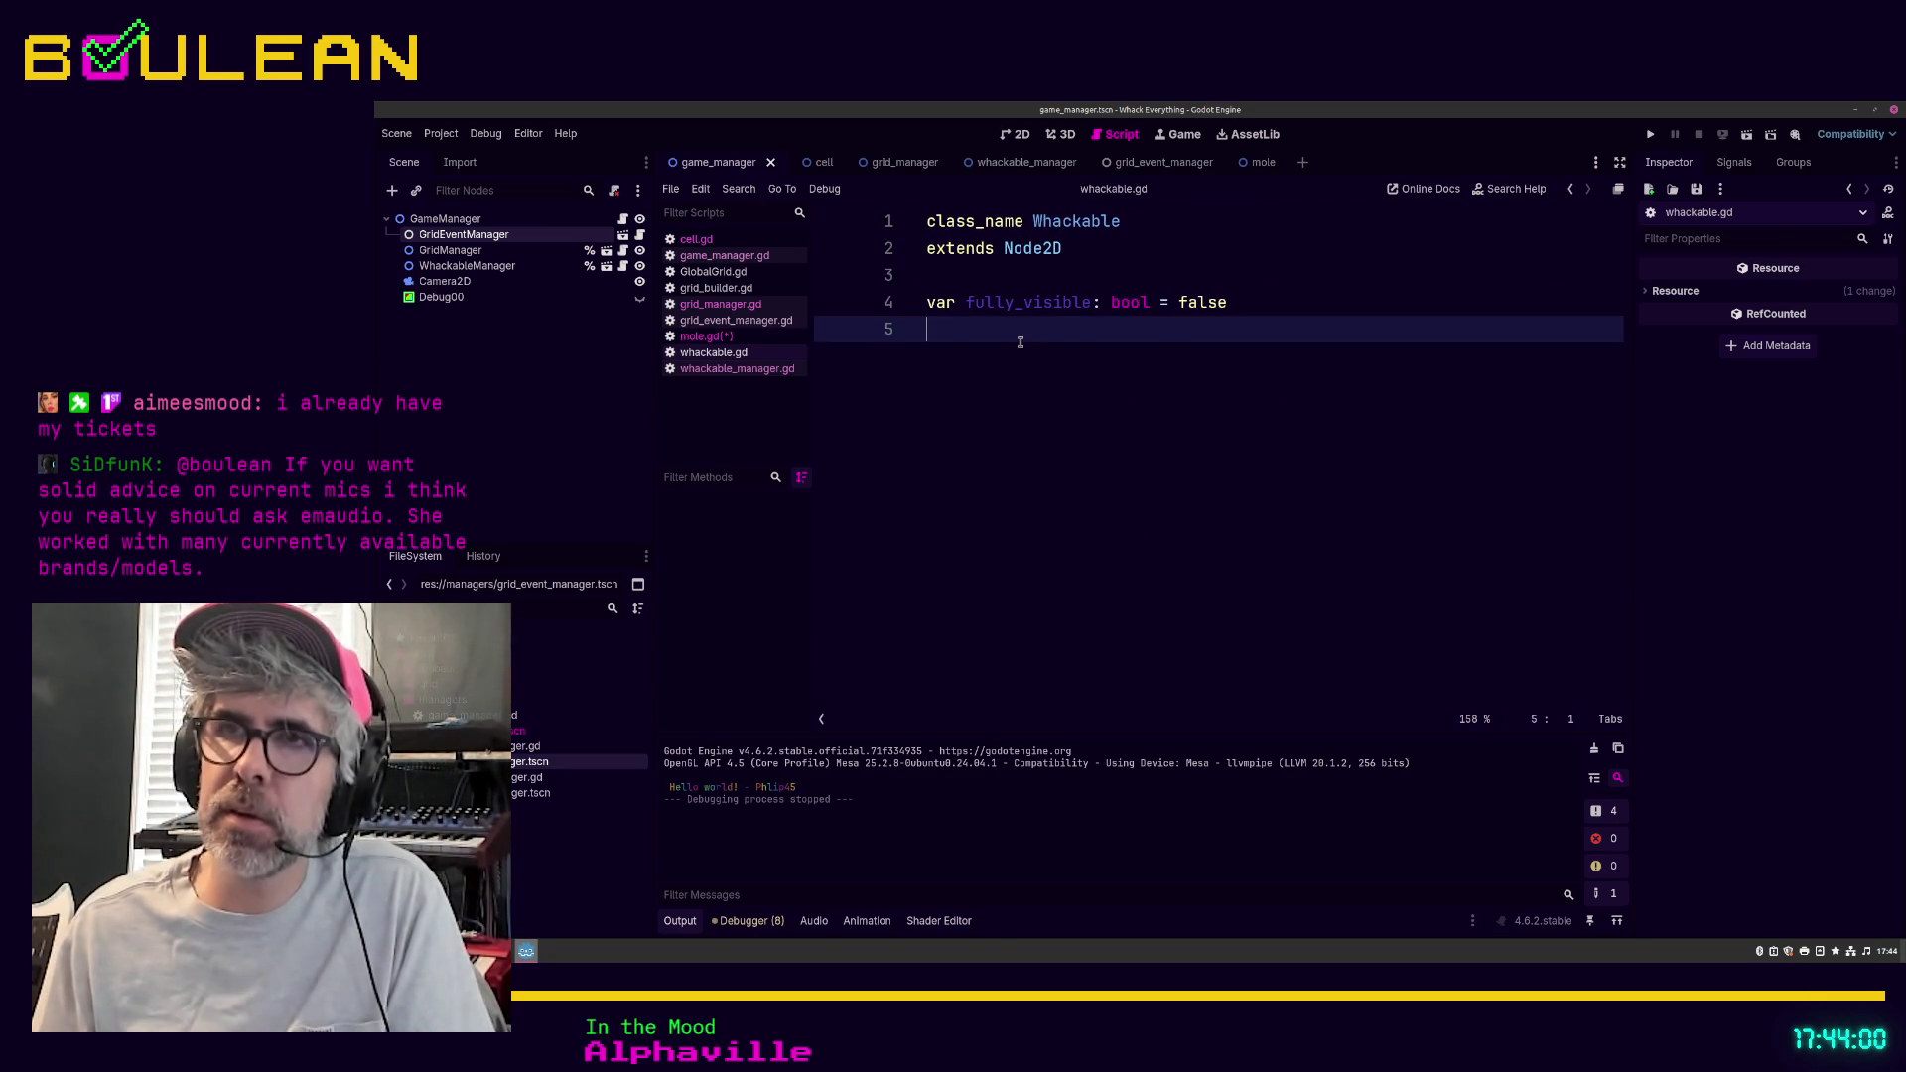
pyautogui.press('Return')
pyautogui.press('Up')
pyautogui.hotkey('ctrl', 'v')
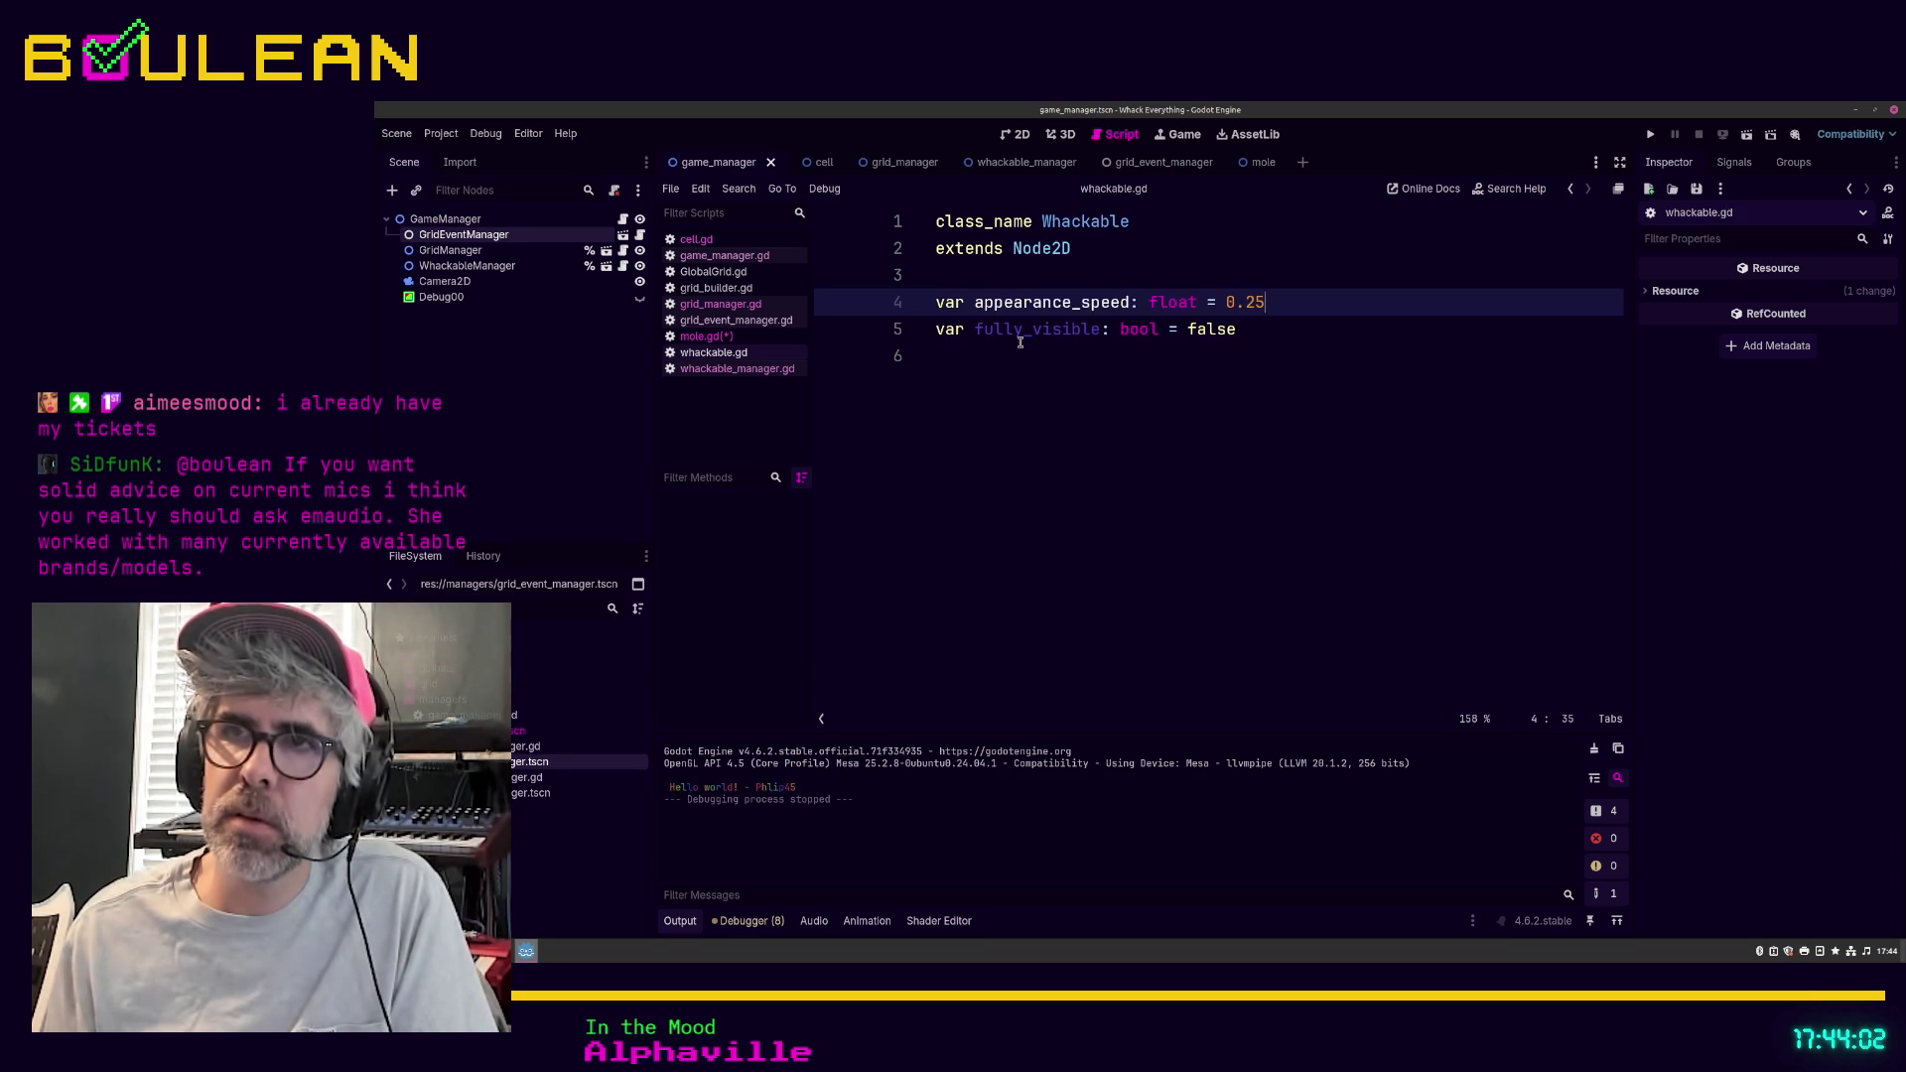
pyautogui.click(1003, 389)
pyautogui.hotkey('ctrl', 's')
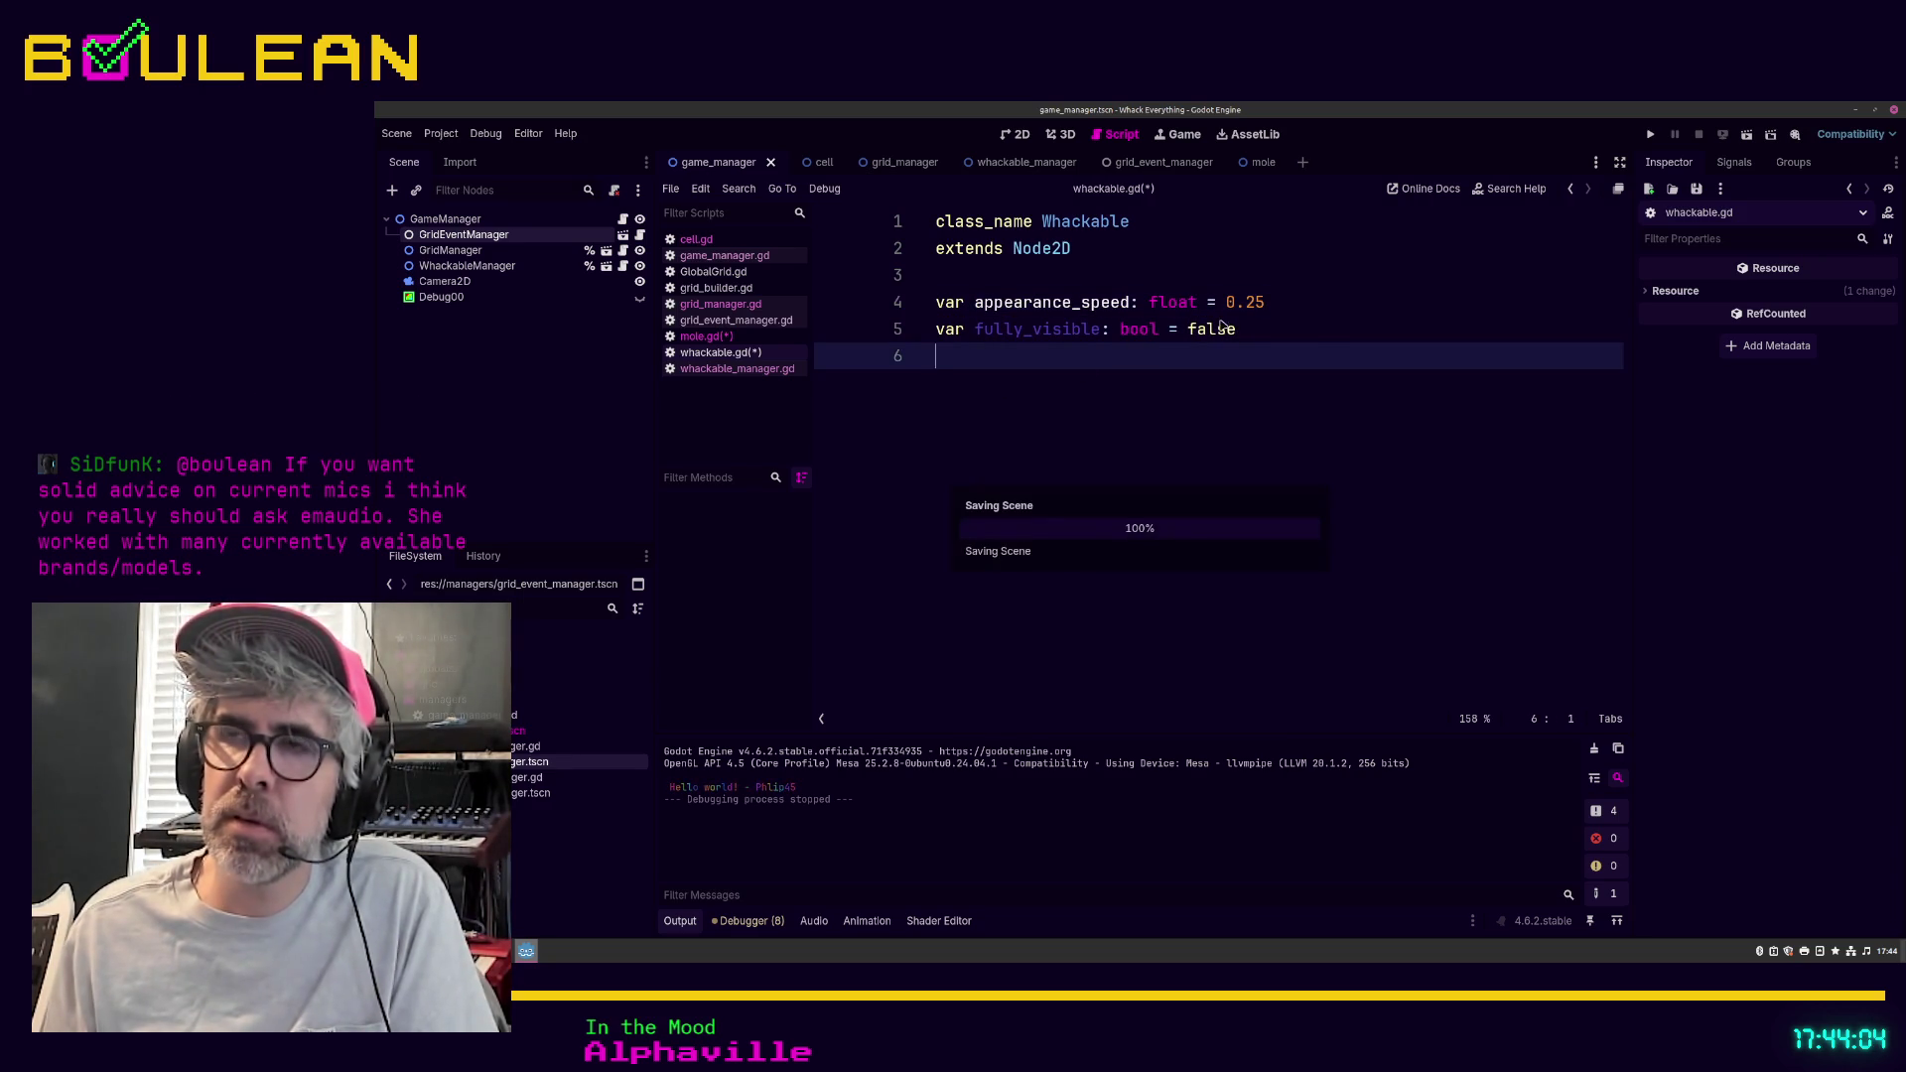
# - Change appearance_speed from 0.25 to 0.5 and run the game with F5
pyautogui.click(1266, 311)
pyautogui.press('BackSpace')
pyautogui.press('BackSpace')
pyautogui.write('5')
pyautogui.press('F5')
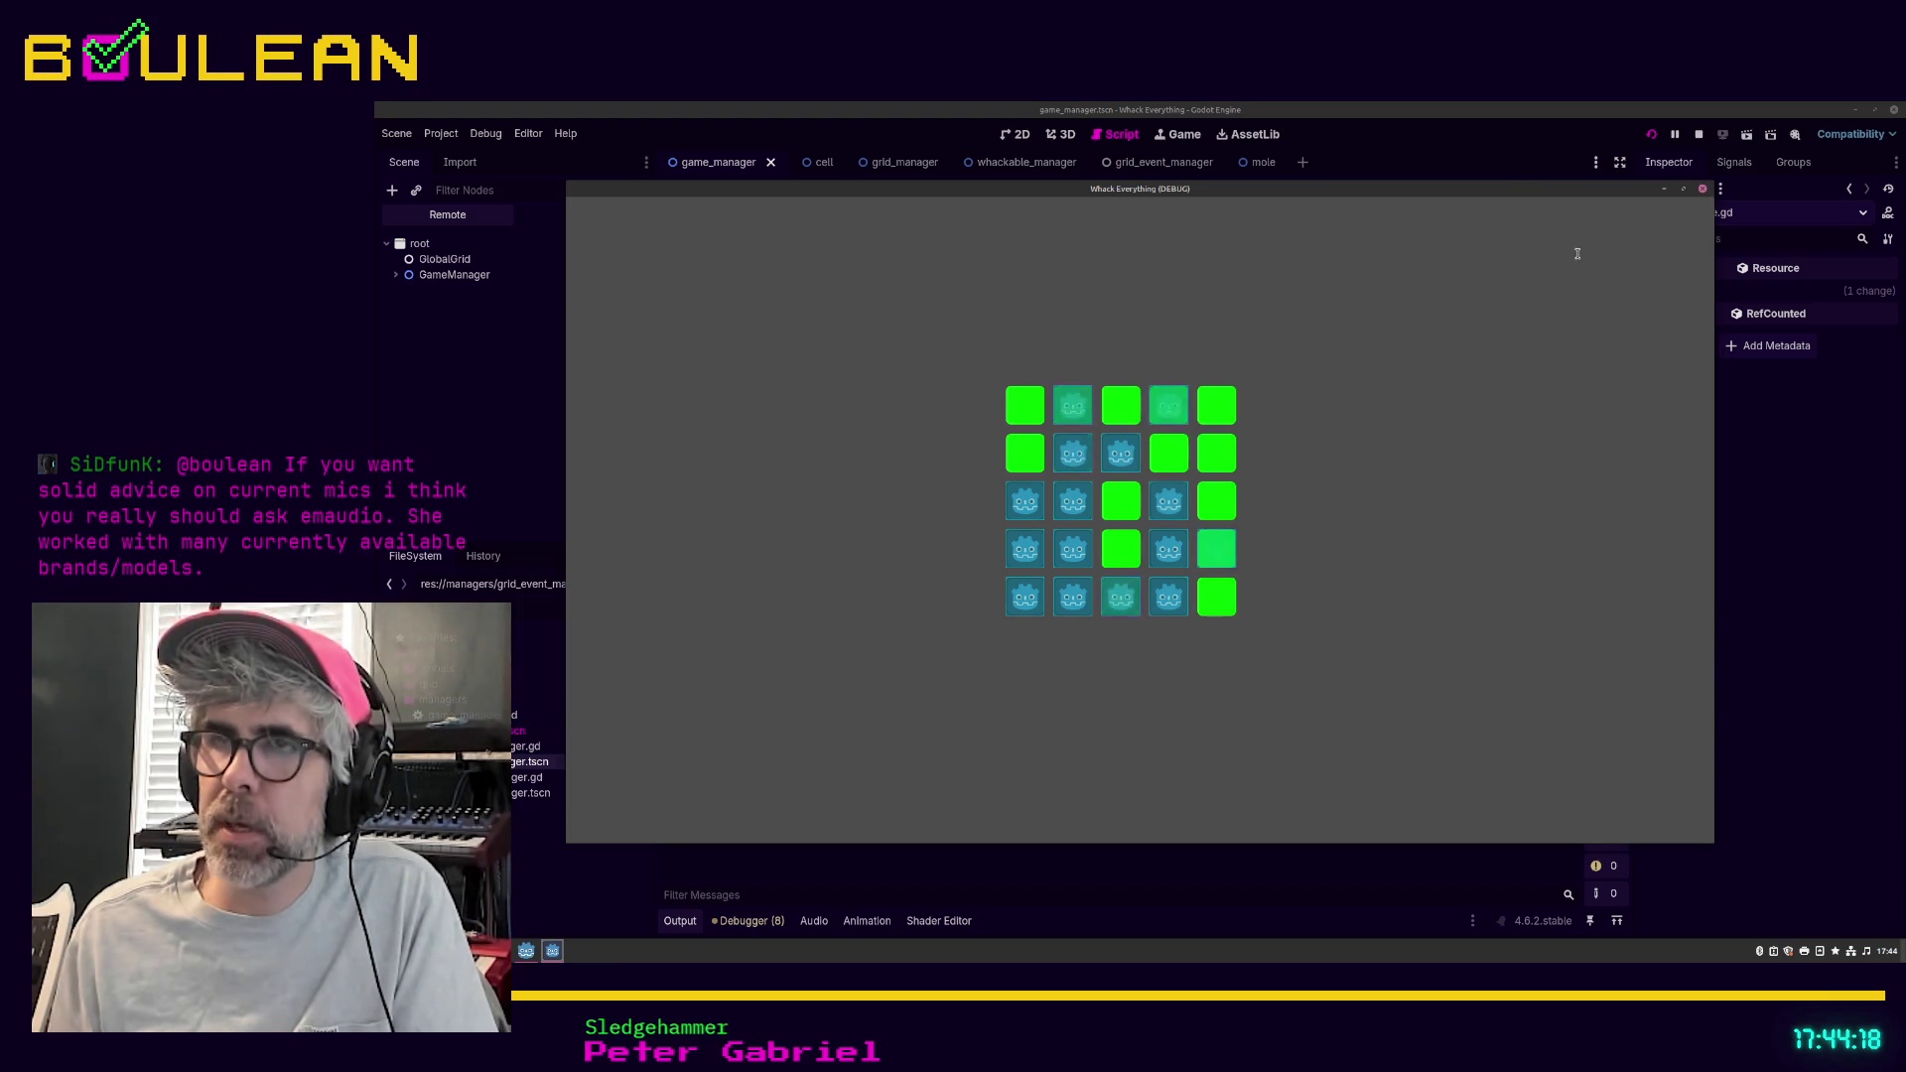
# - Close the test game window and return to whackable.gd showing appearance_speed = 0.5
pyautogui.click(1704, 191)
pyautogui.click(1179, 395)
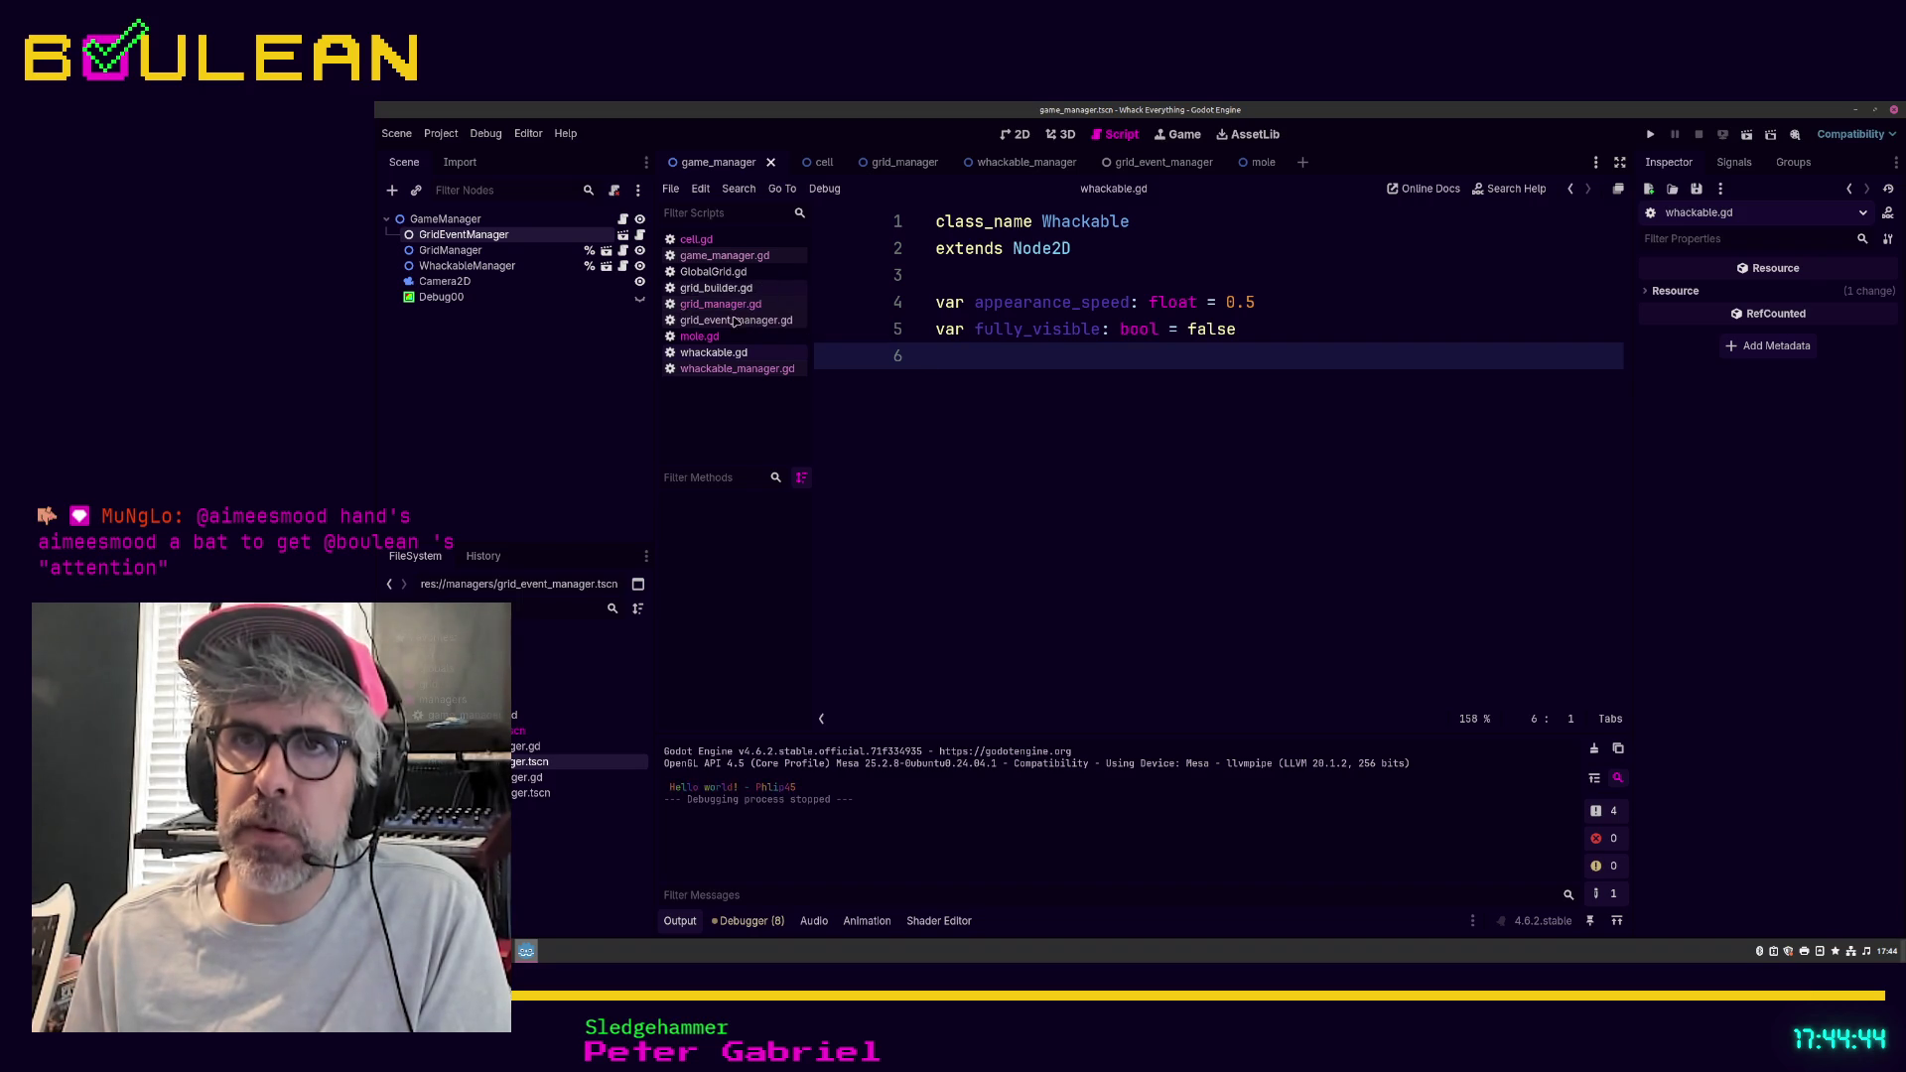
# - Add a new 'func check_in() -> void:' function below _ready in grid_event_manager.gd
pyautogui.click(753, 322)
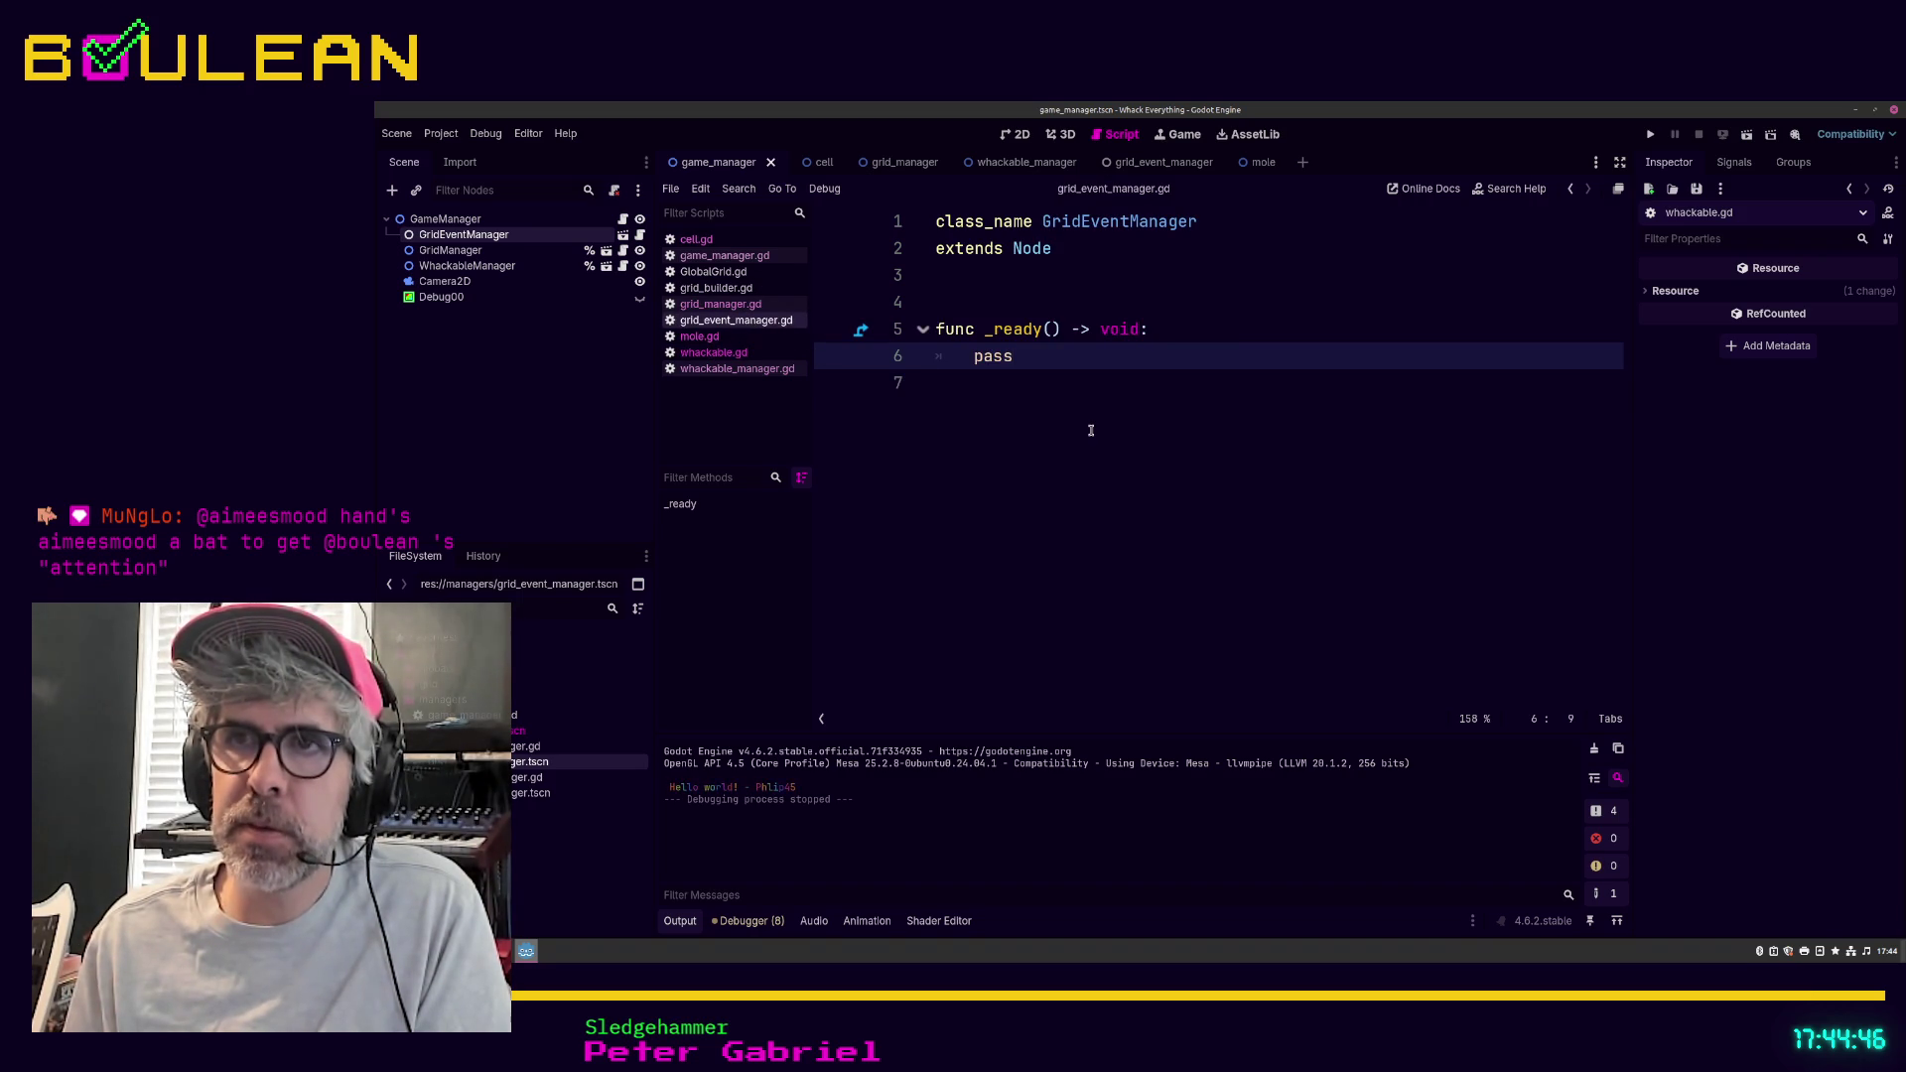
pyautogui.press('Down')
pyautogui.press('Return')
pyautogui.press('Return')
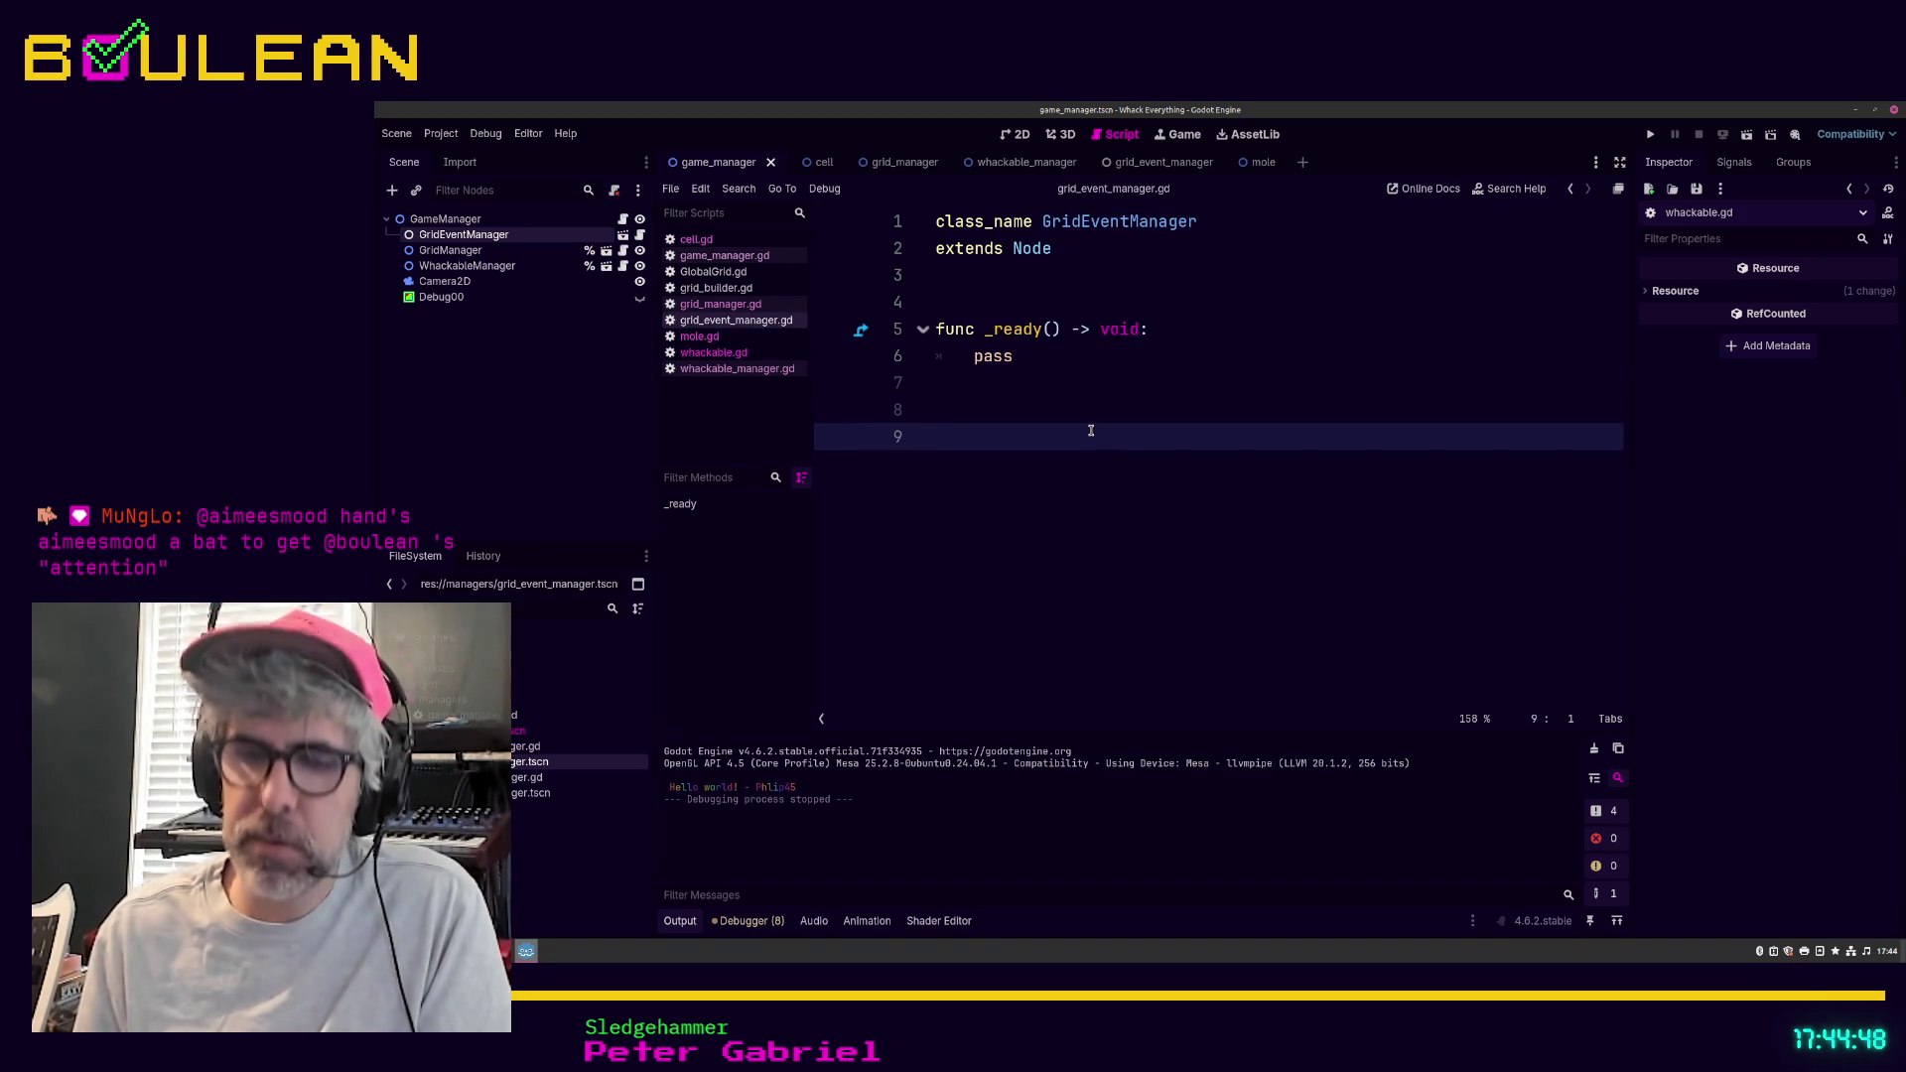
pyautogui.write('func')
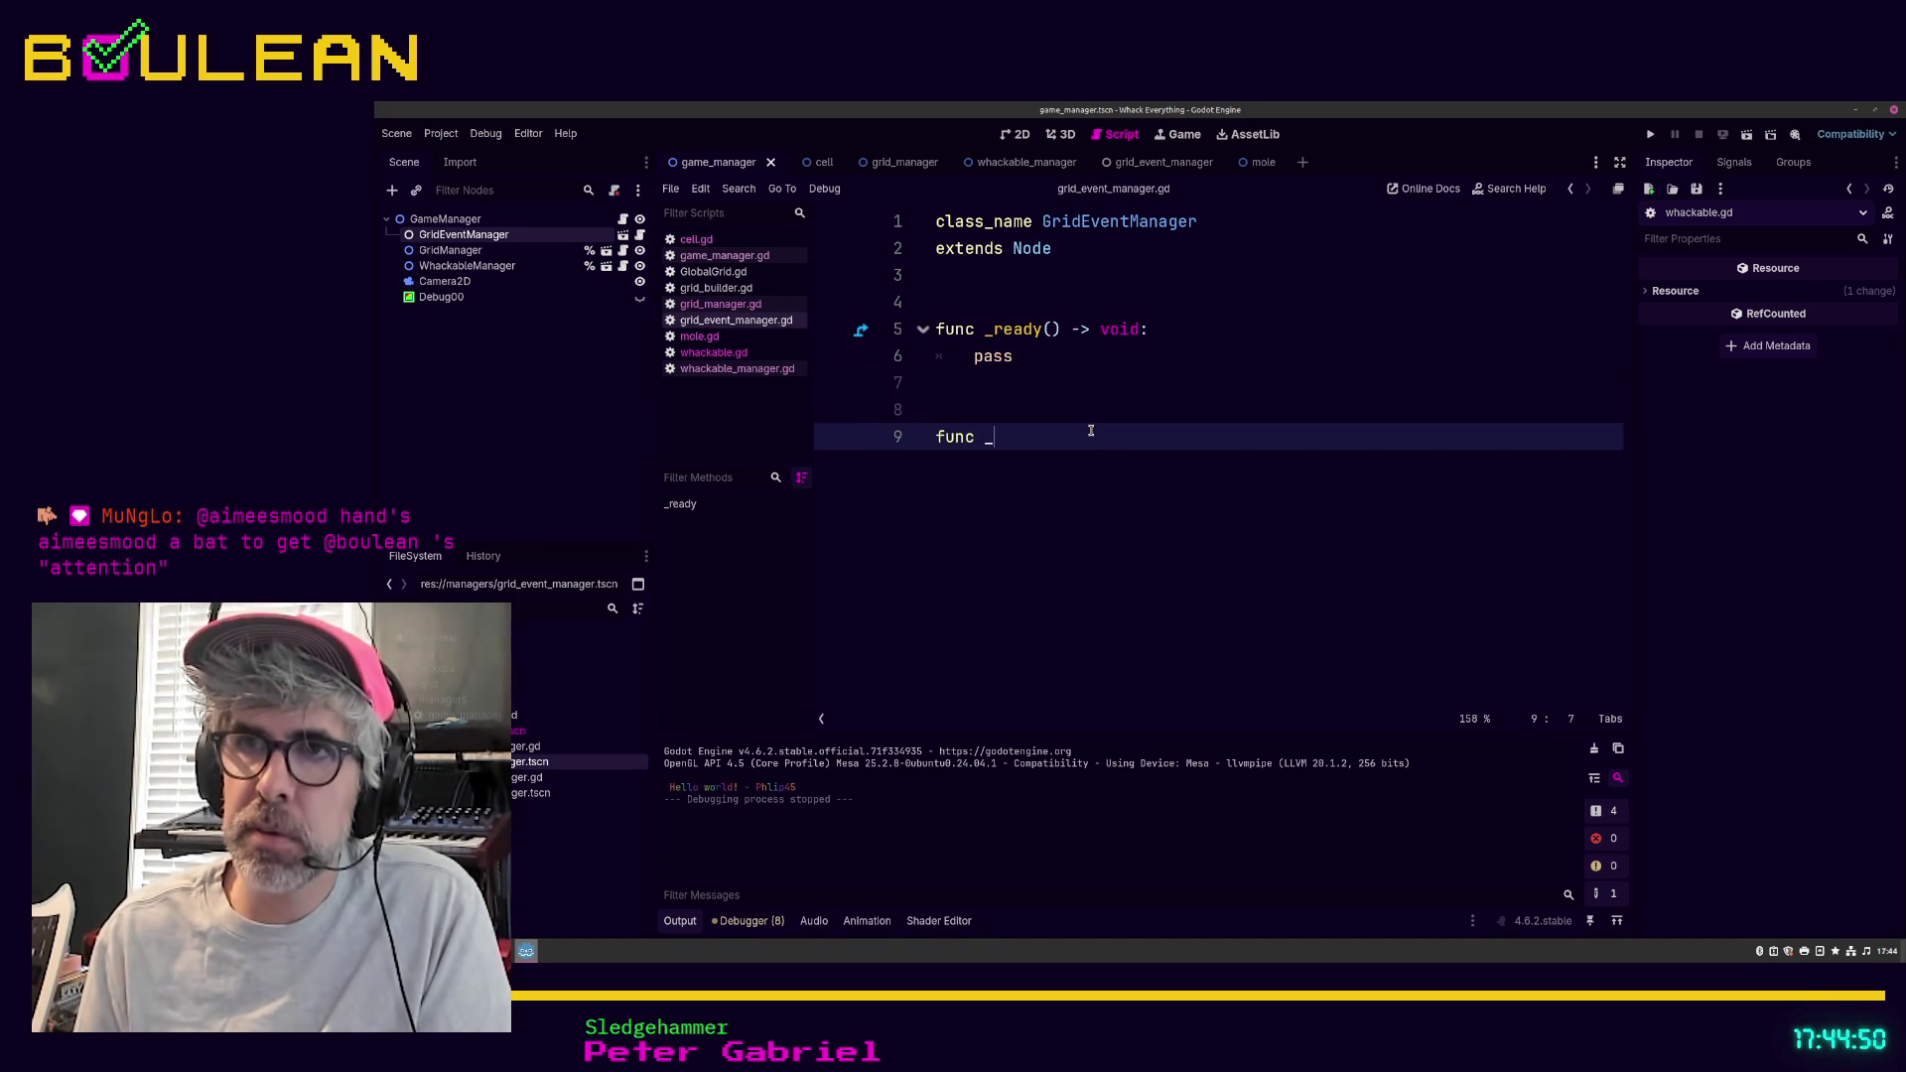
pyautogui.press('BackSpace')
pyautogui.write('check_in')
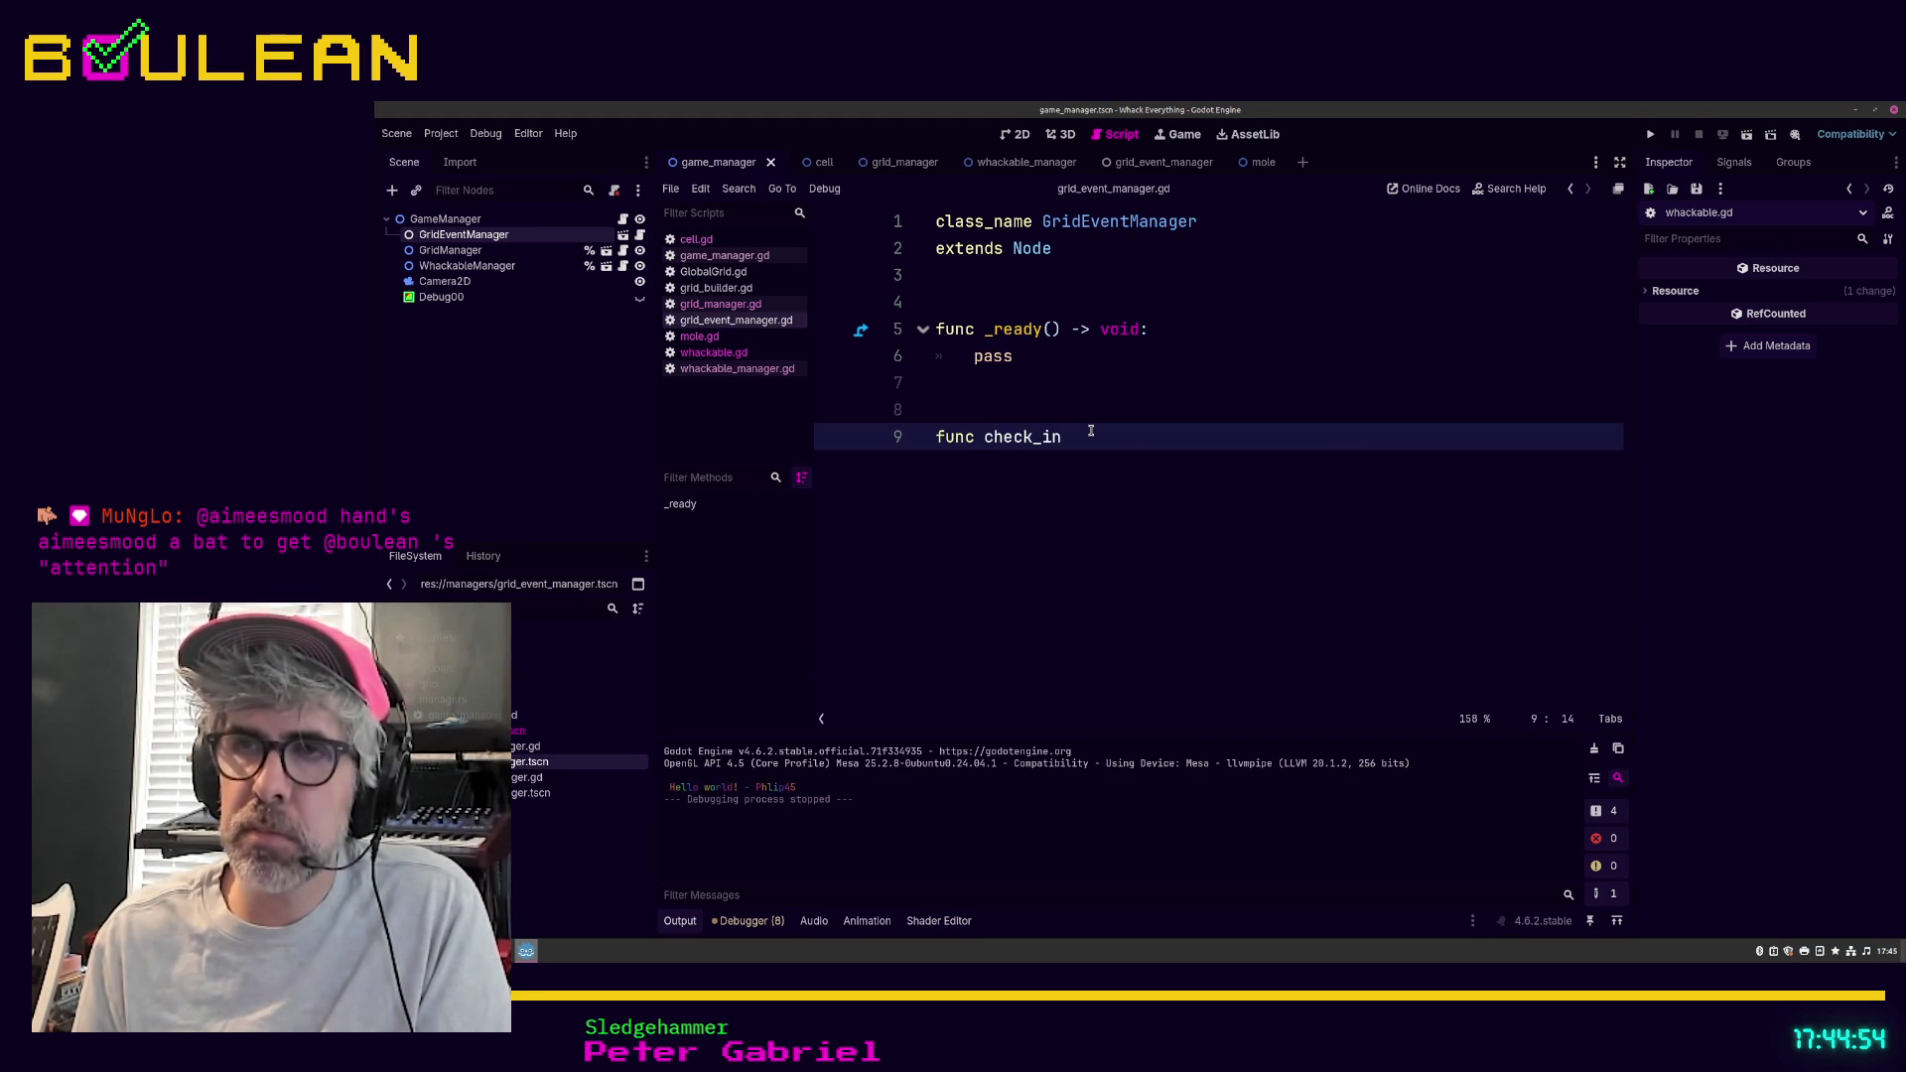
pyautogui.write('() -> void:')
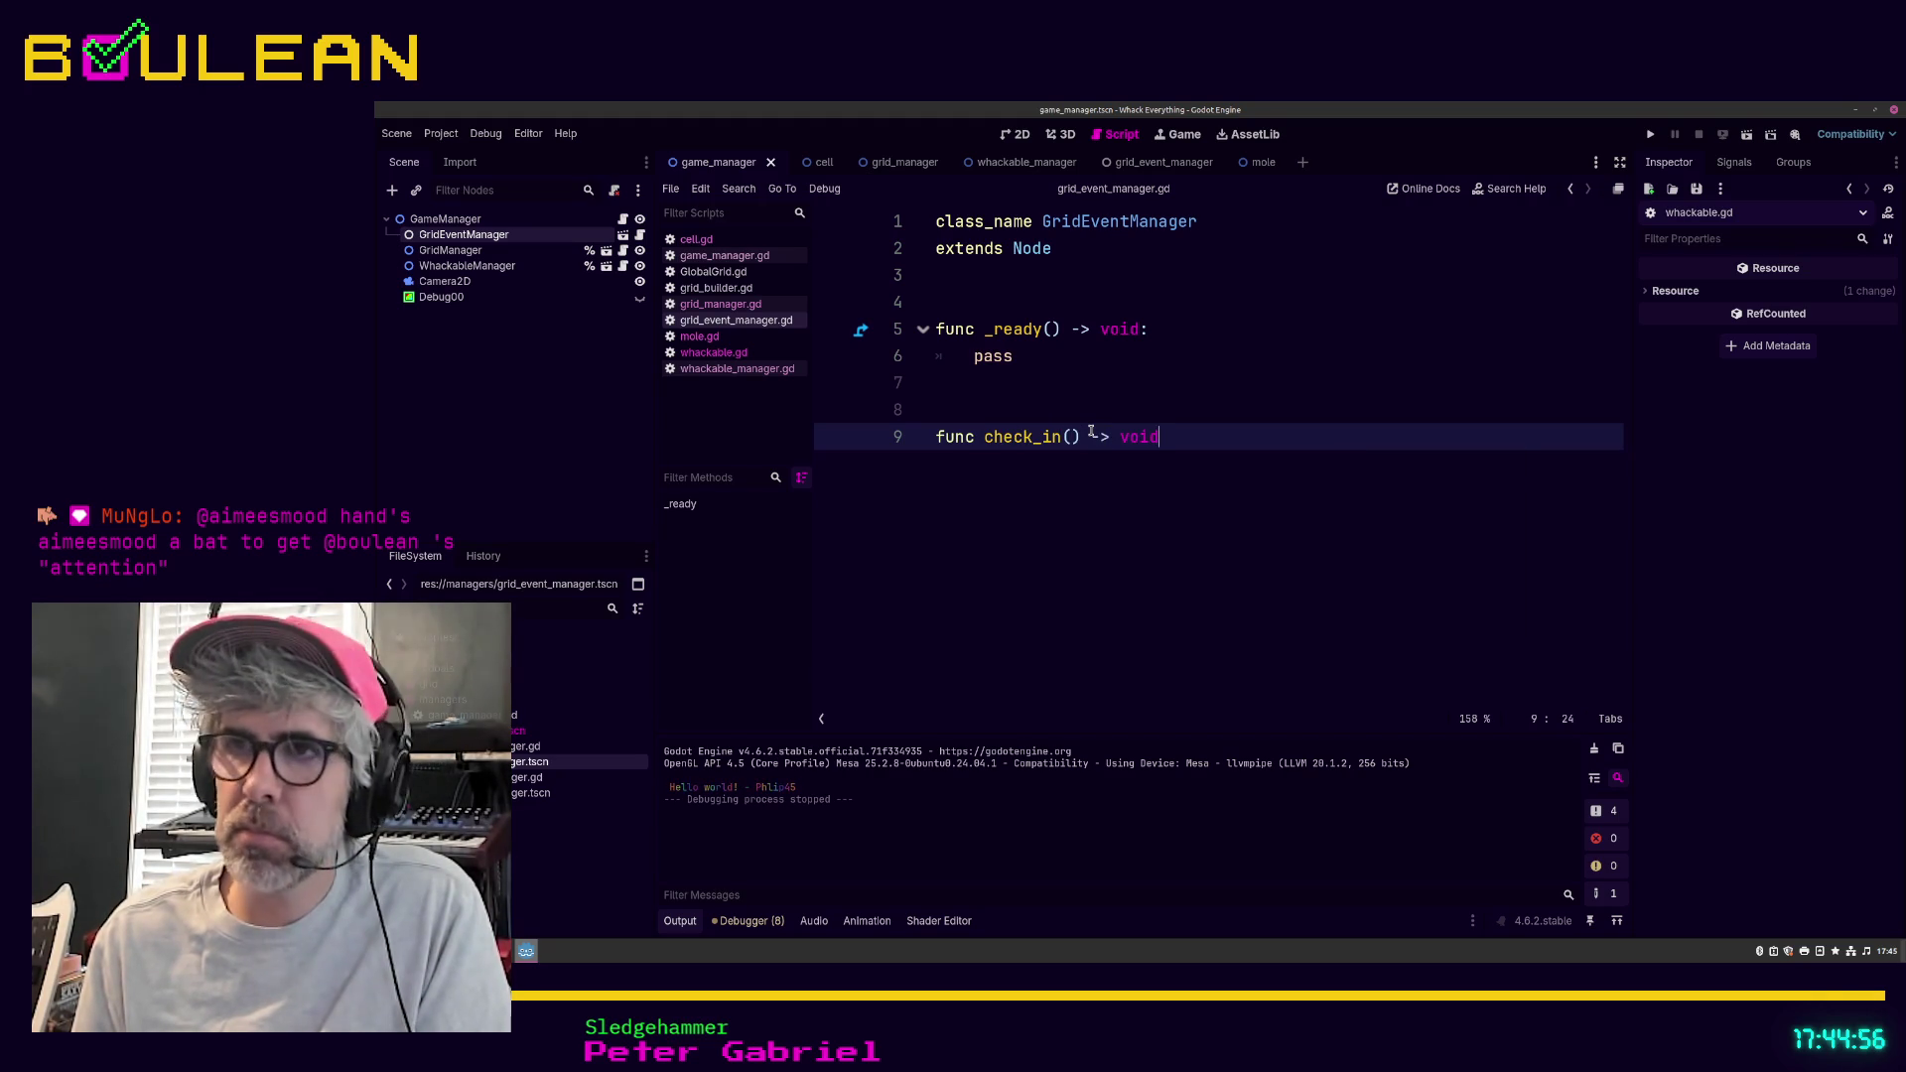
pyautogui.press('Return')
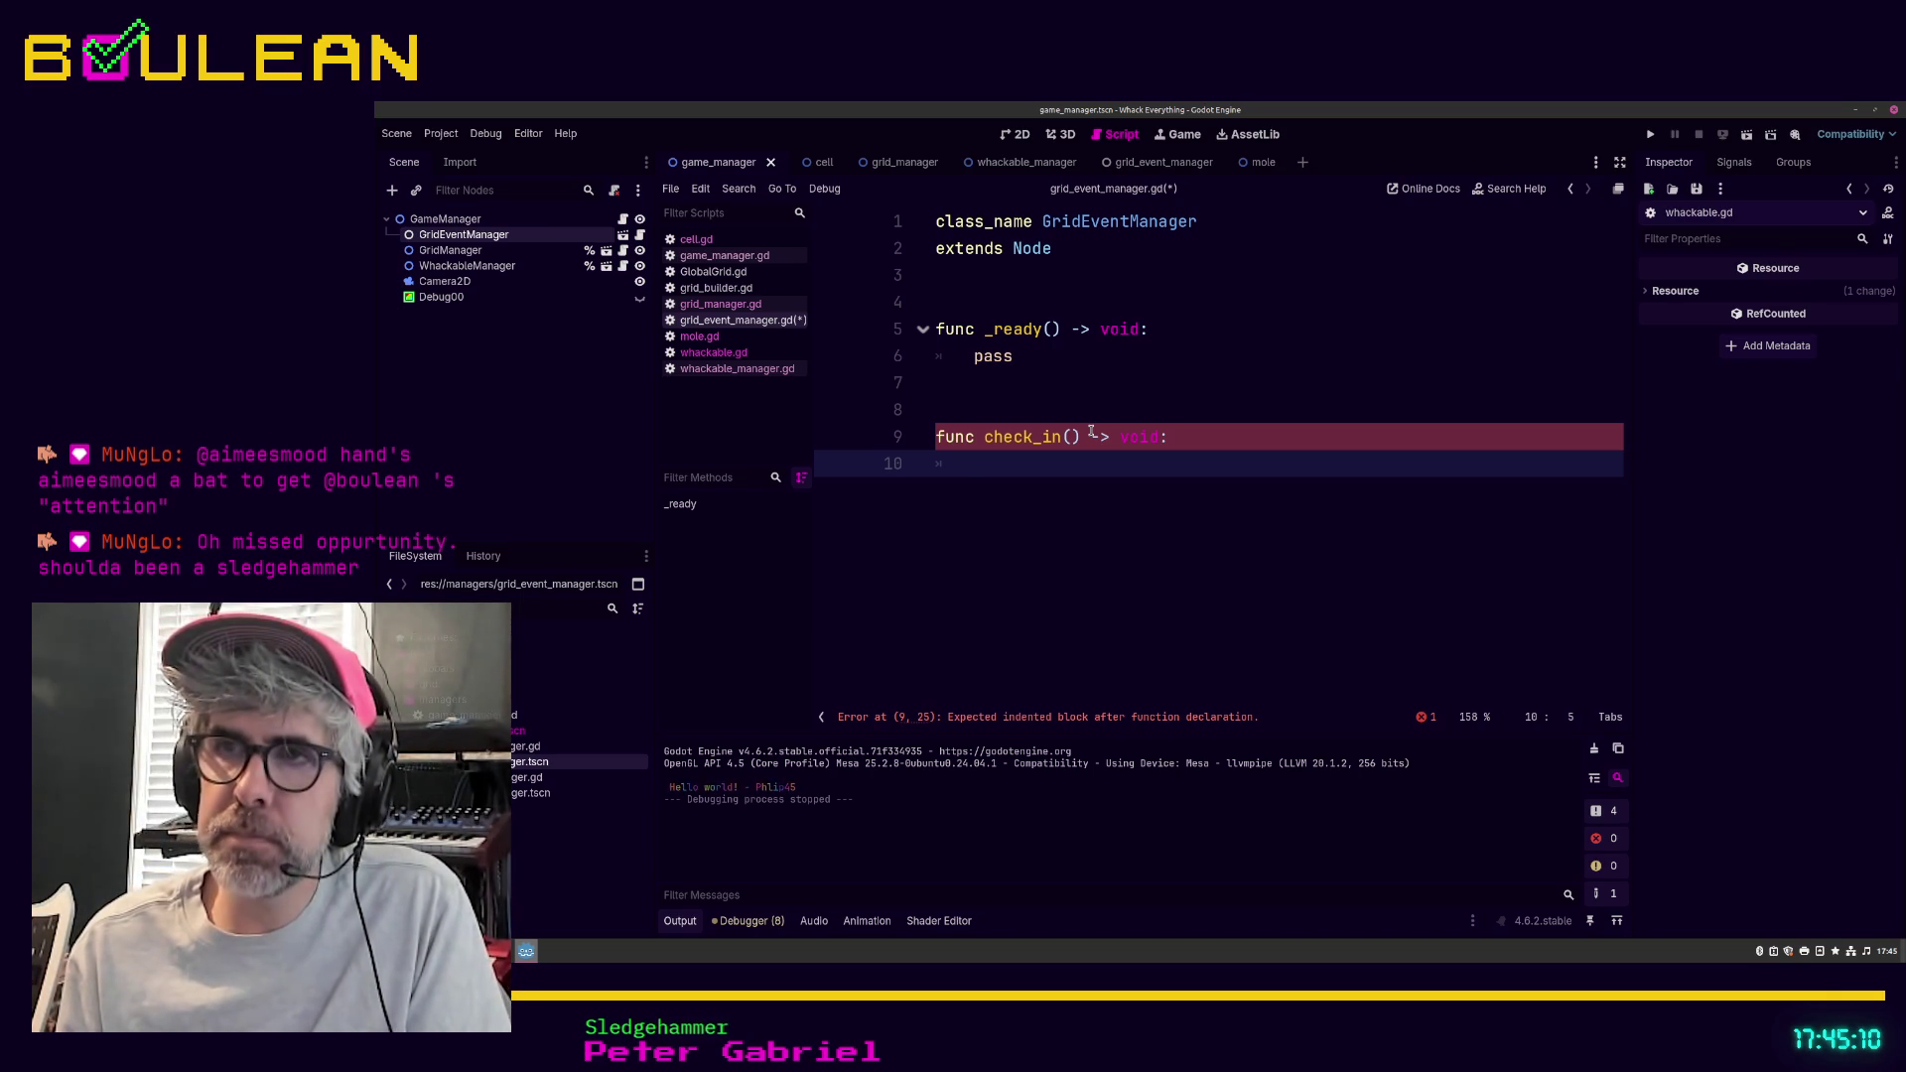
# - Give check_in an item: Node2D parameter and a body 'if item is Whackable: pass'
pyautogui.click(1070, 437)
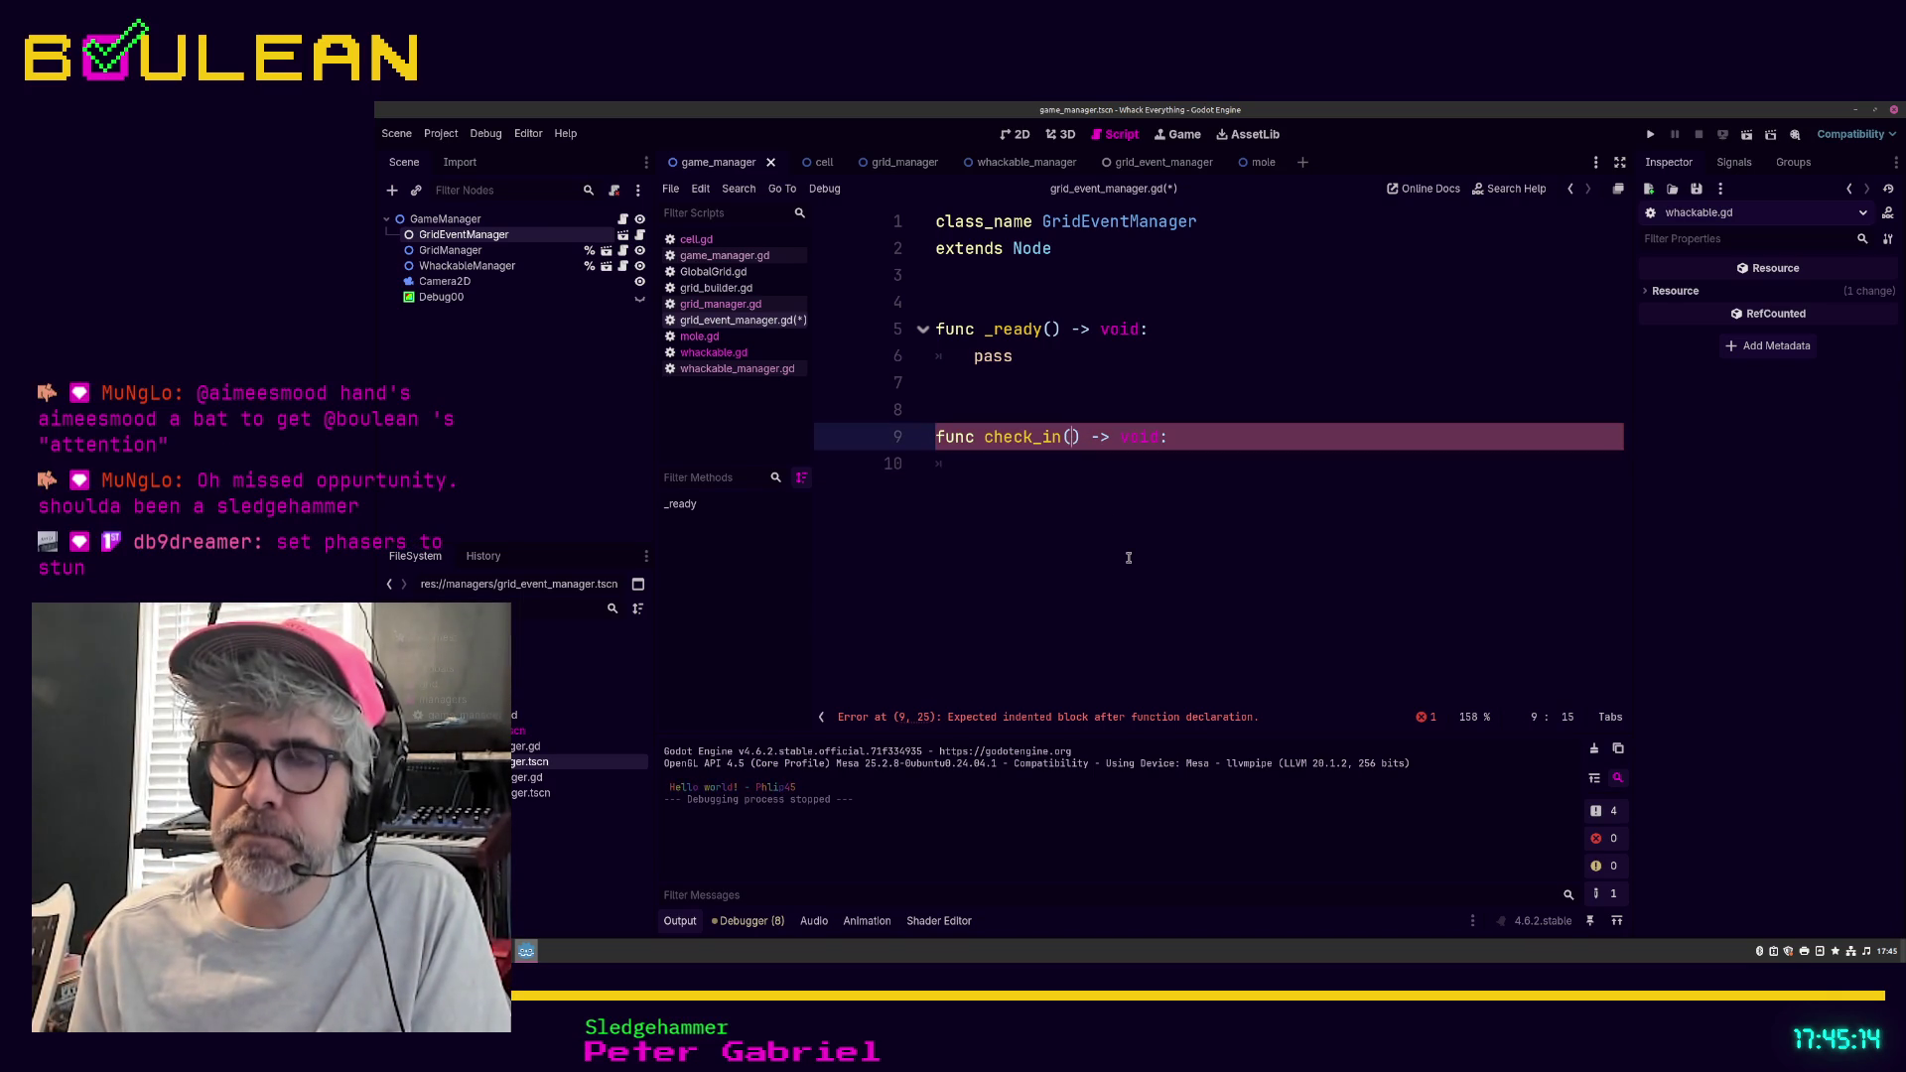
pyautogui.write('item: Node')
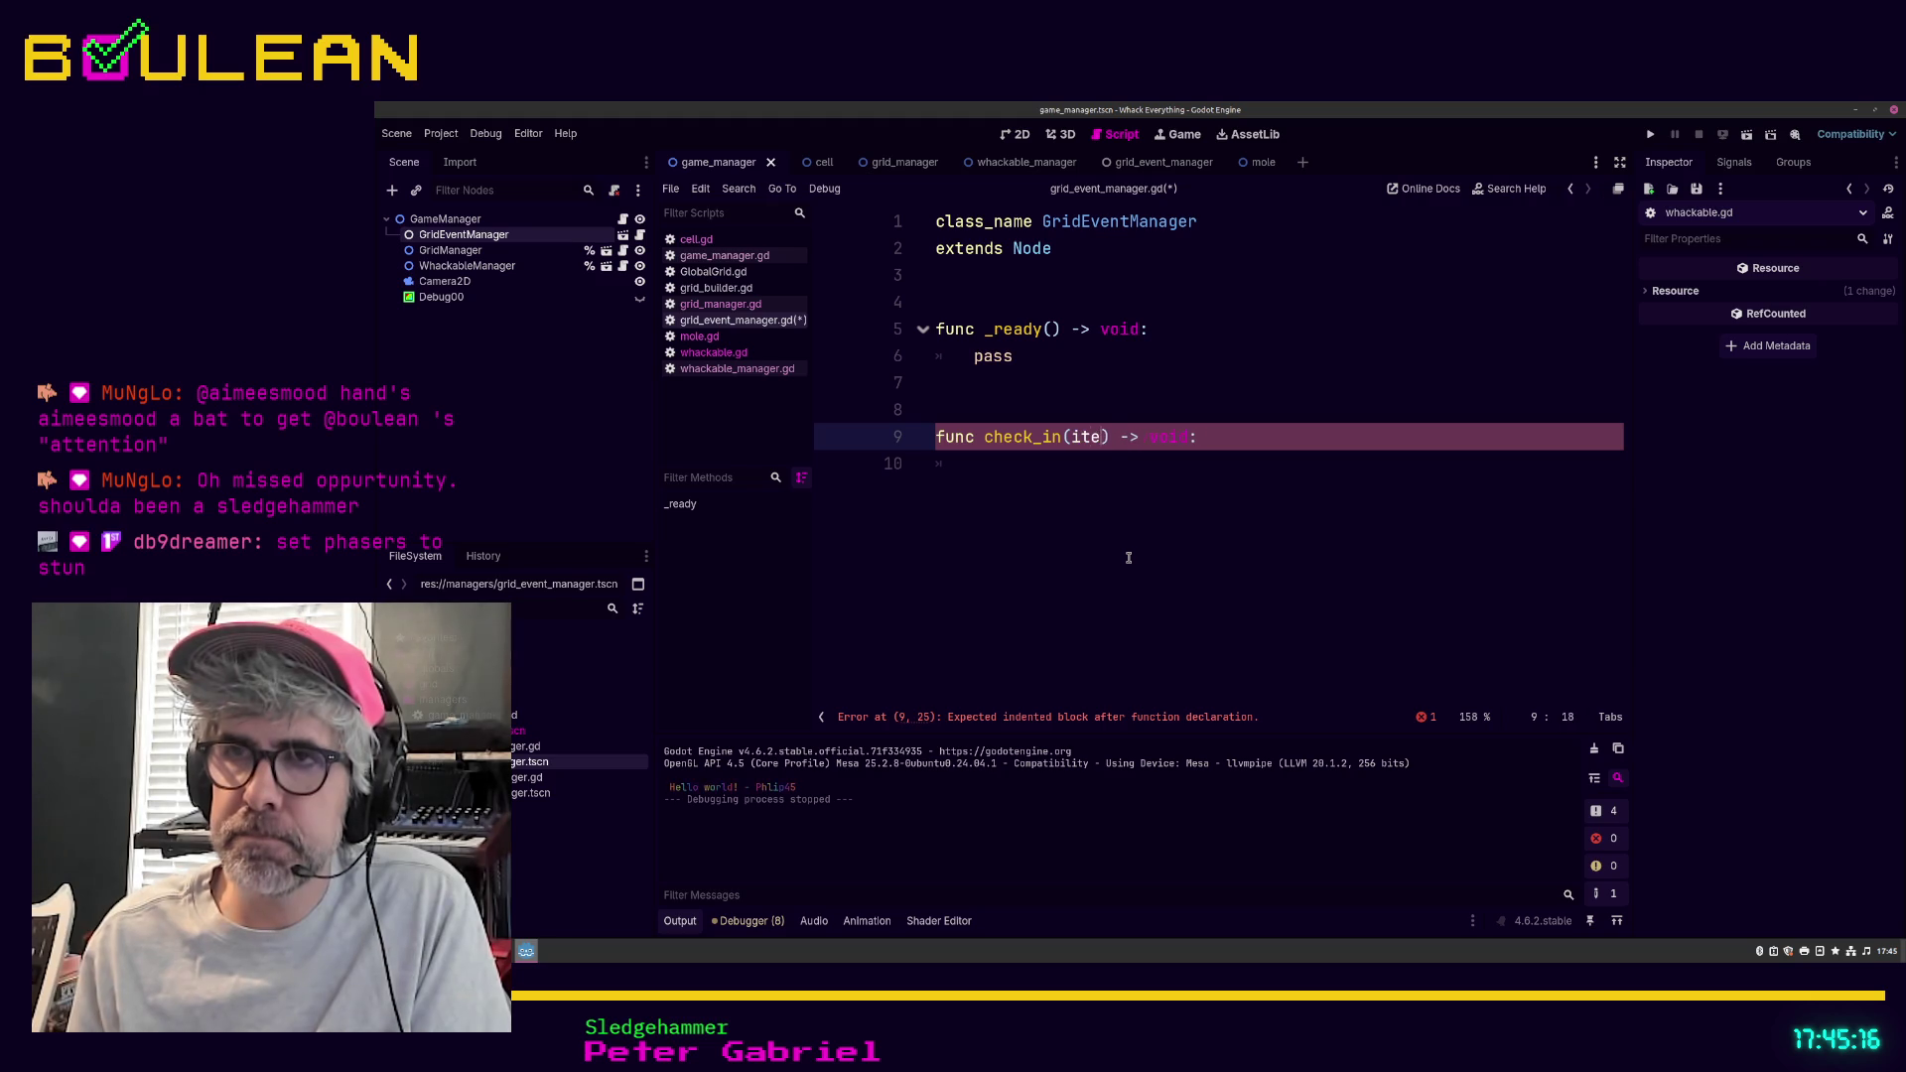
pyautogui.write('2')
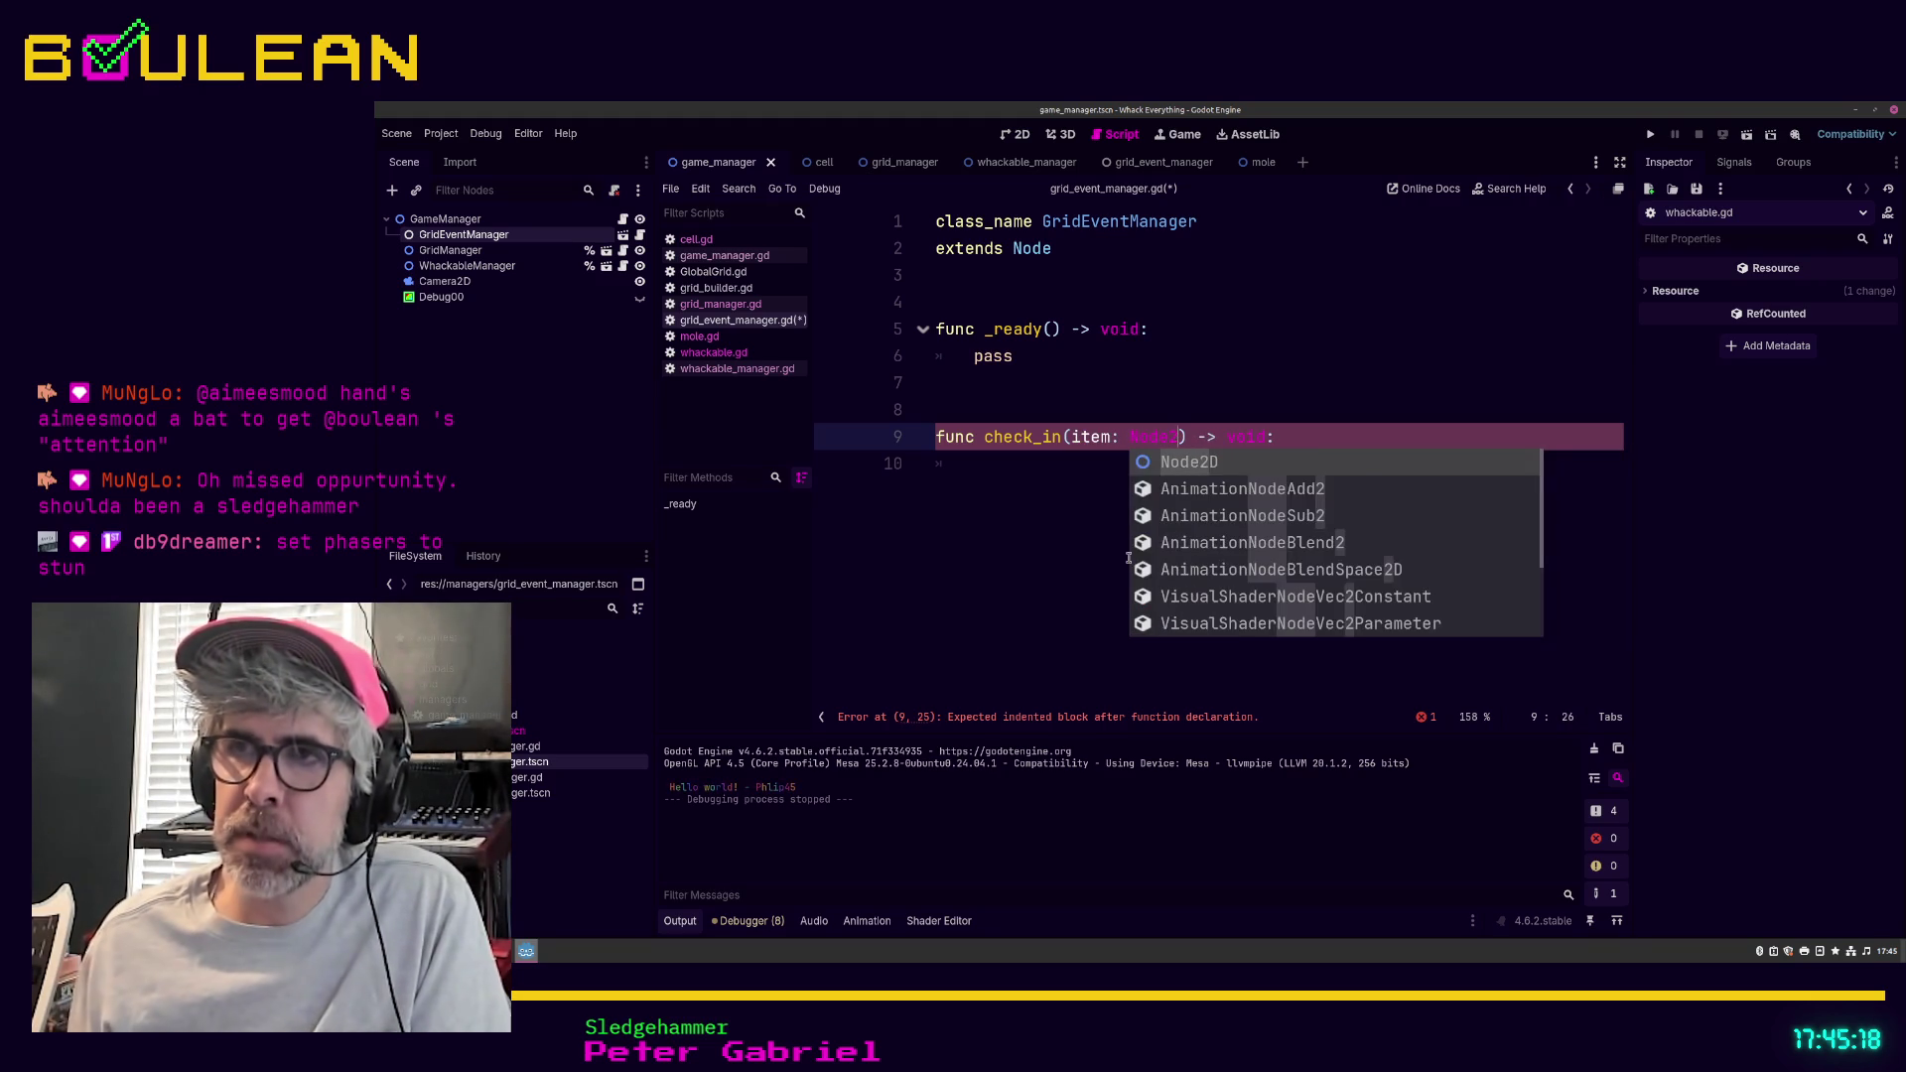
pyautogui.press('Return')
pyautogui.press('Down')
pyautogui.write('if item is Whackable:')
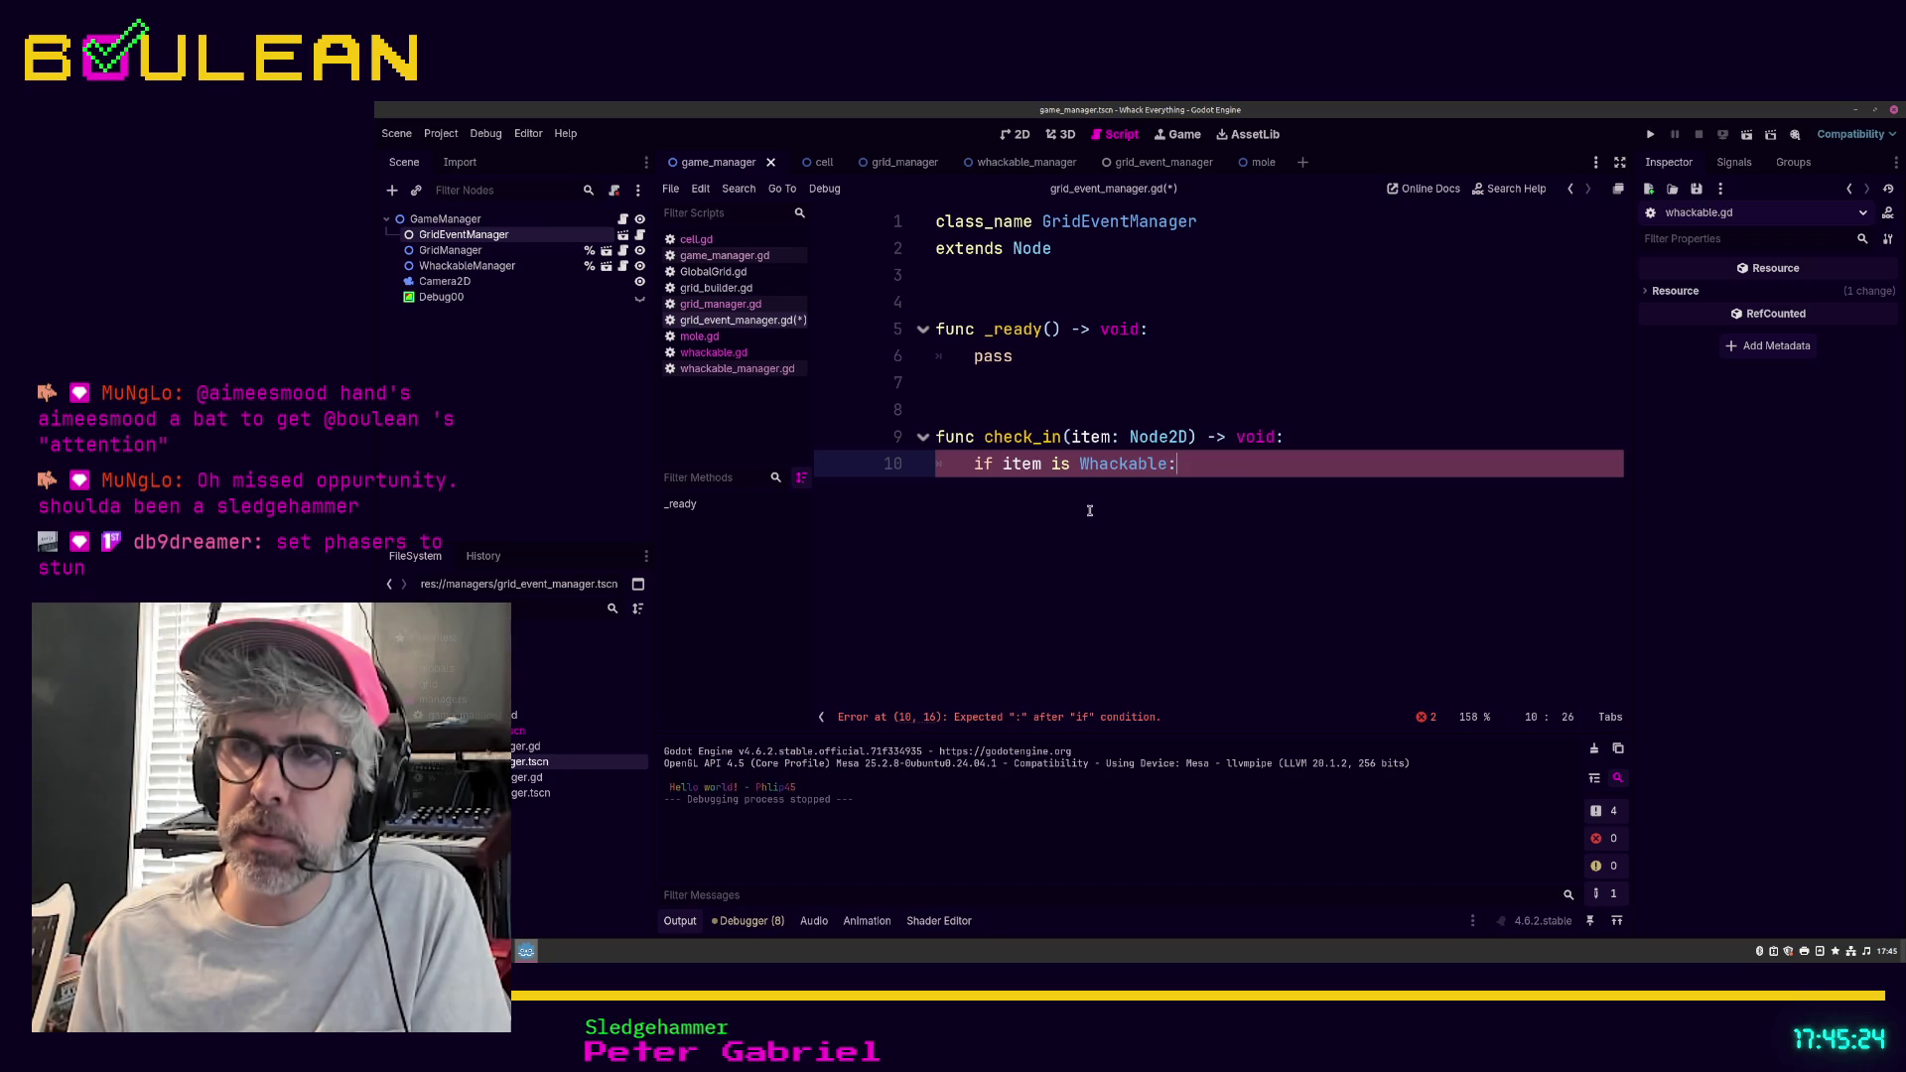
pyautogui.press('Return')
pyautogui.write('pass')
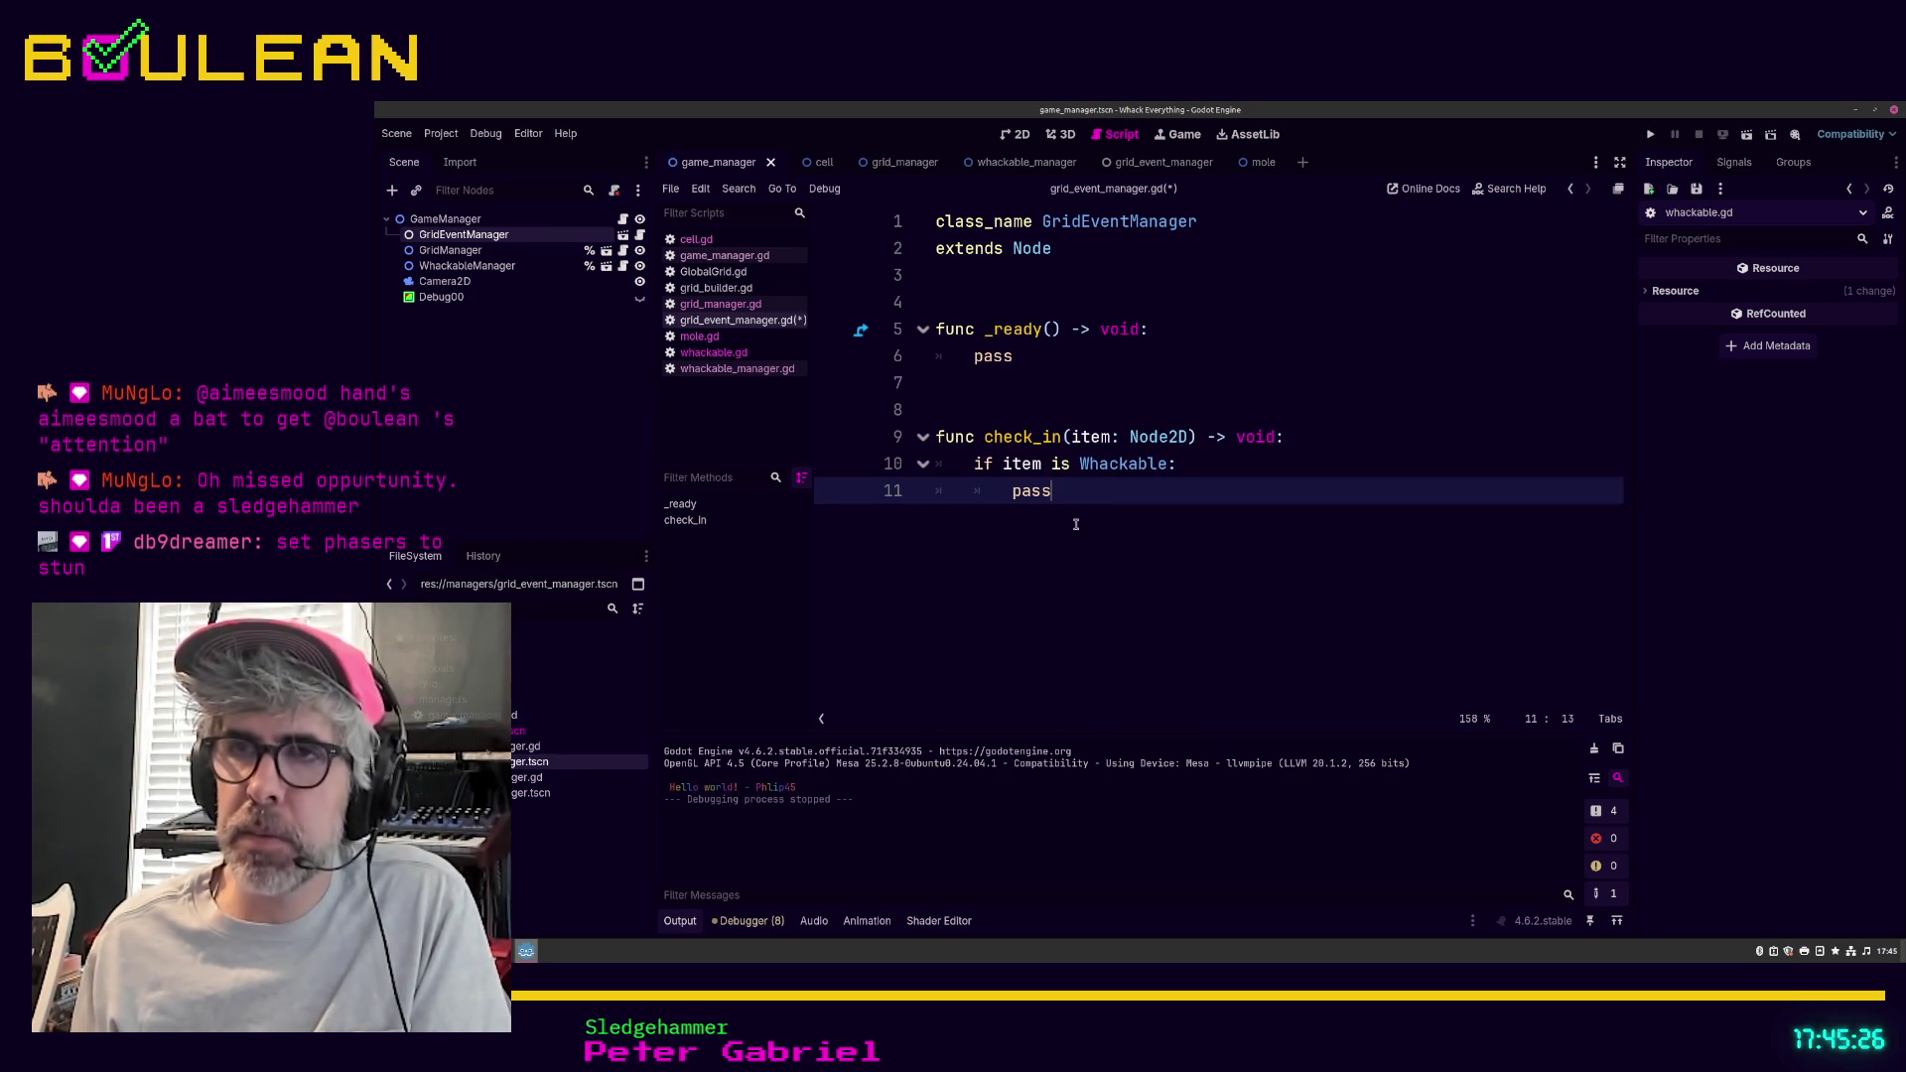
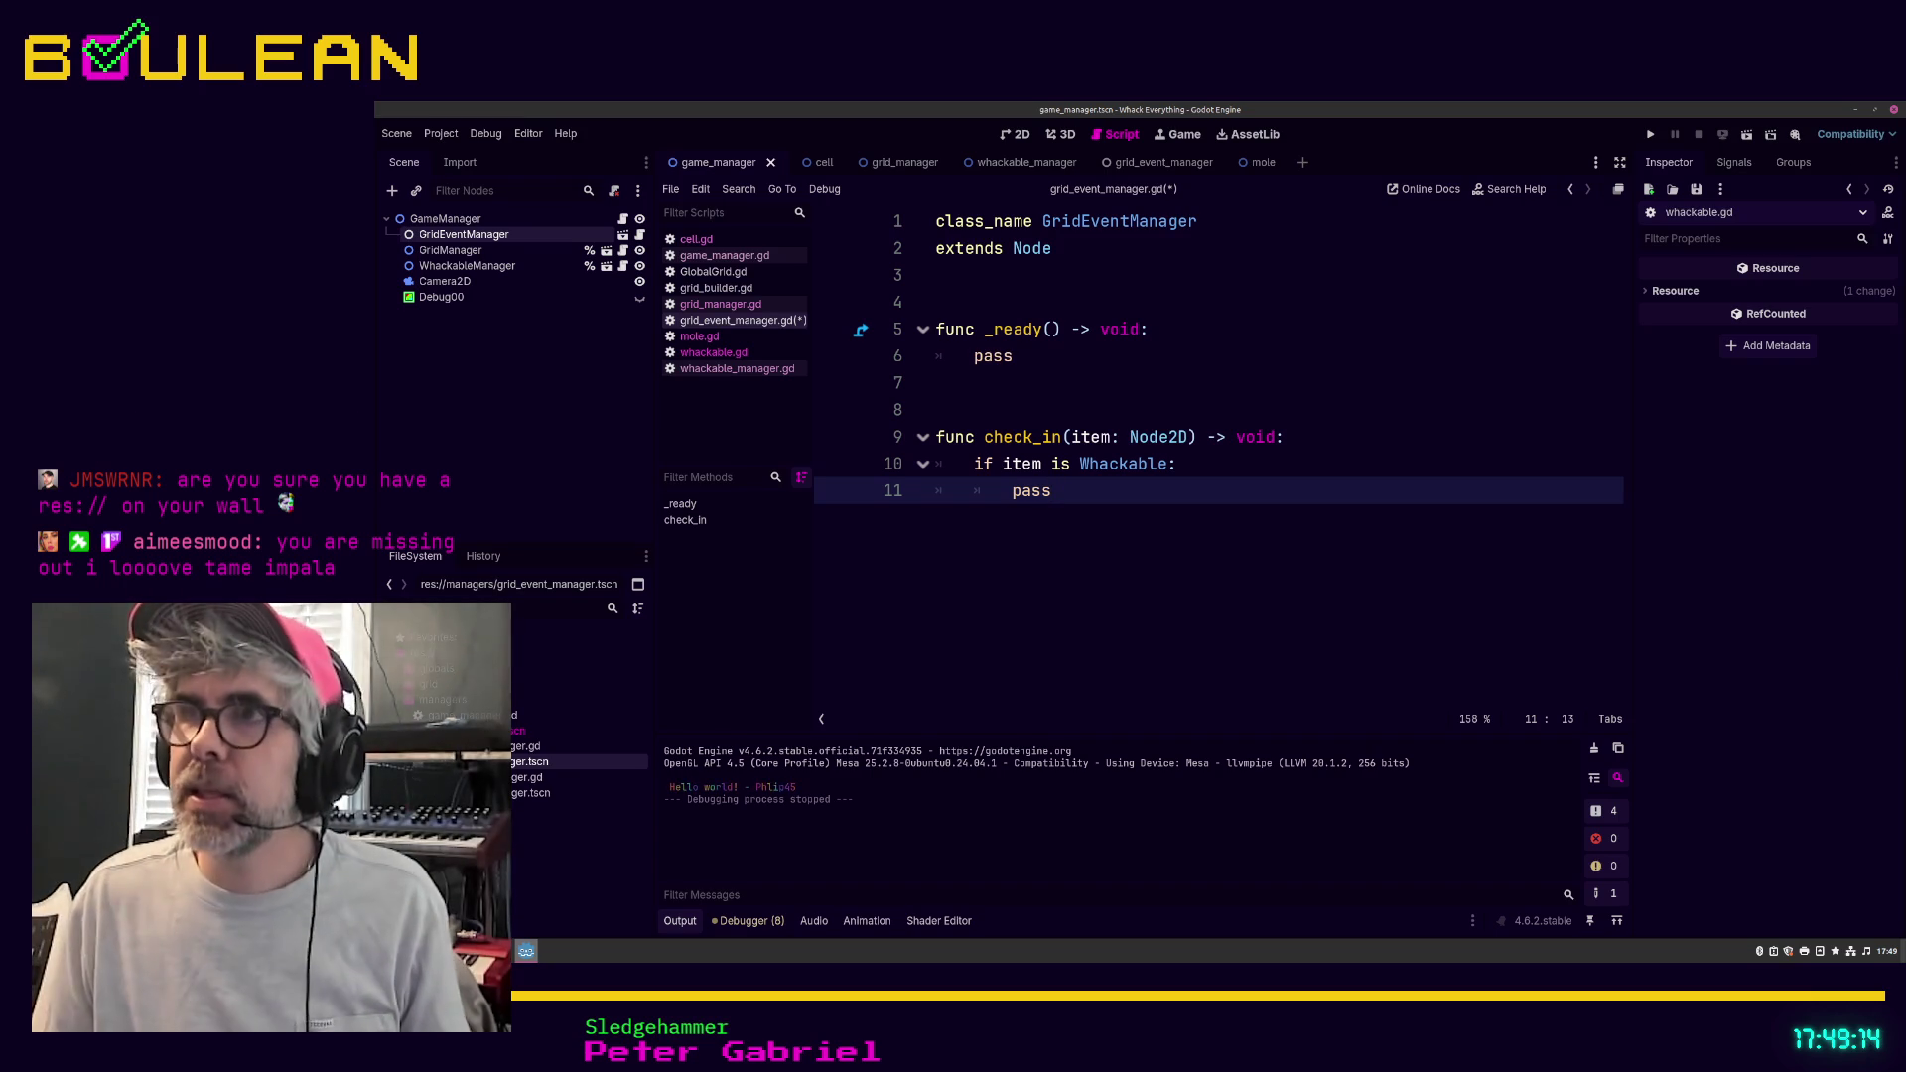
# - Close the Nemo file manager and minimize Godot so the bare Mint wallpaper shows
pyautogui.click(1856, 111)
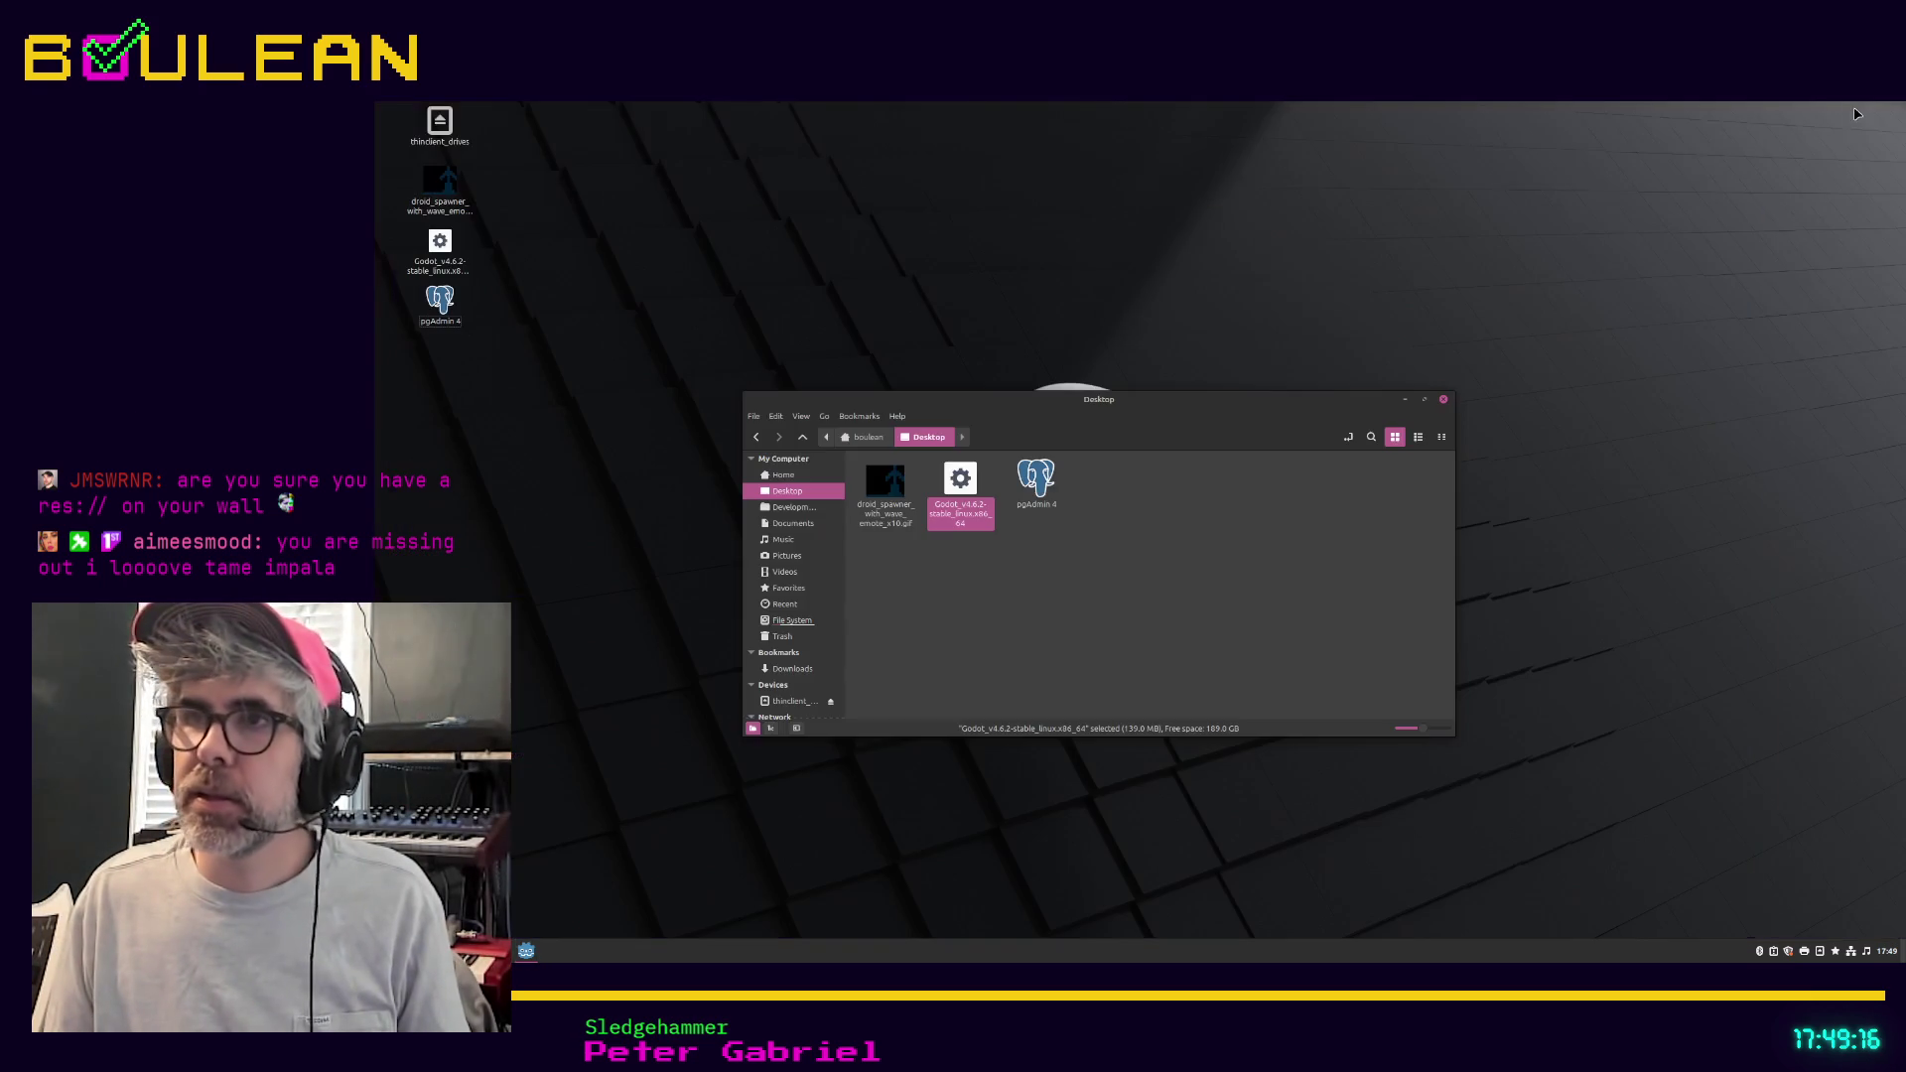
pyautogui.hotkey('alt', 'F4')
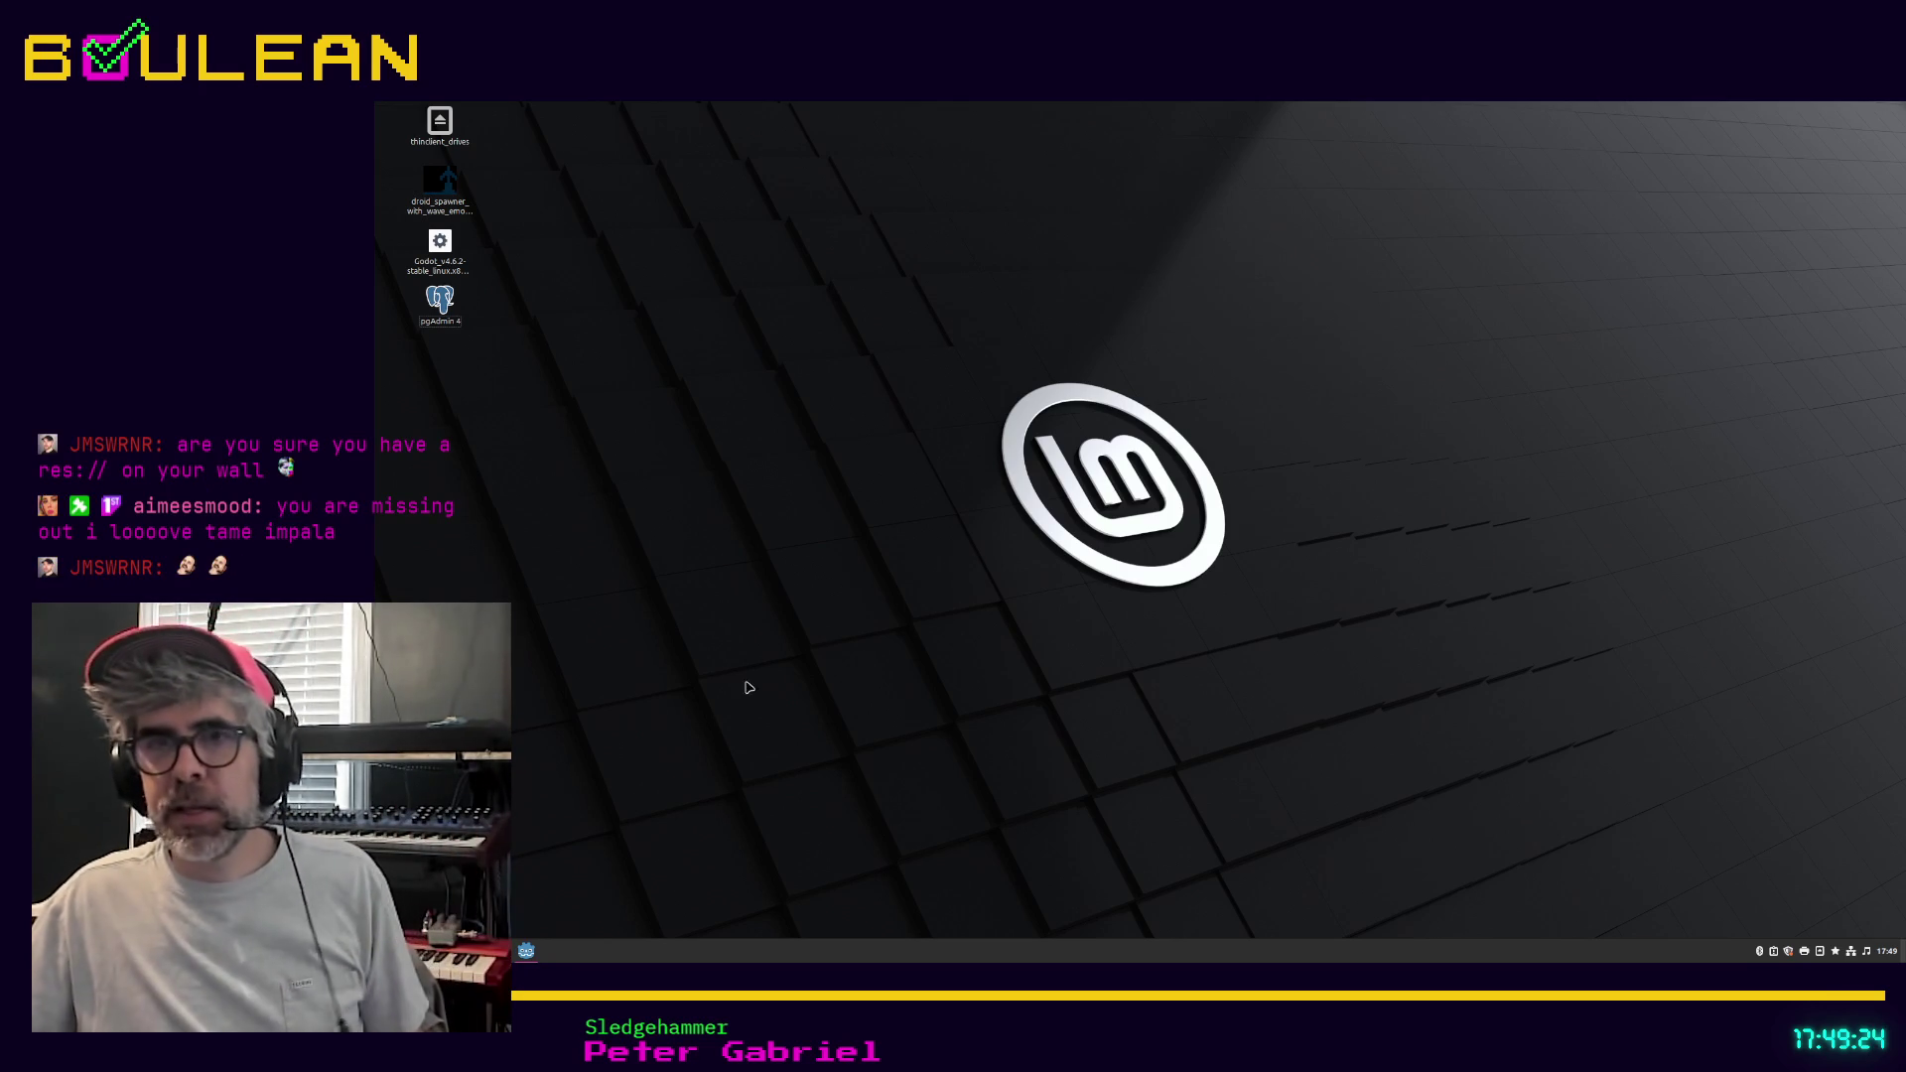
pyautogui.click(528, 952)
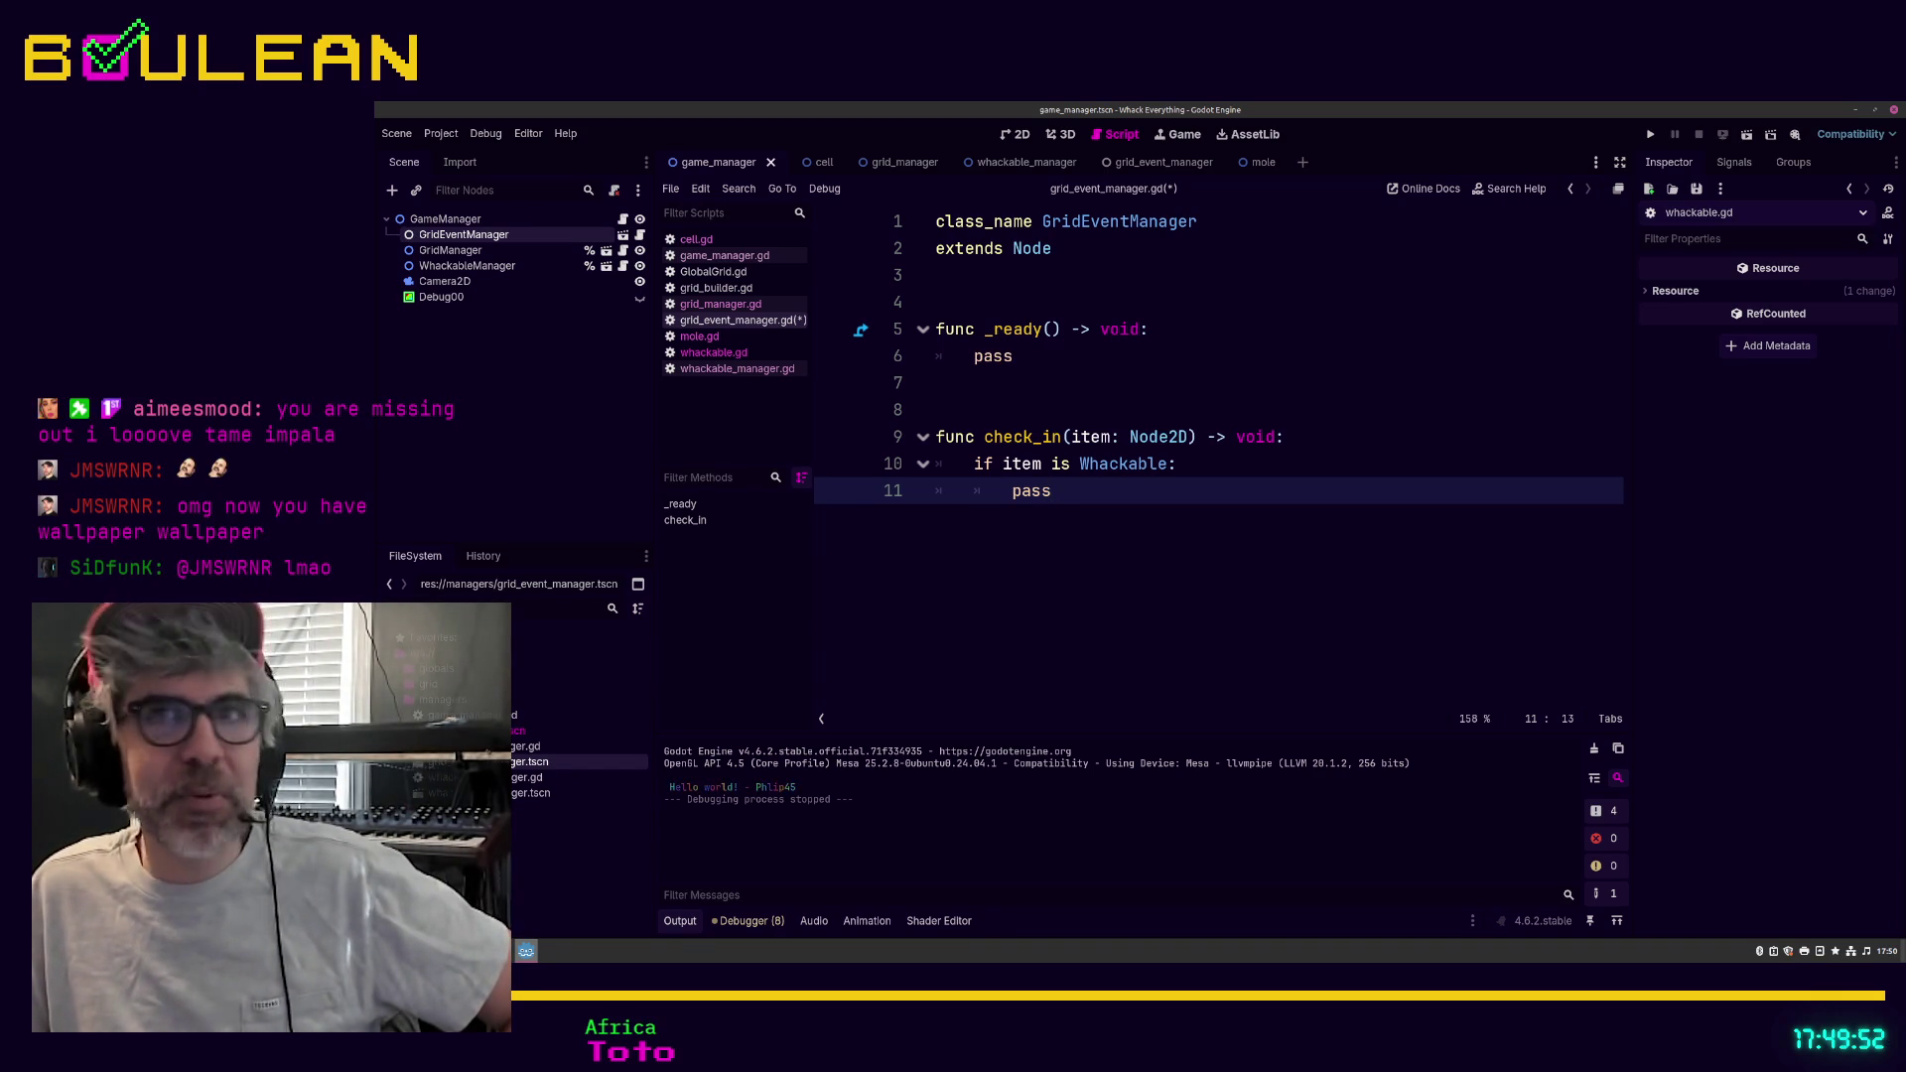
pyautogui.click(1855, 110)
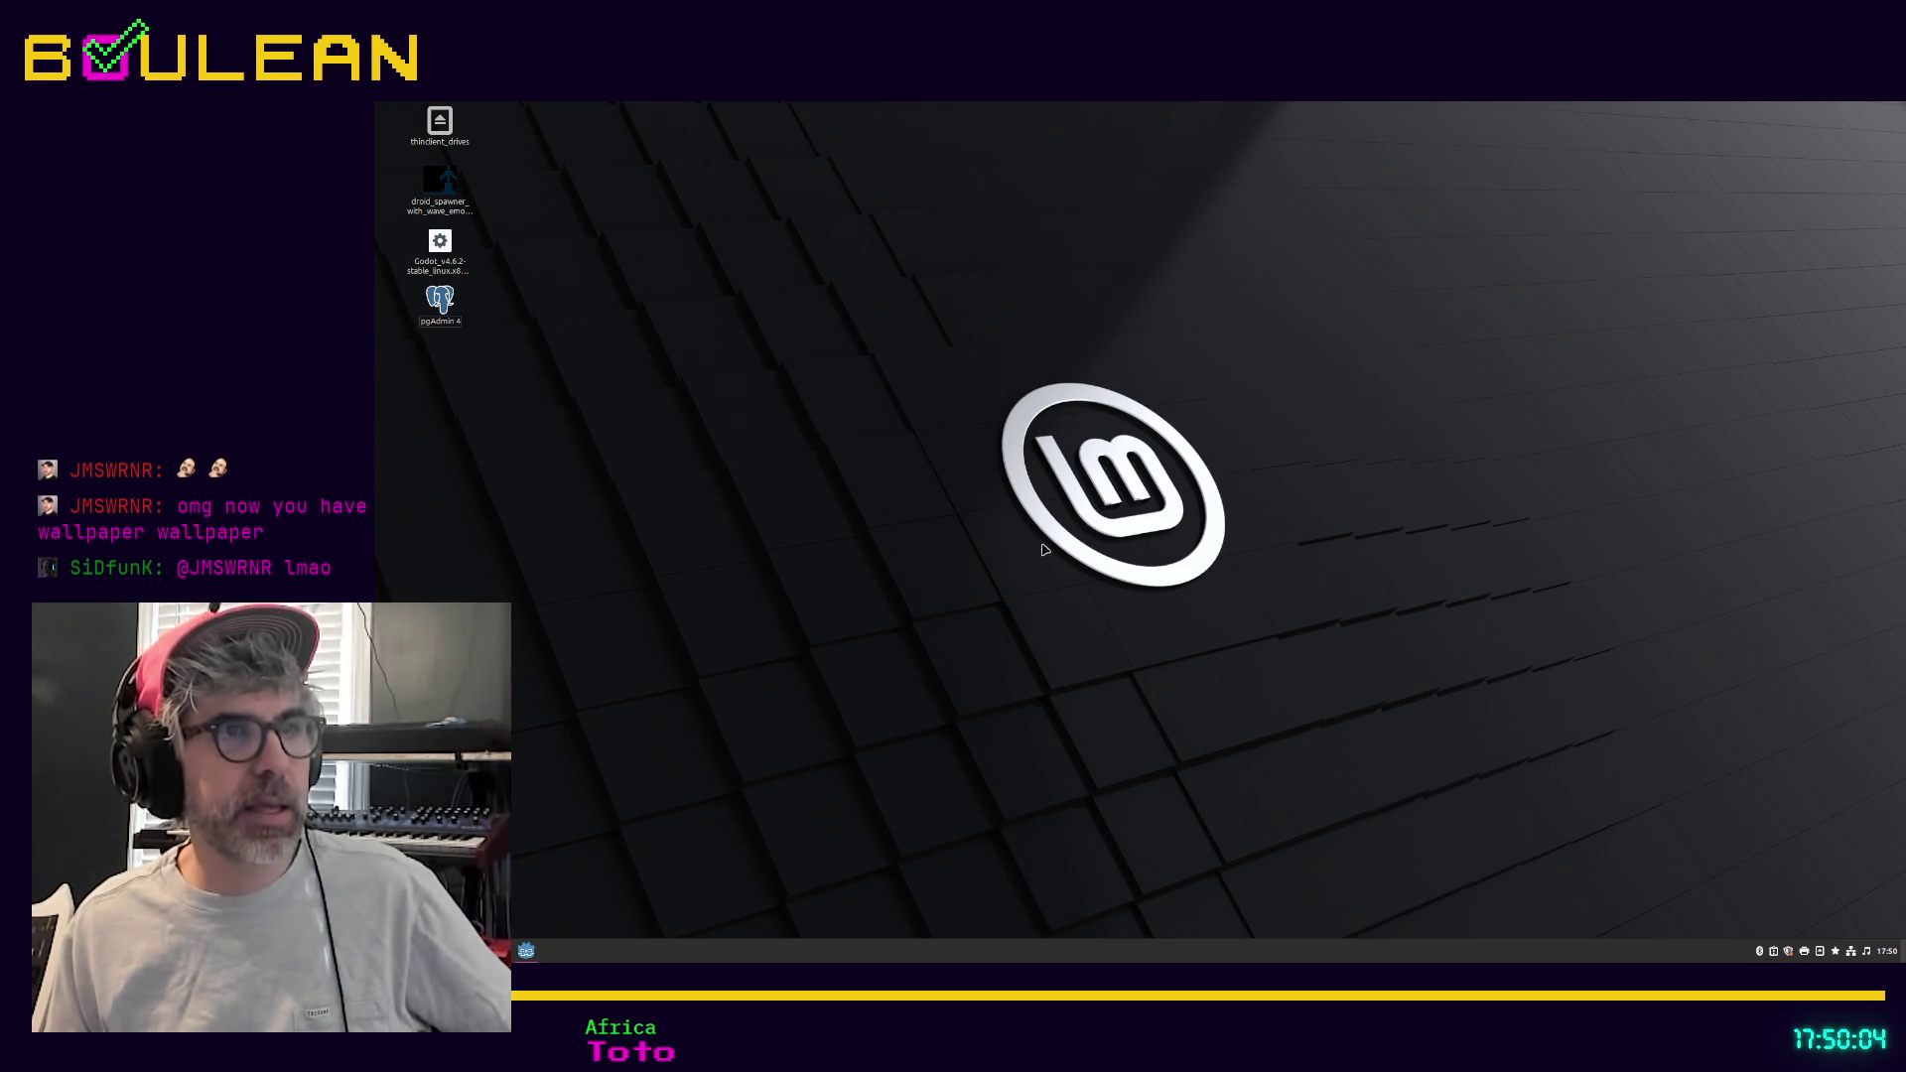
# - Set the green Mint image as the desktop wallpaper
pyautogui.rightClick(934, 592)
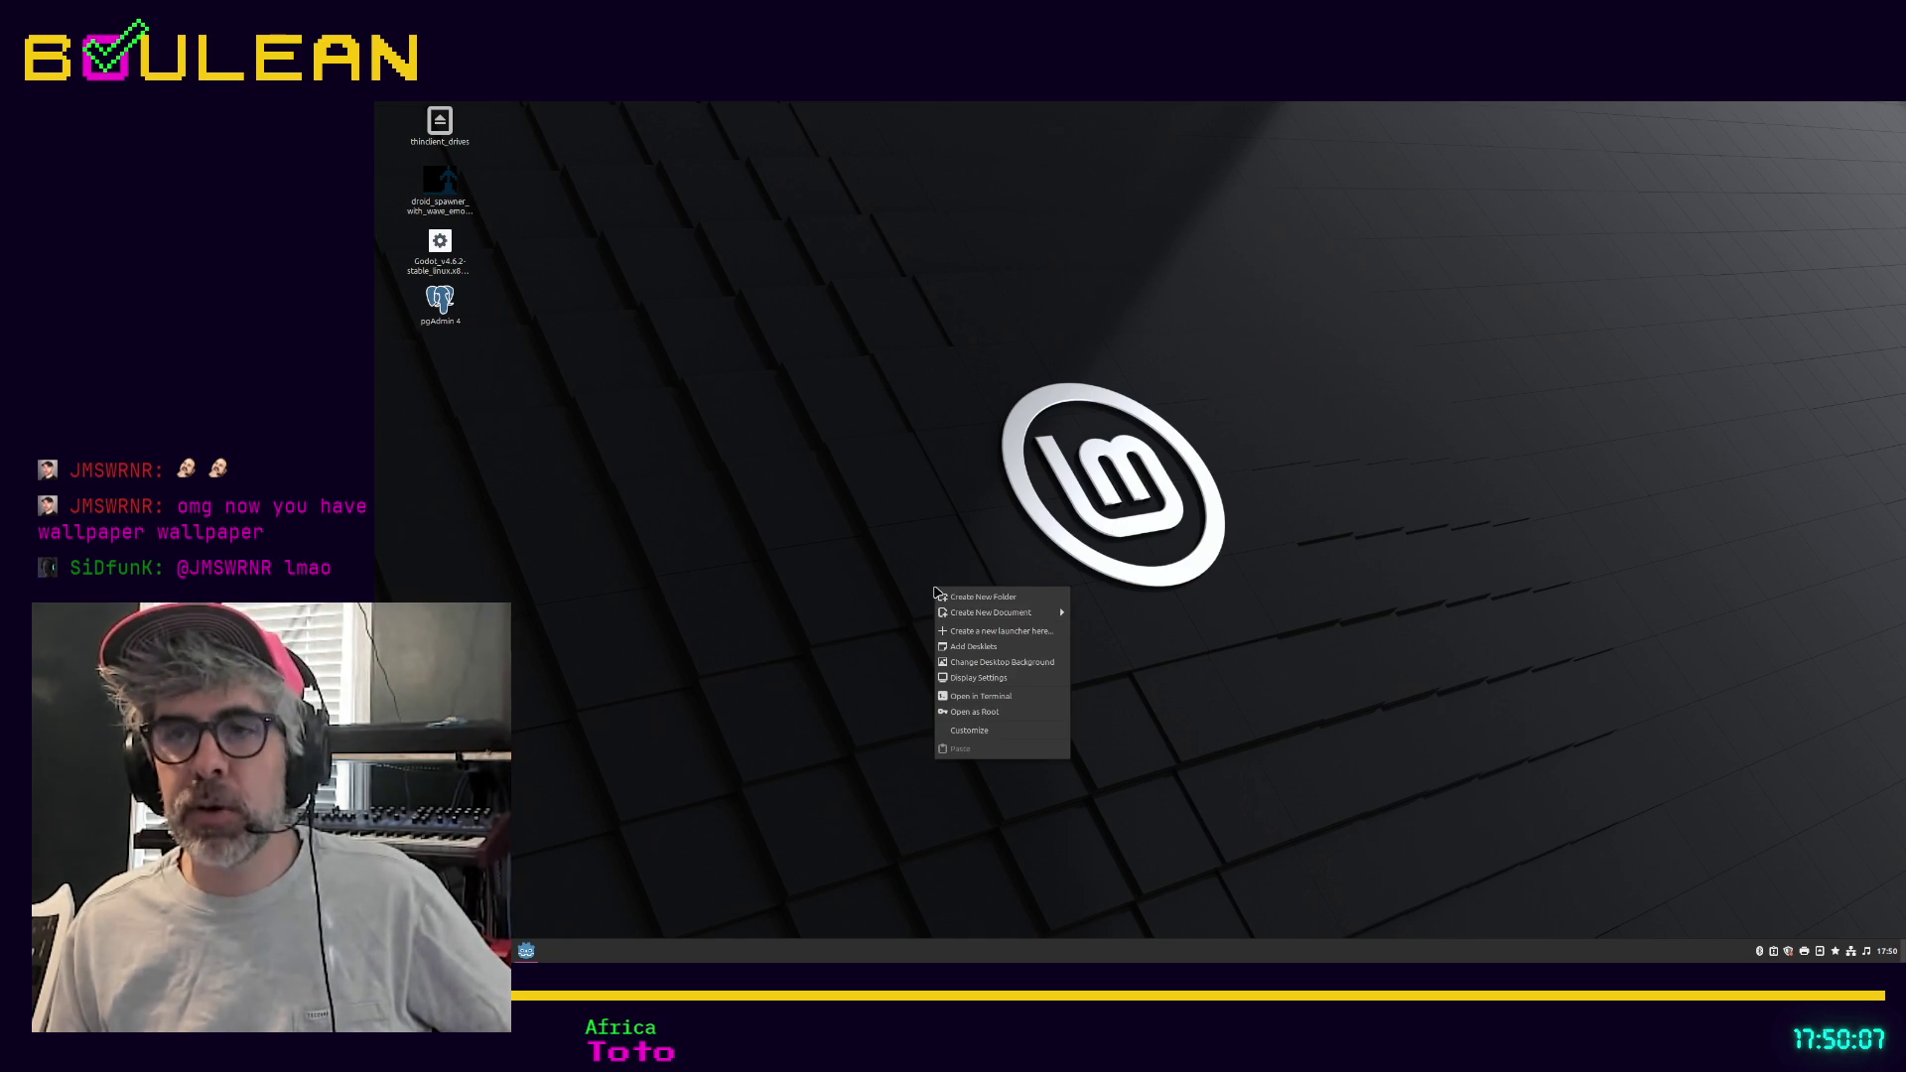
pyautogui.click(986, 671)
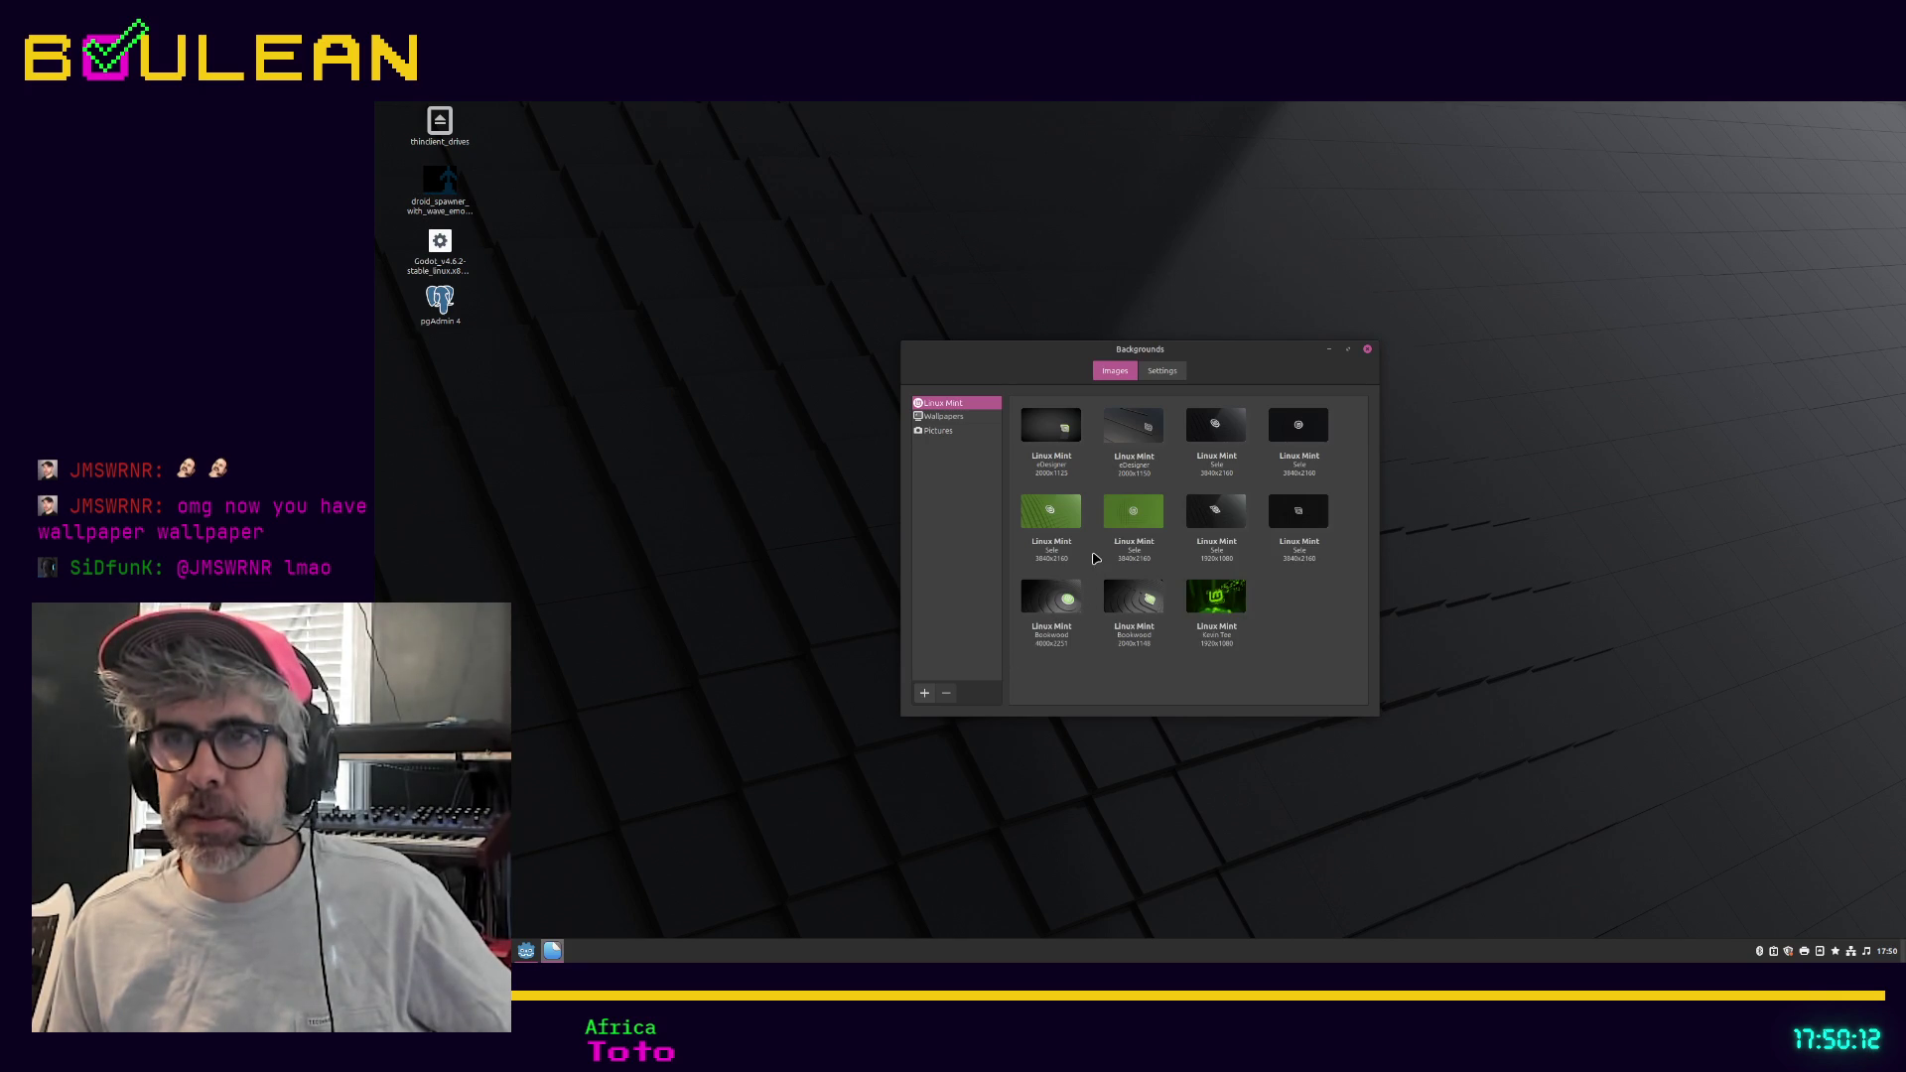
pyautogui.click(1211, 607)
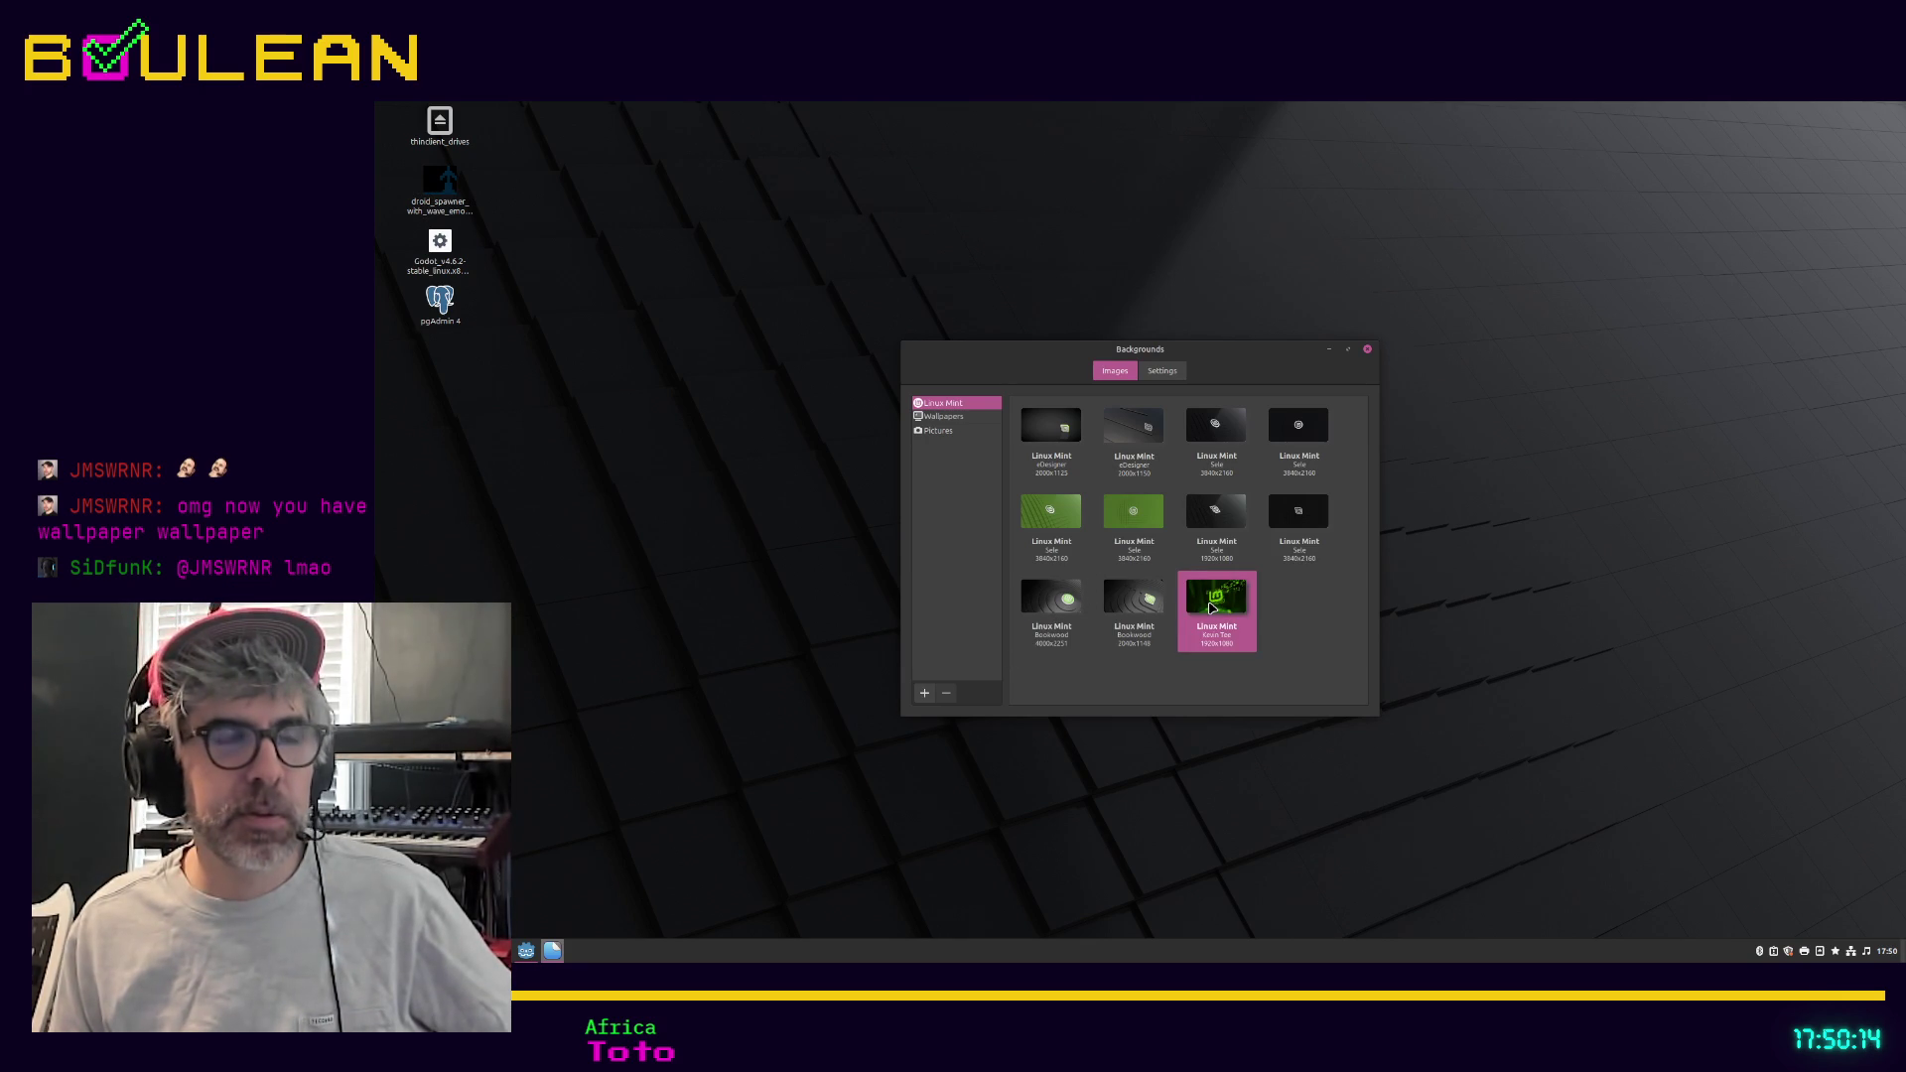
pyautogui.click(1367, 348)
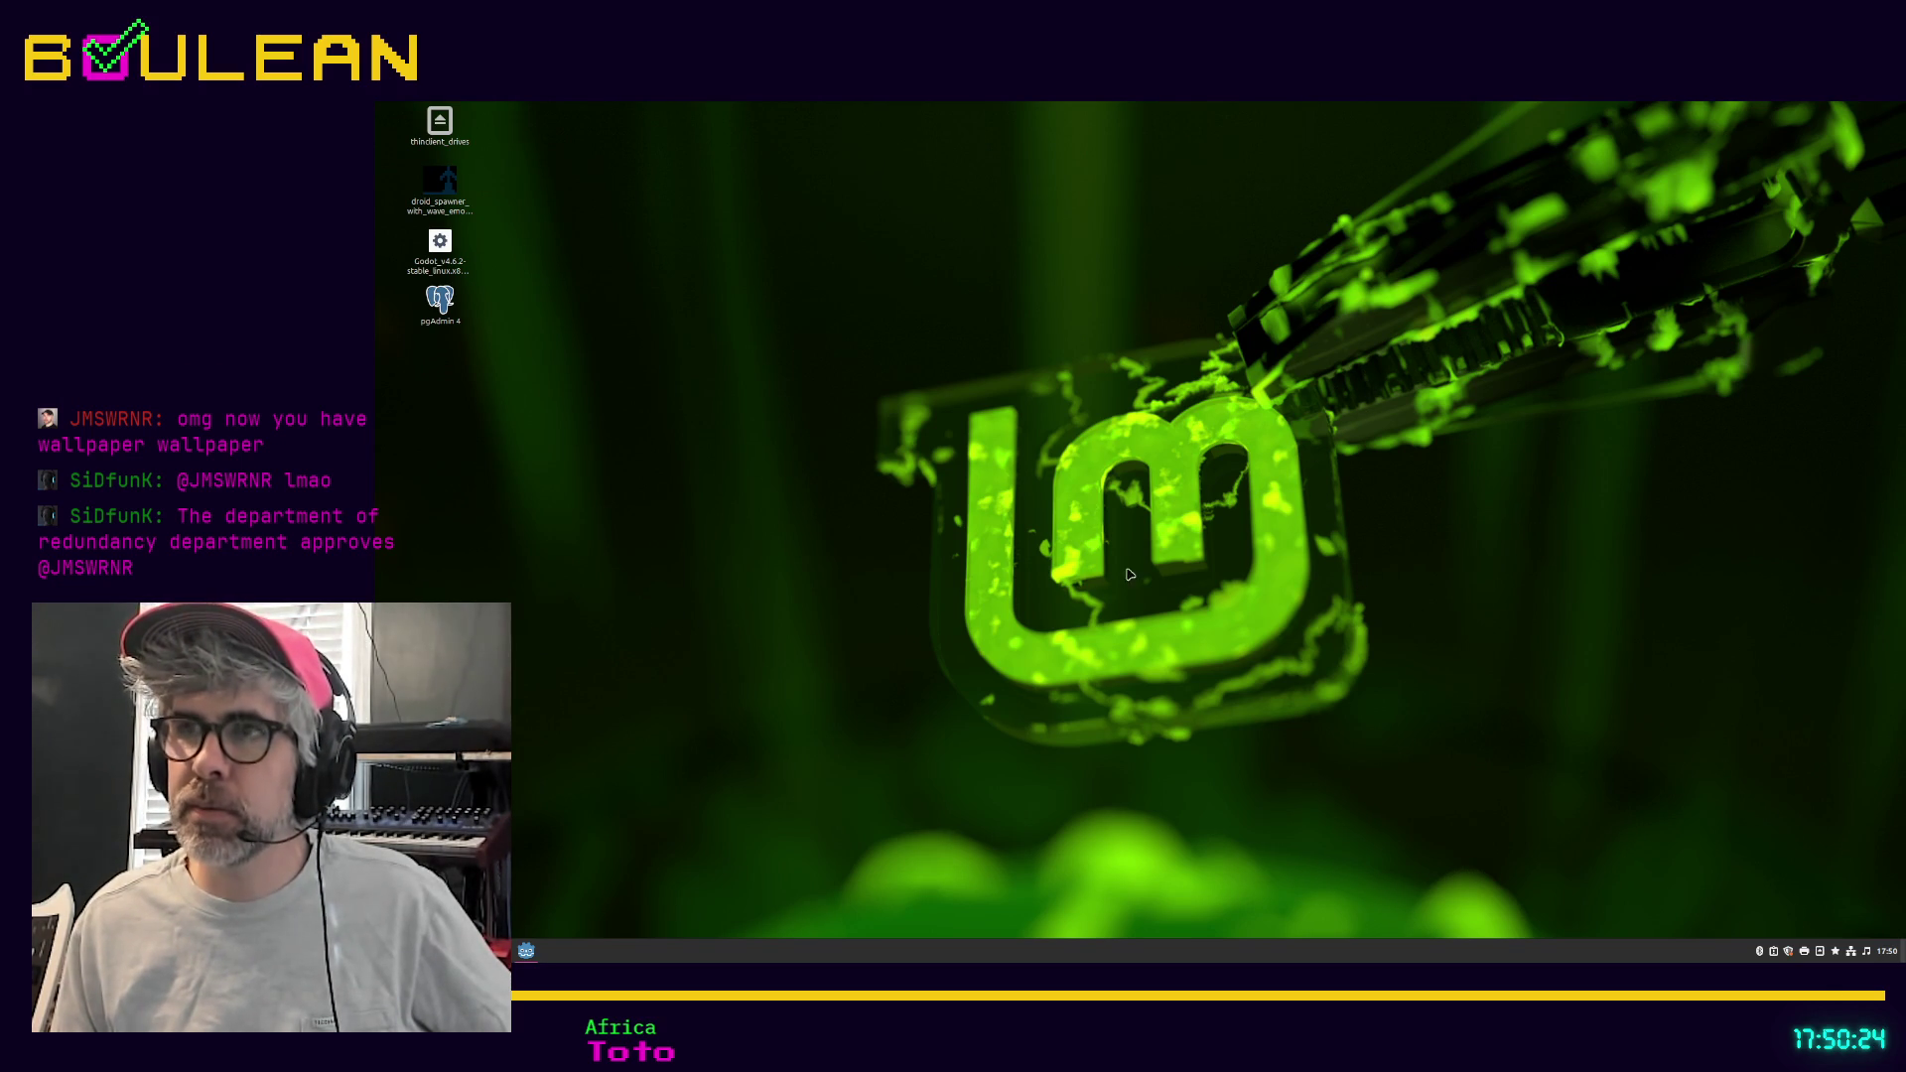
# - Switch the wallpaper to the Sphere image from the Wallpapers collection, then return to Godot
pyautogui.rightClick(970, 613)
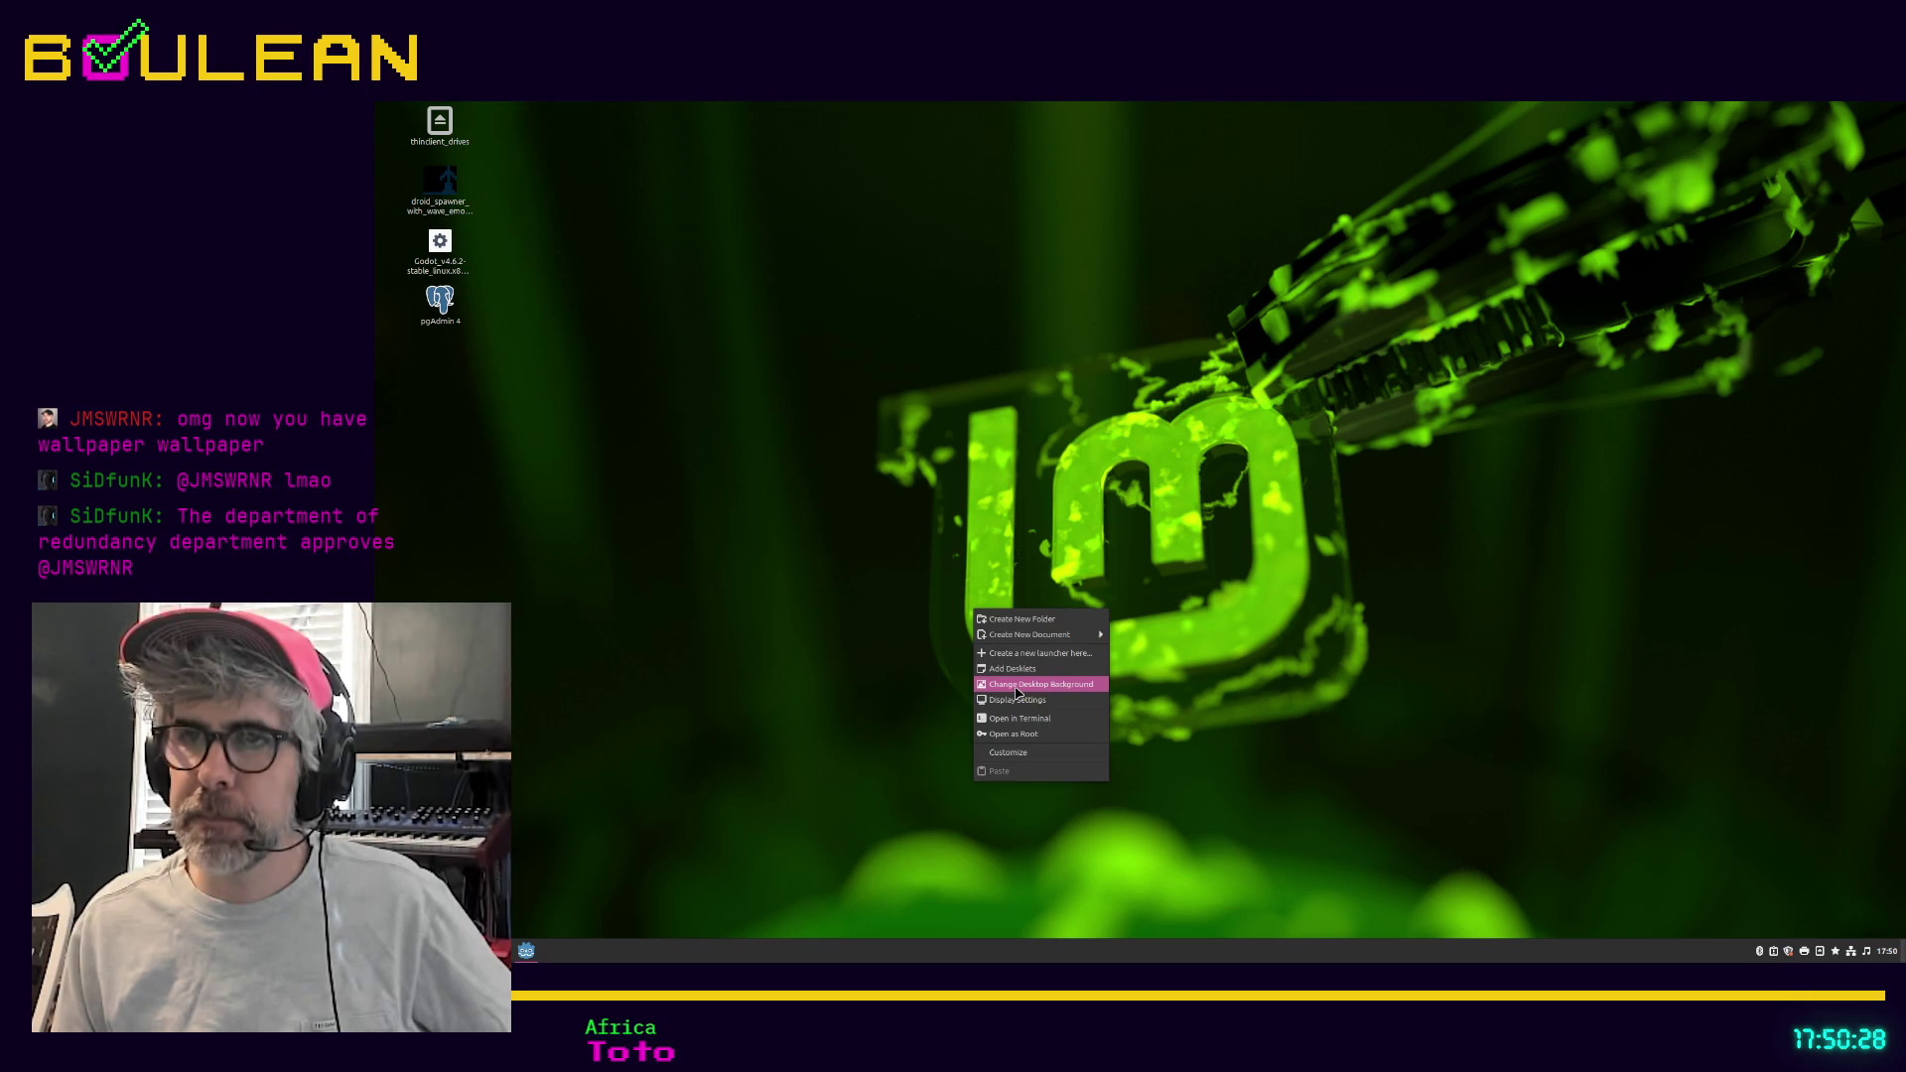
pyautogui.click(1017, 685)
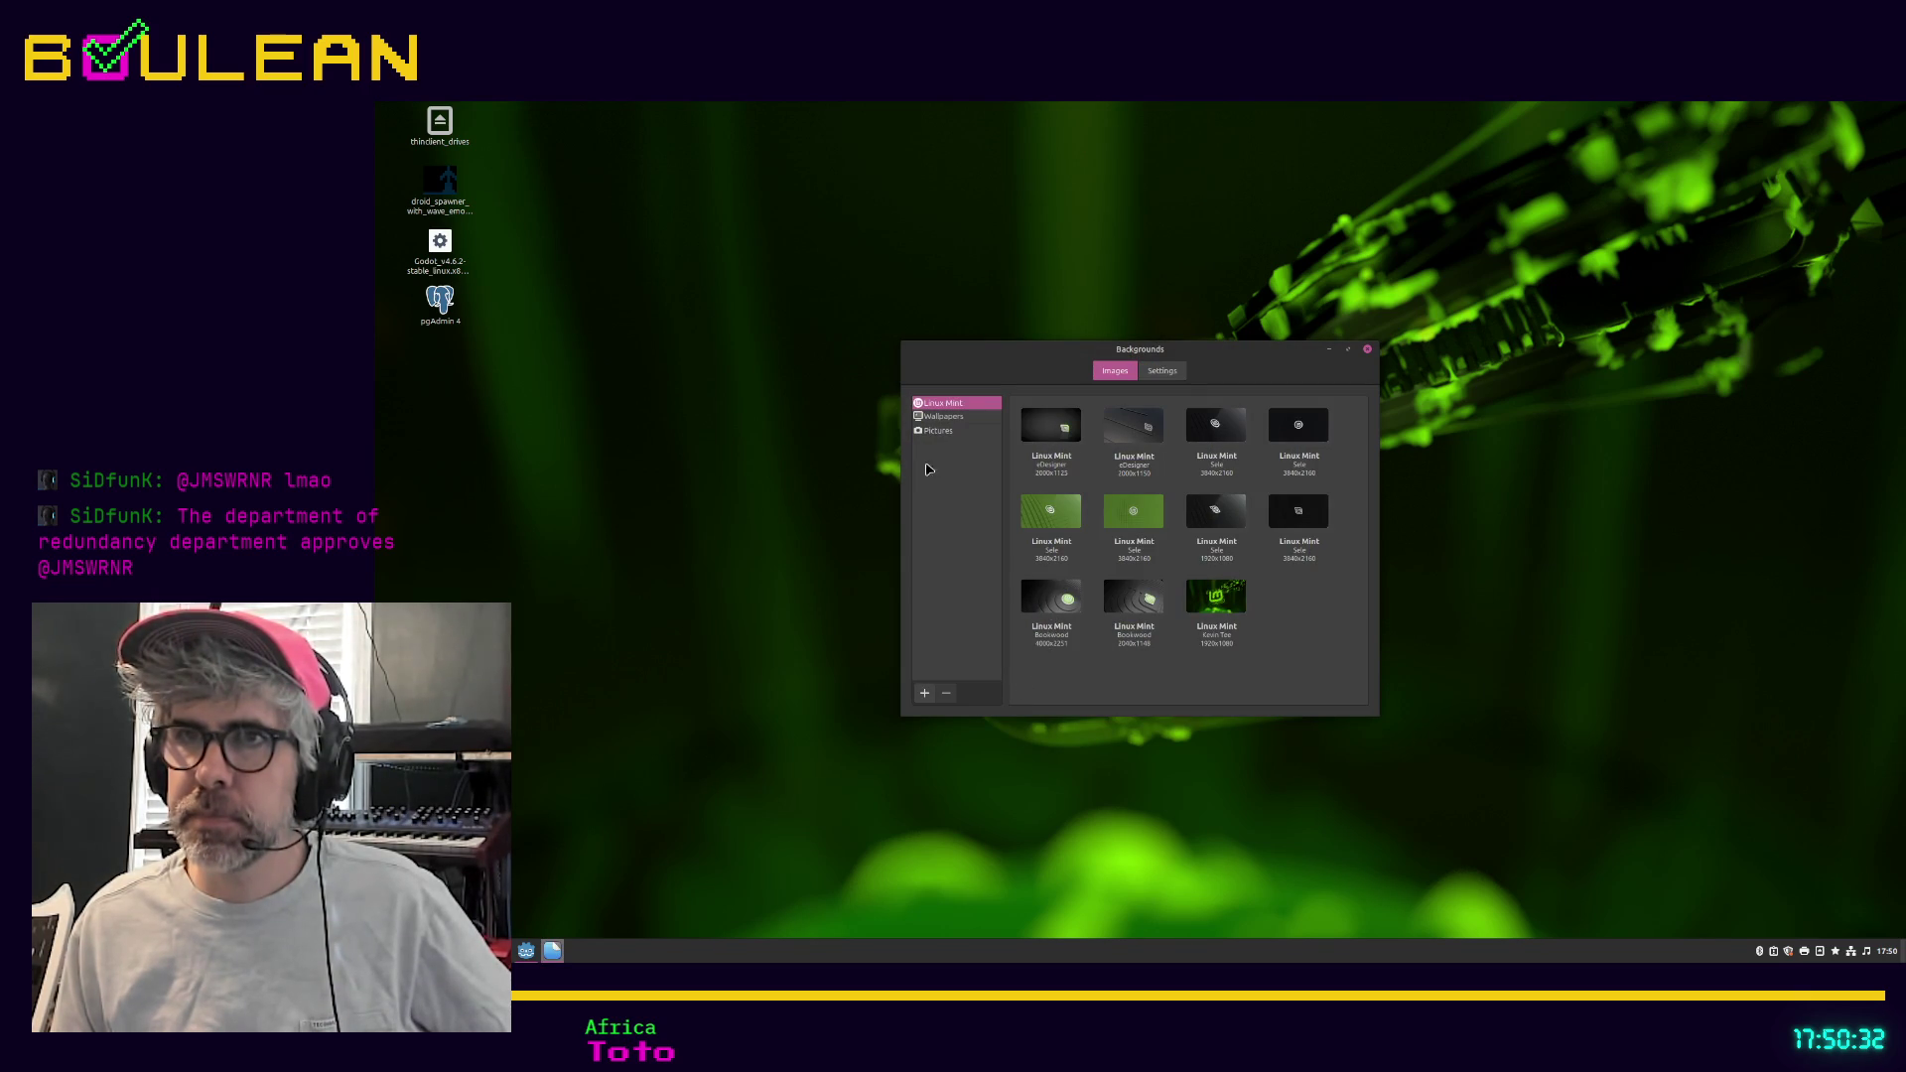
pyautogui.click(932, 421)
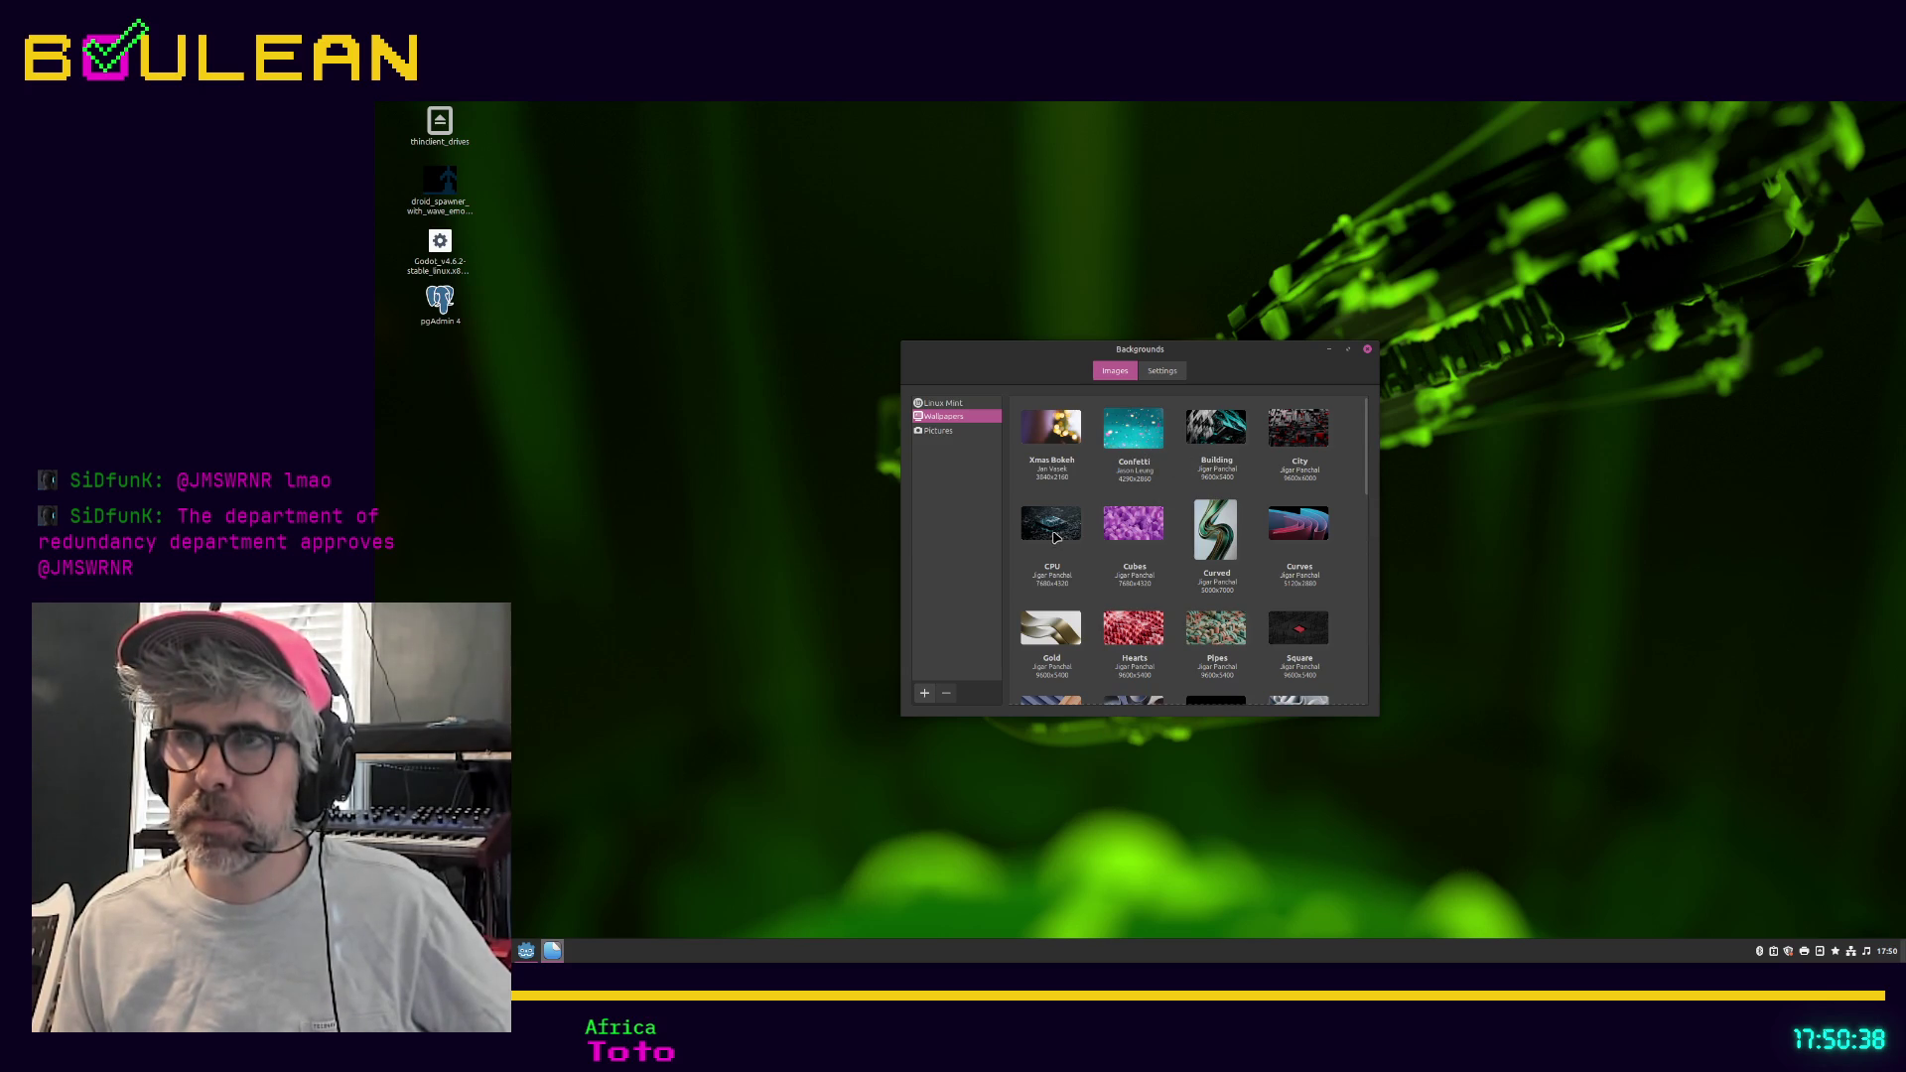
pyautogui.scroll(-3, 1113, 516)
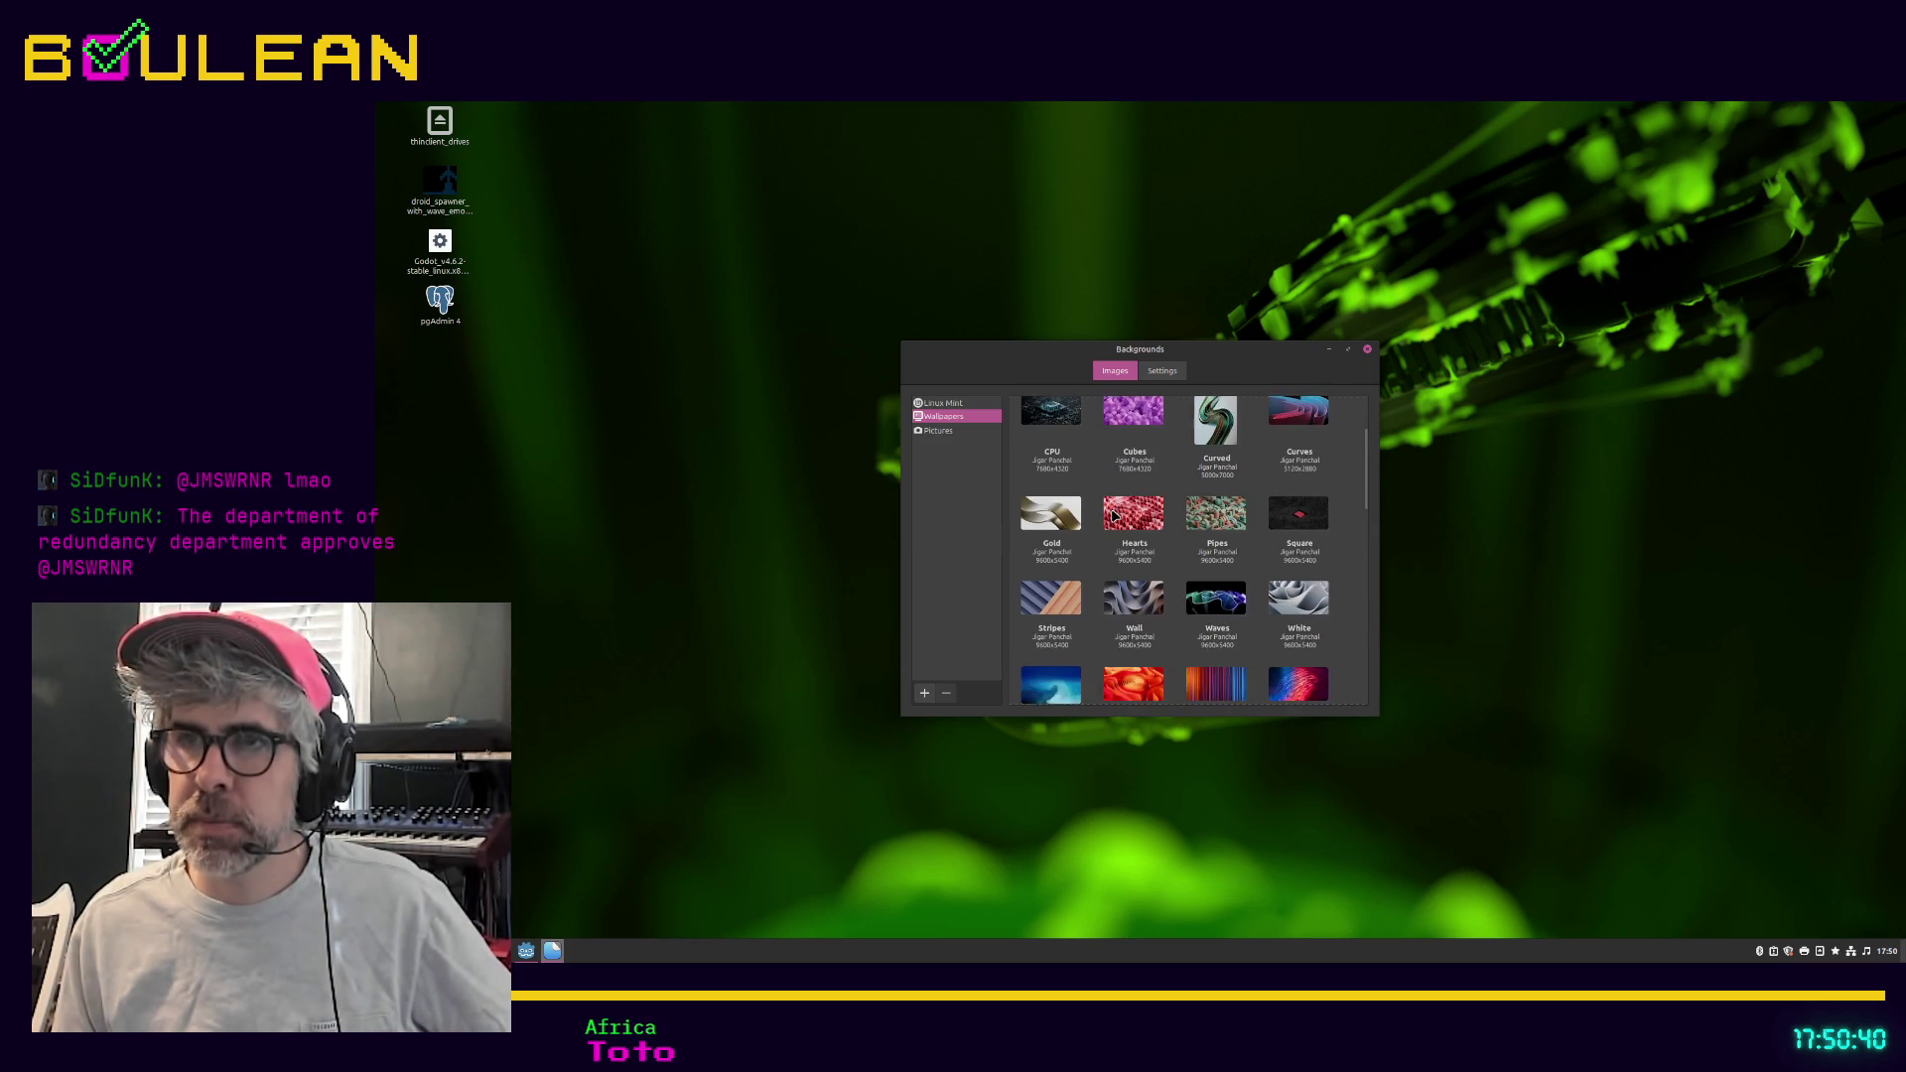
pyautogui.scroll(-1, 1112, 515)
pyautogui.scroll(-2, 1113, 515)
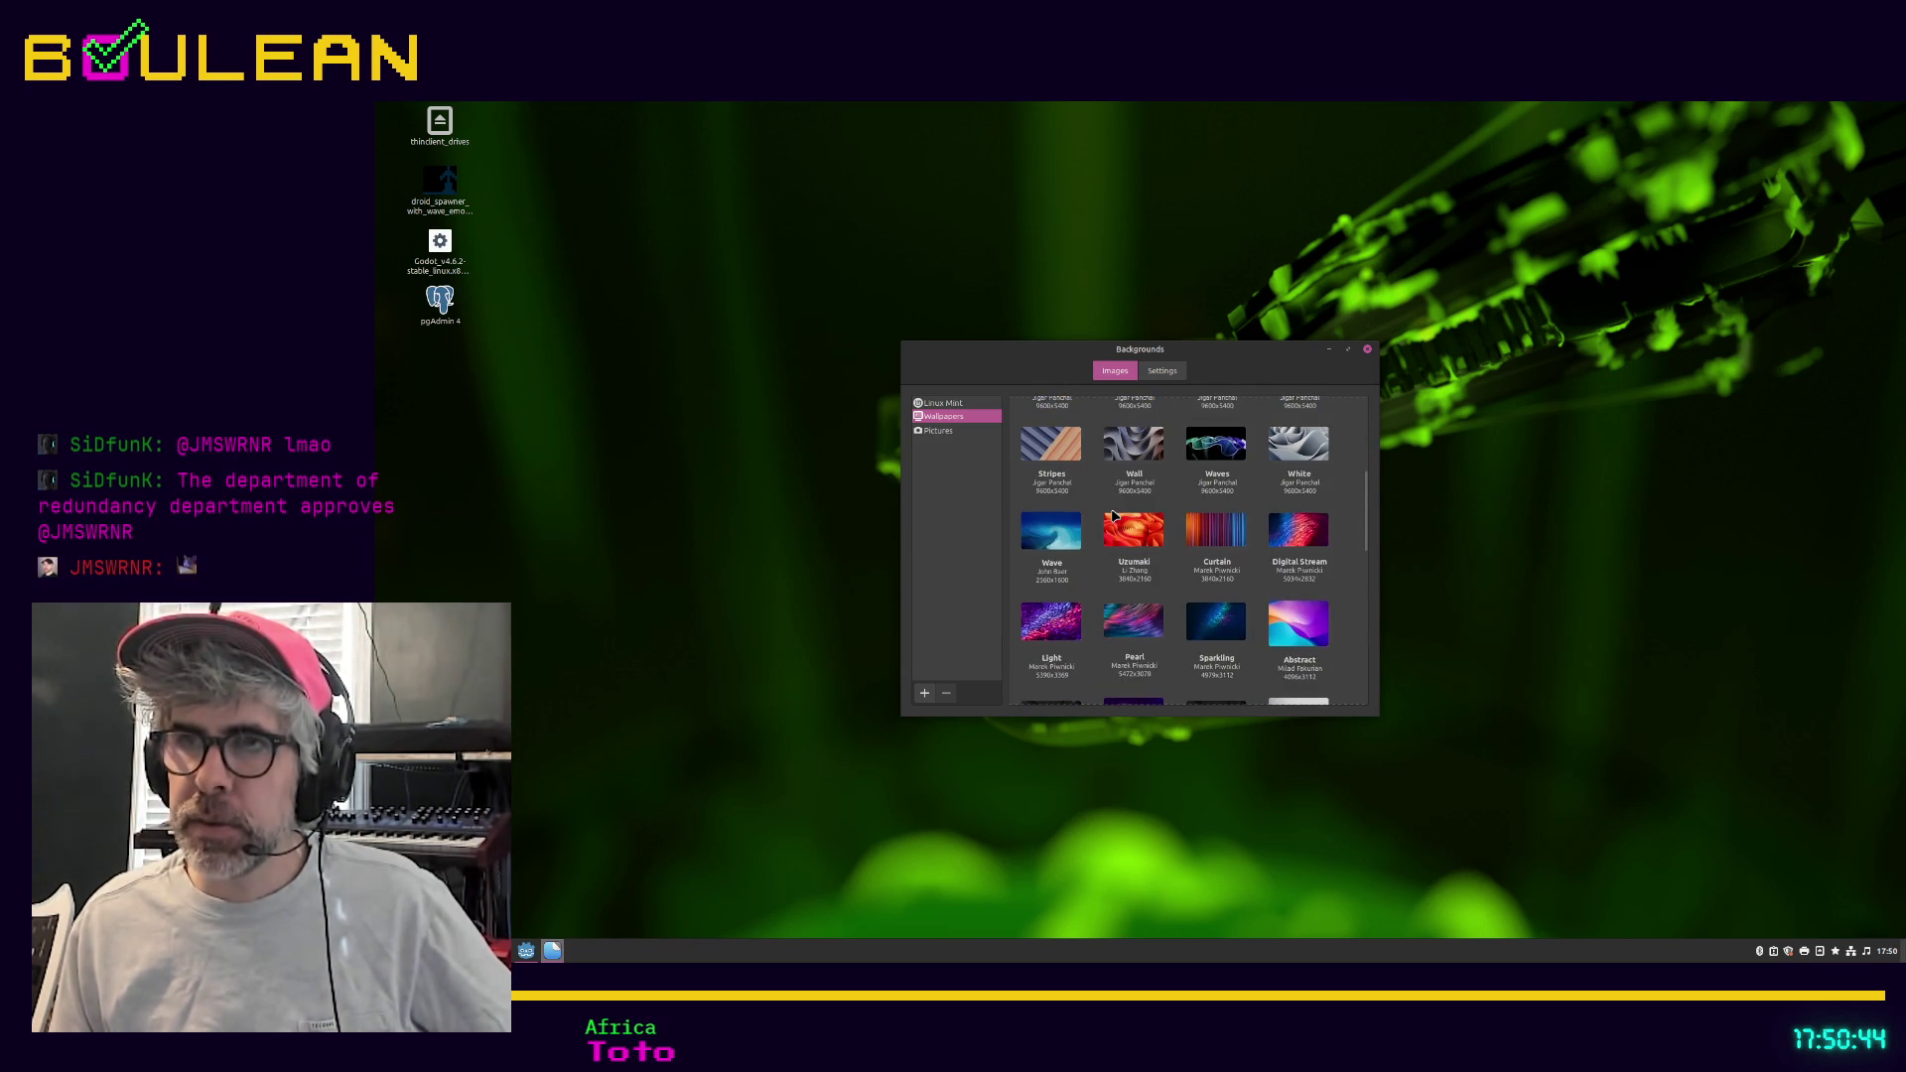
pyautogui.scroll(-4, 1113, 515)
pyautogui.scroll(-6, 1113, 515)
pyautogui.scroll(-4, 1112, 515)
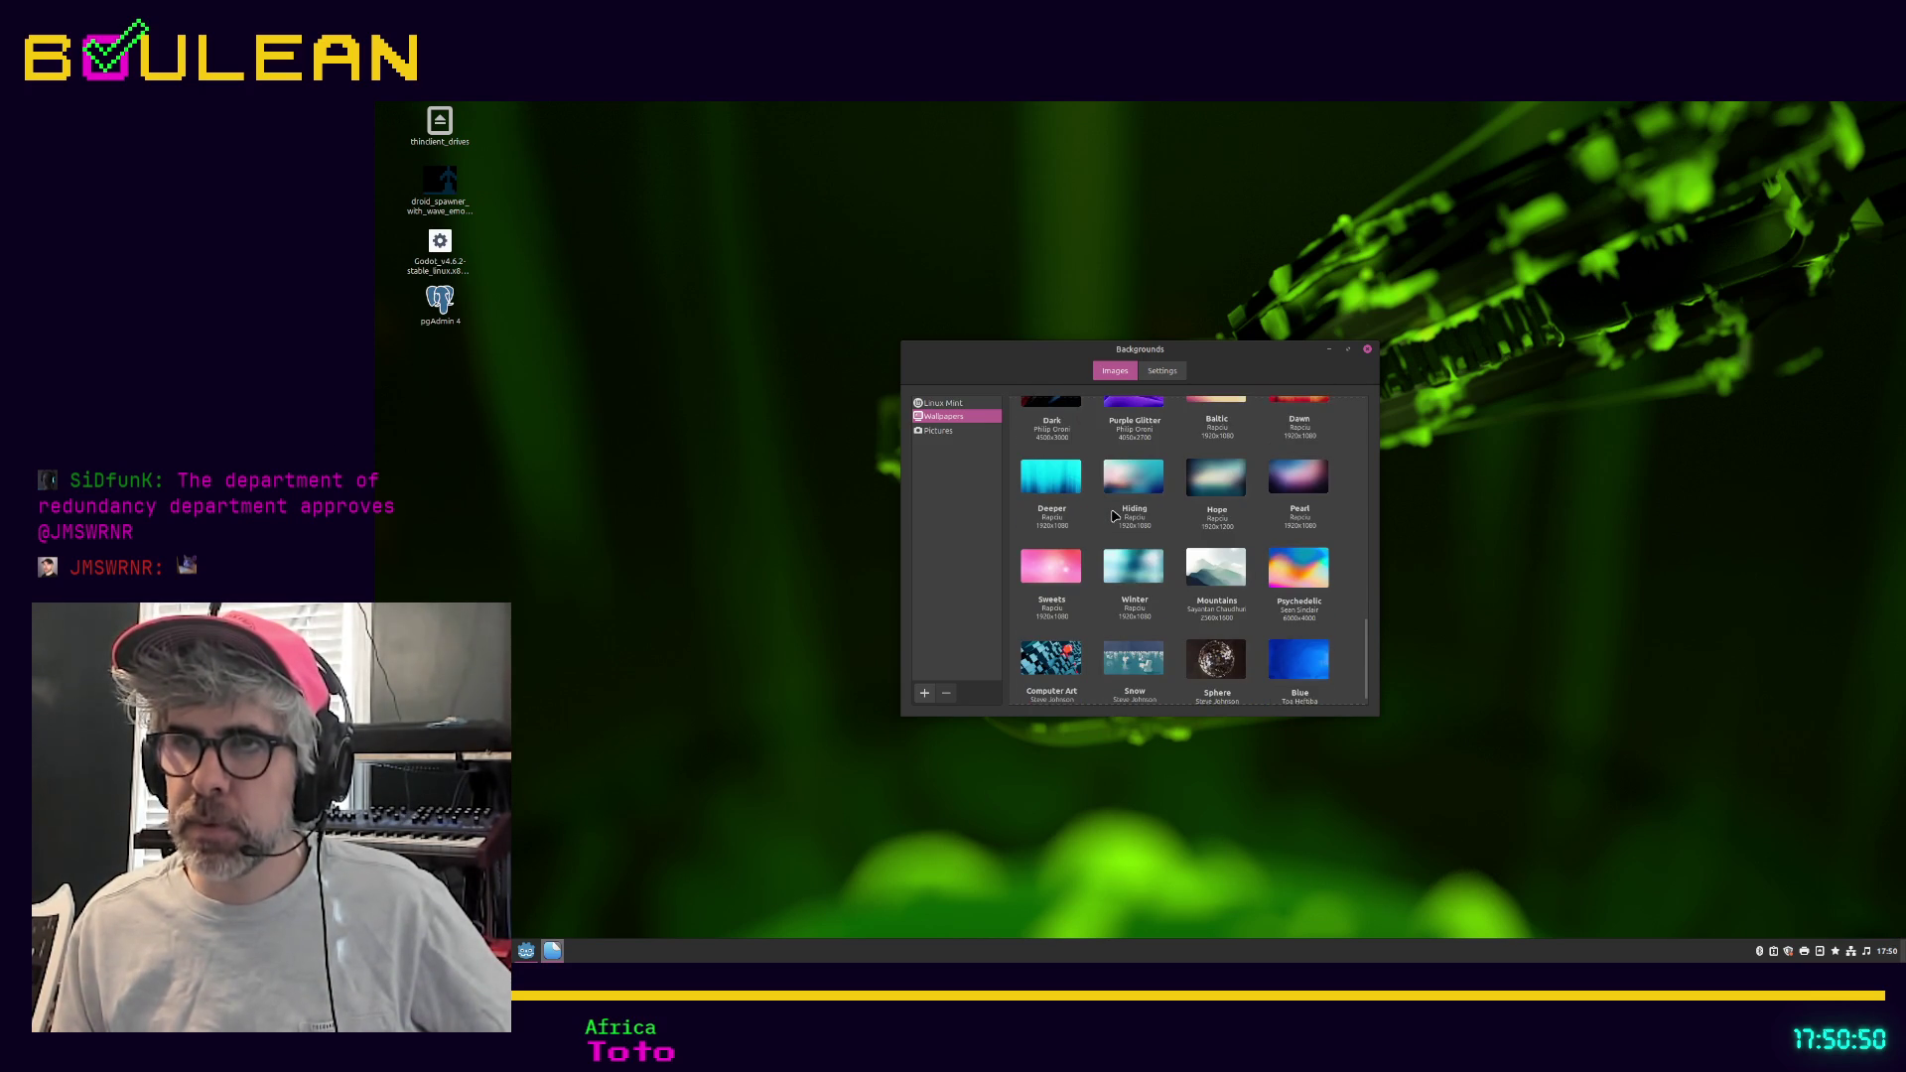
pyautogui.click(1225, 651)
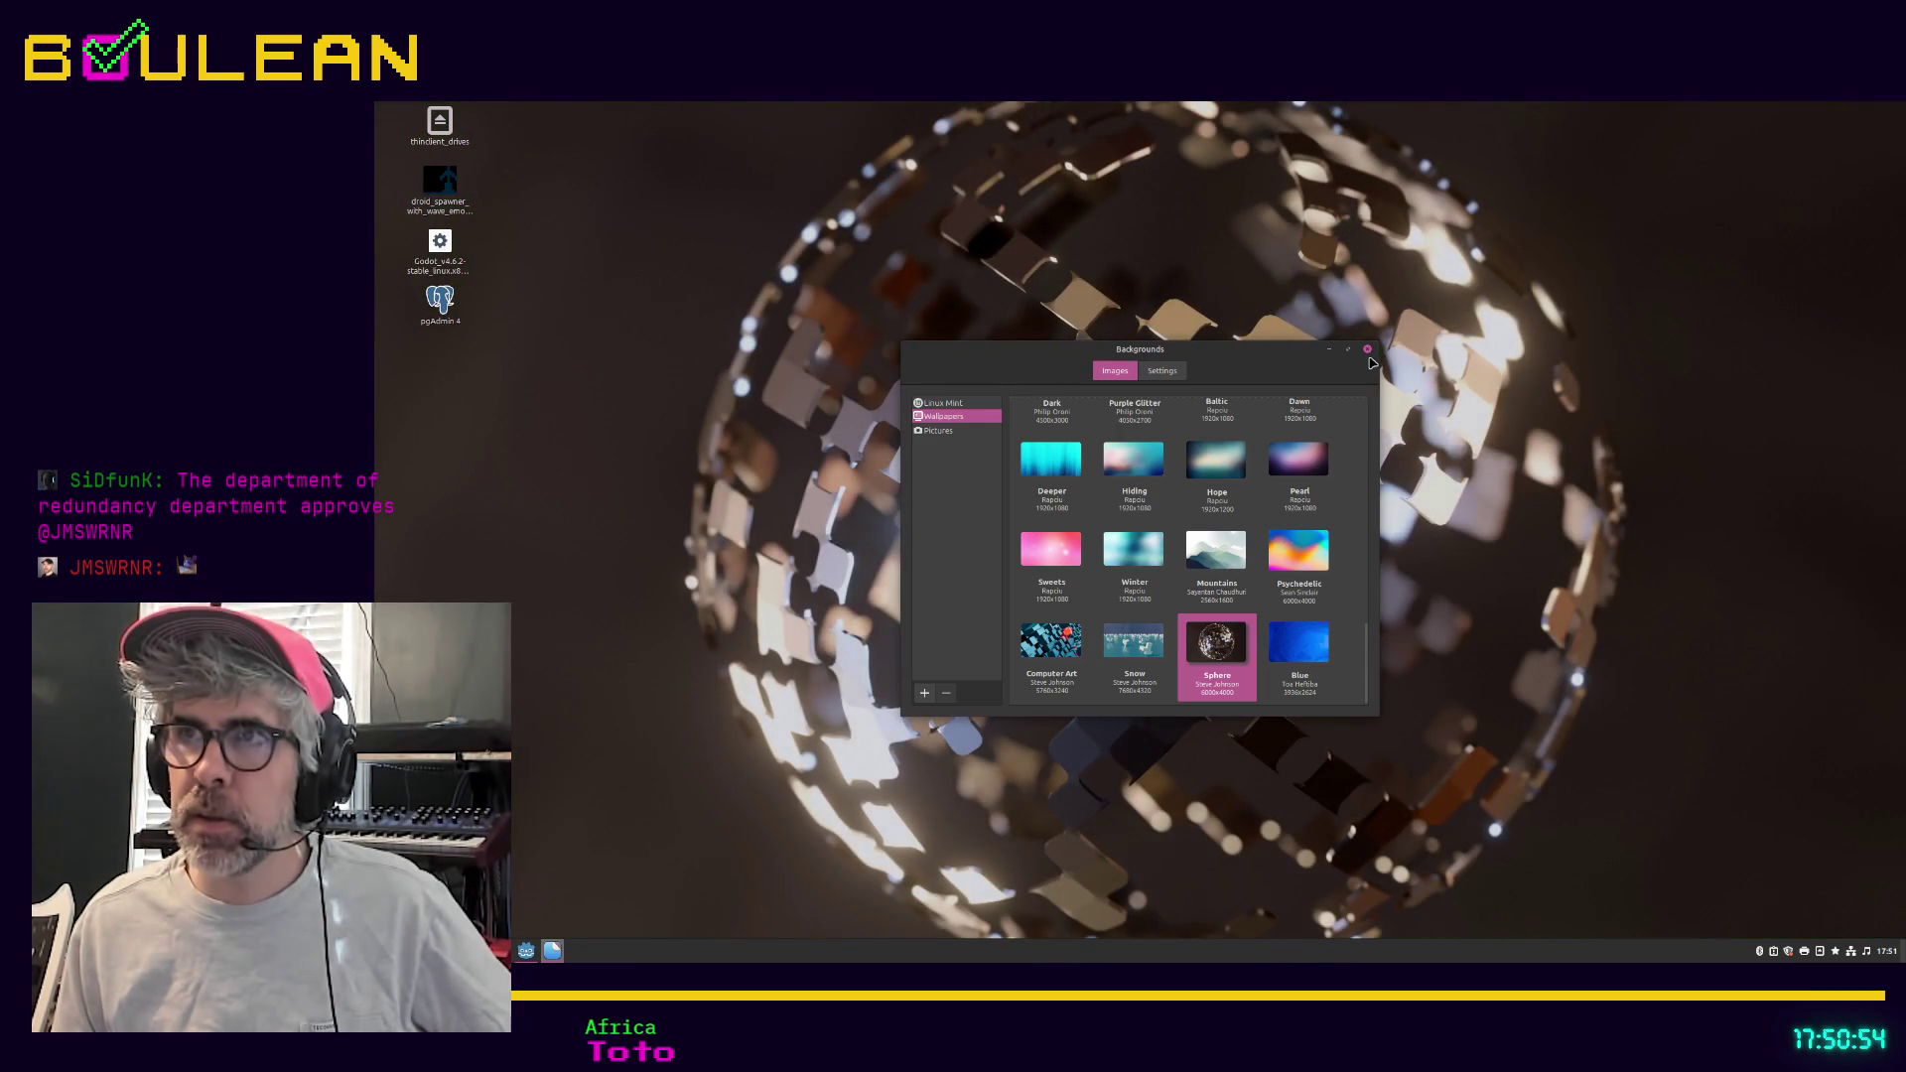
pyautogui.click(1367, 351)
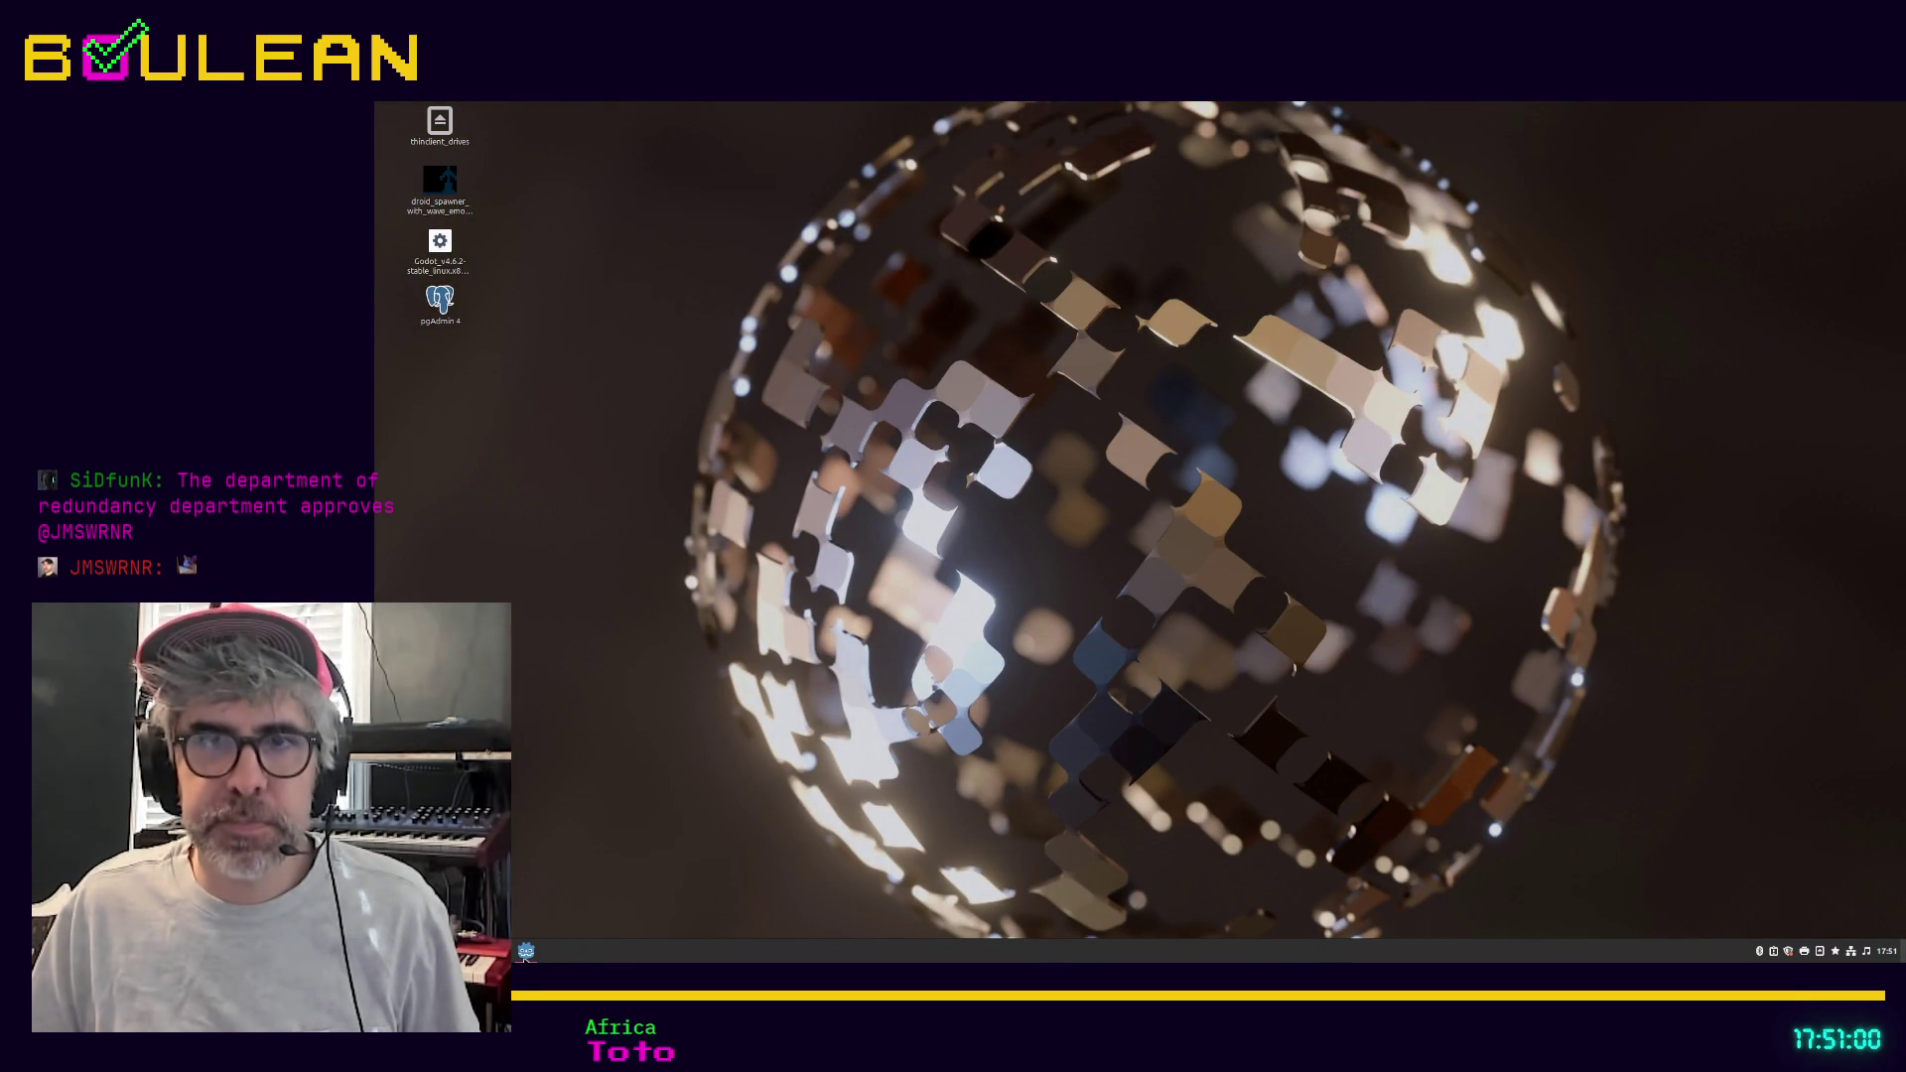
pyautogui.click(526, 951)
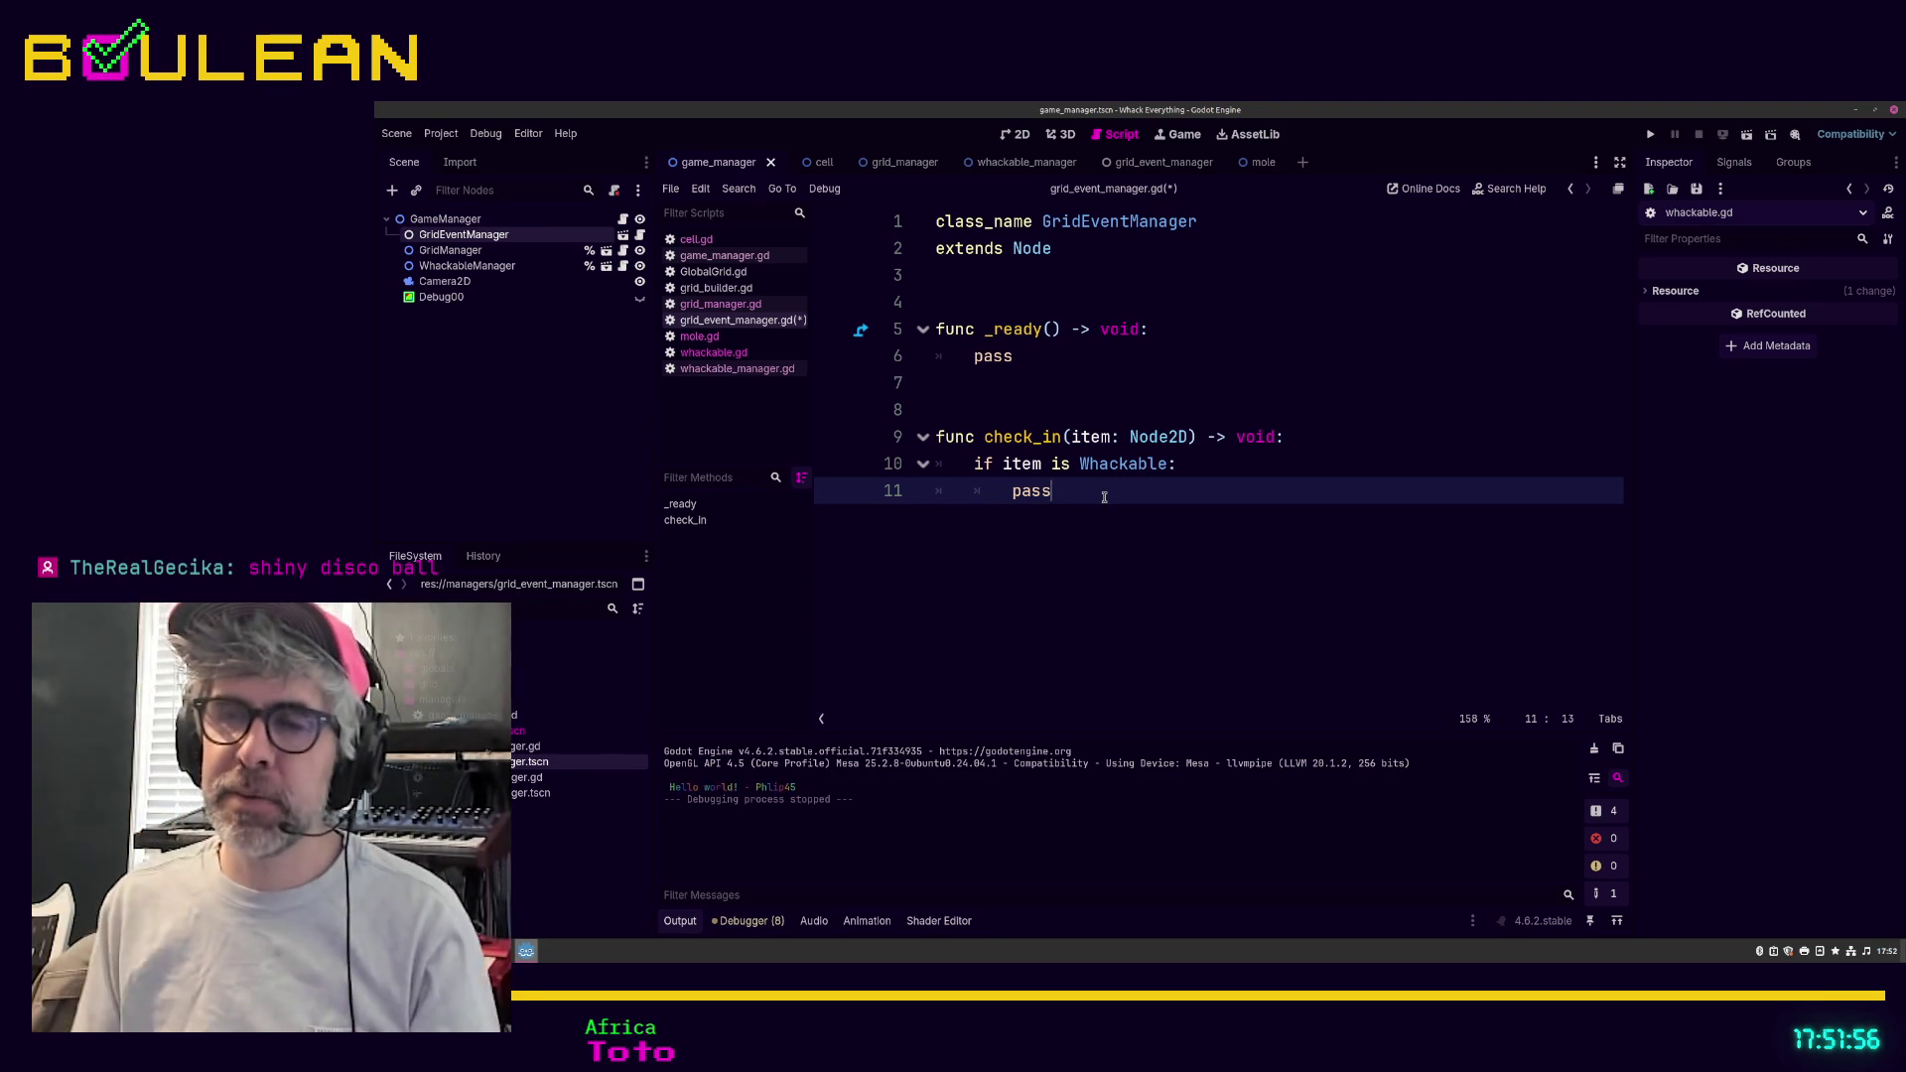
# - Replace pass on line 11 of grid_event_manager.gd with 'item.', then switch to whackable.gd
pyautogui.hotkey('ctrl', 'shift', 'Left')
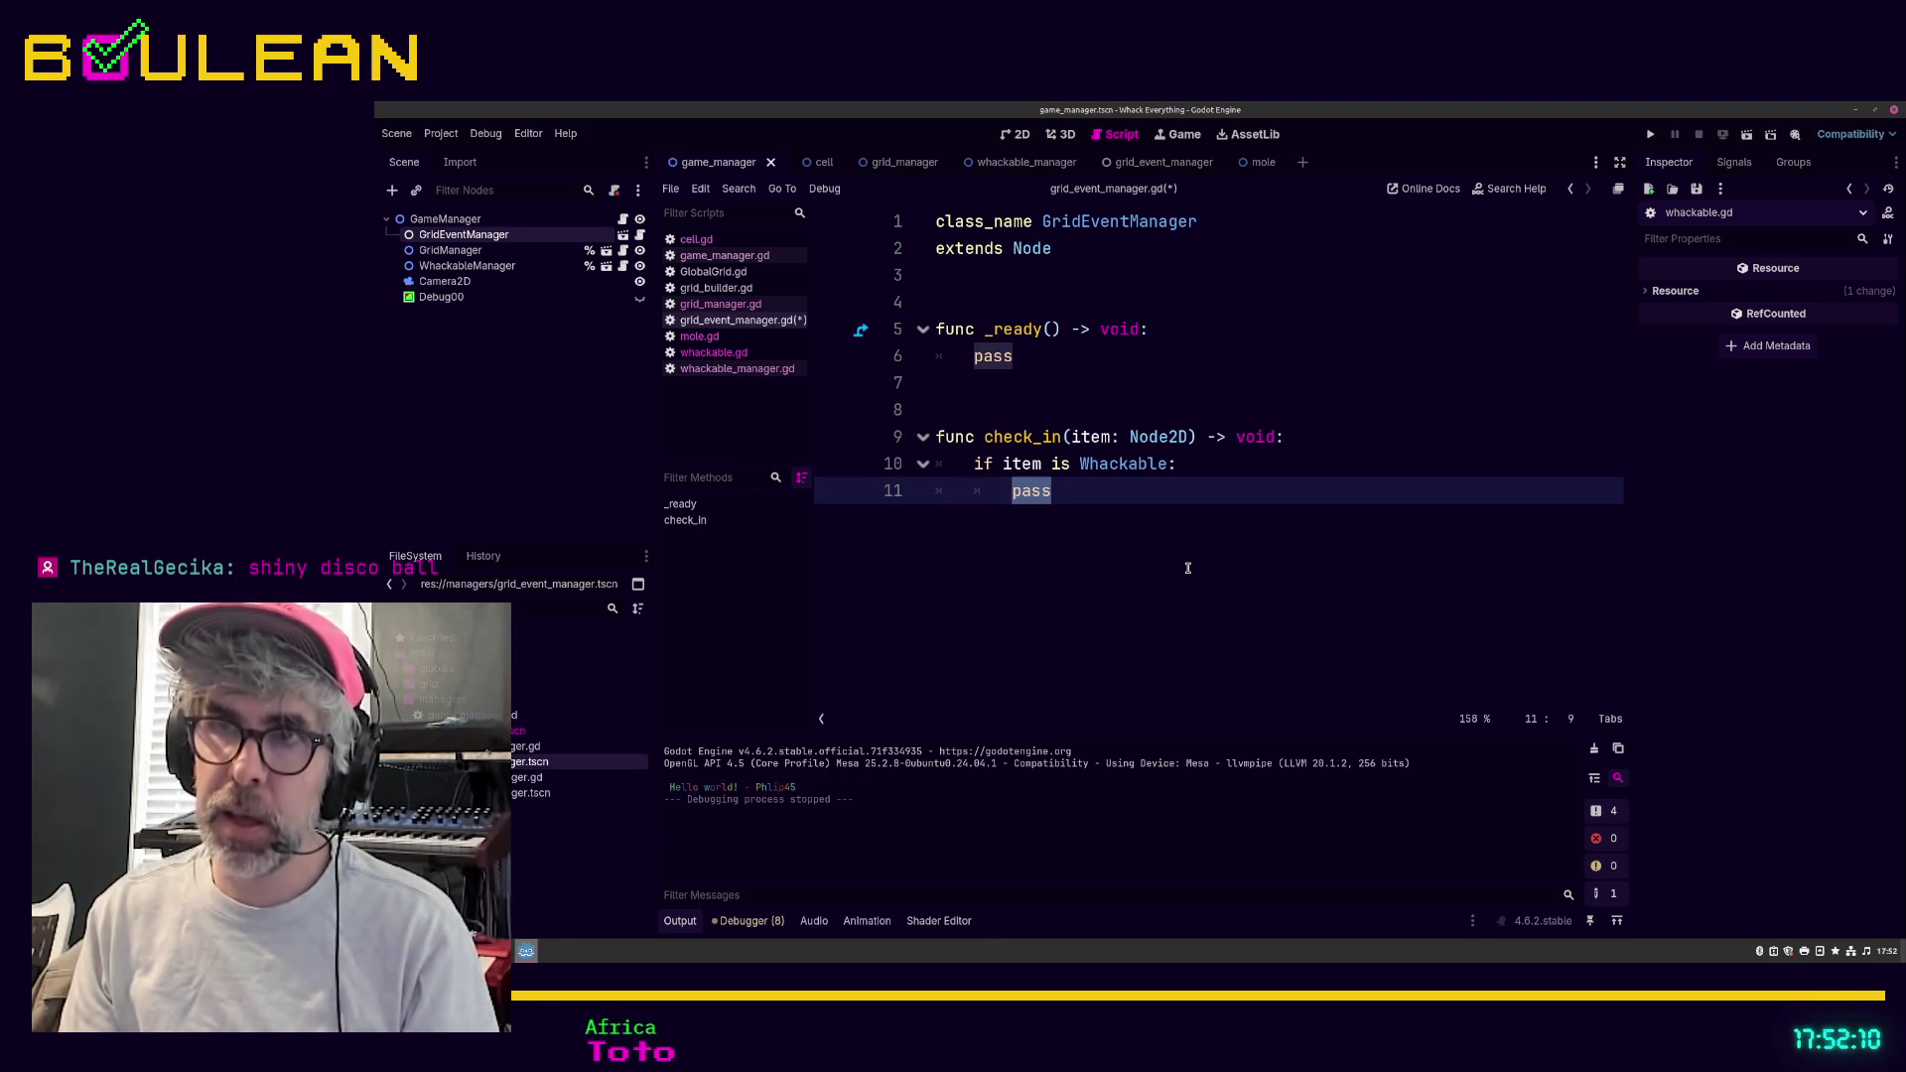
pyautogui.write('item.')
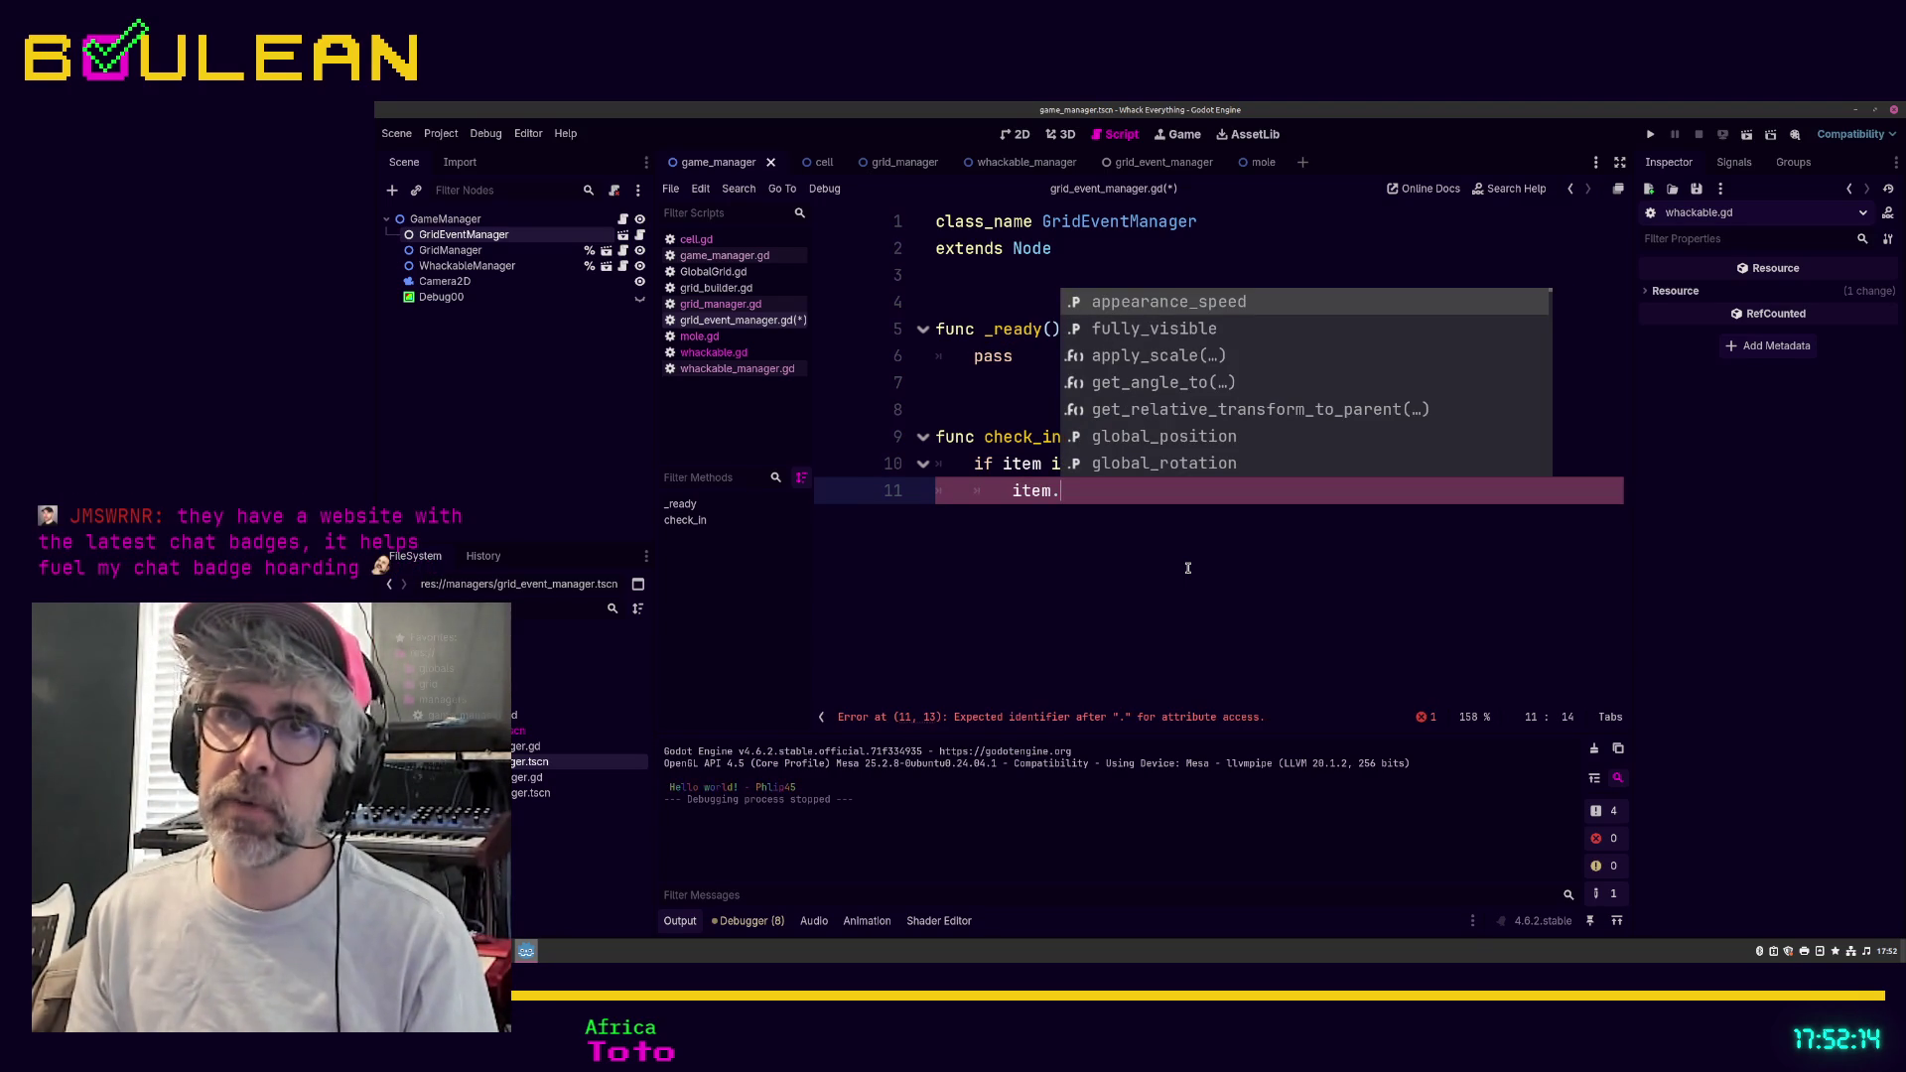
pyautogui.press('Escape')
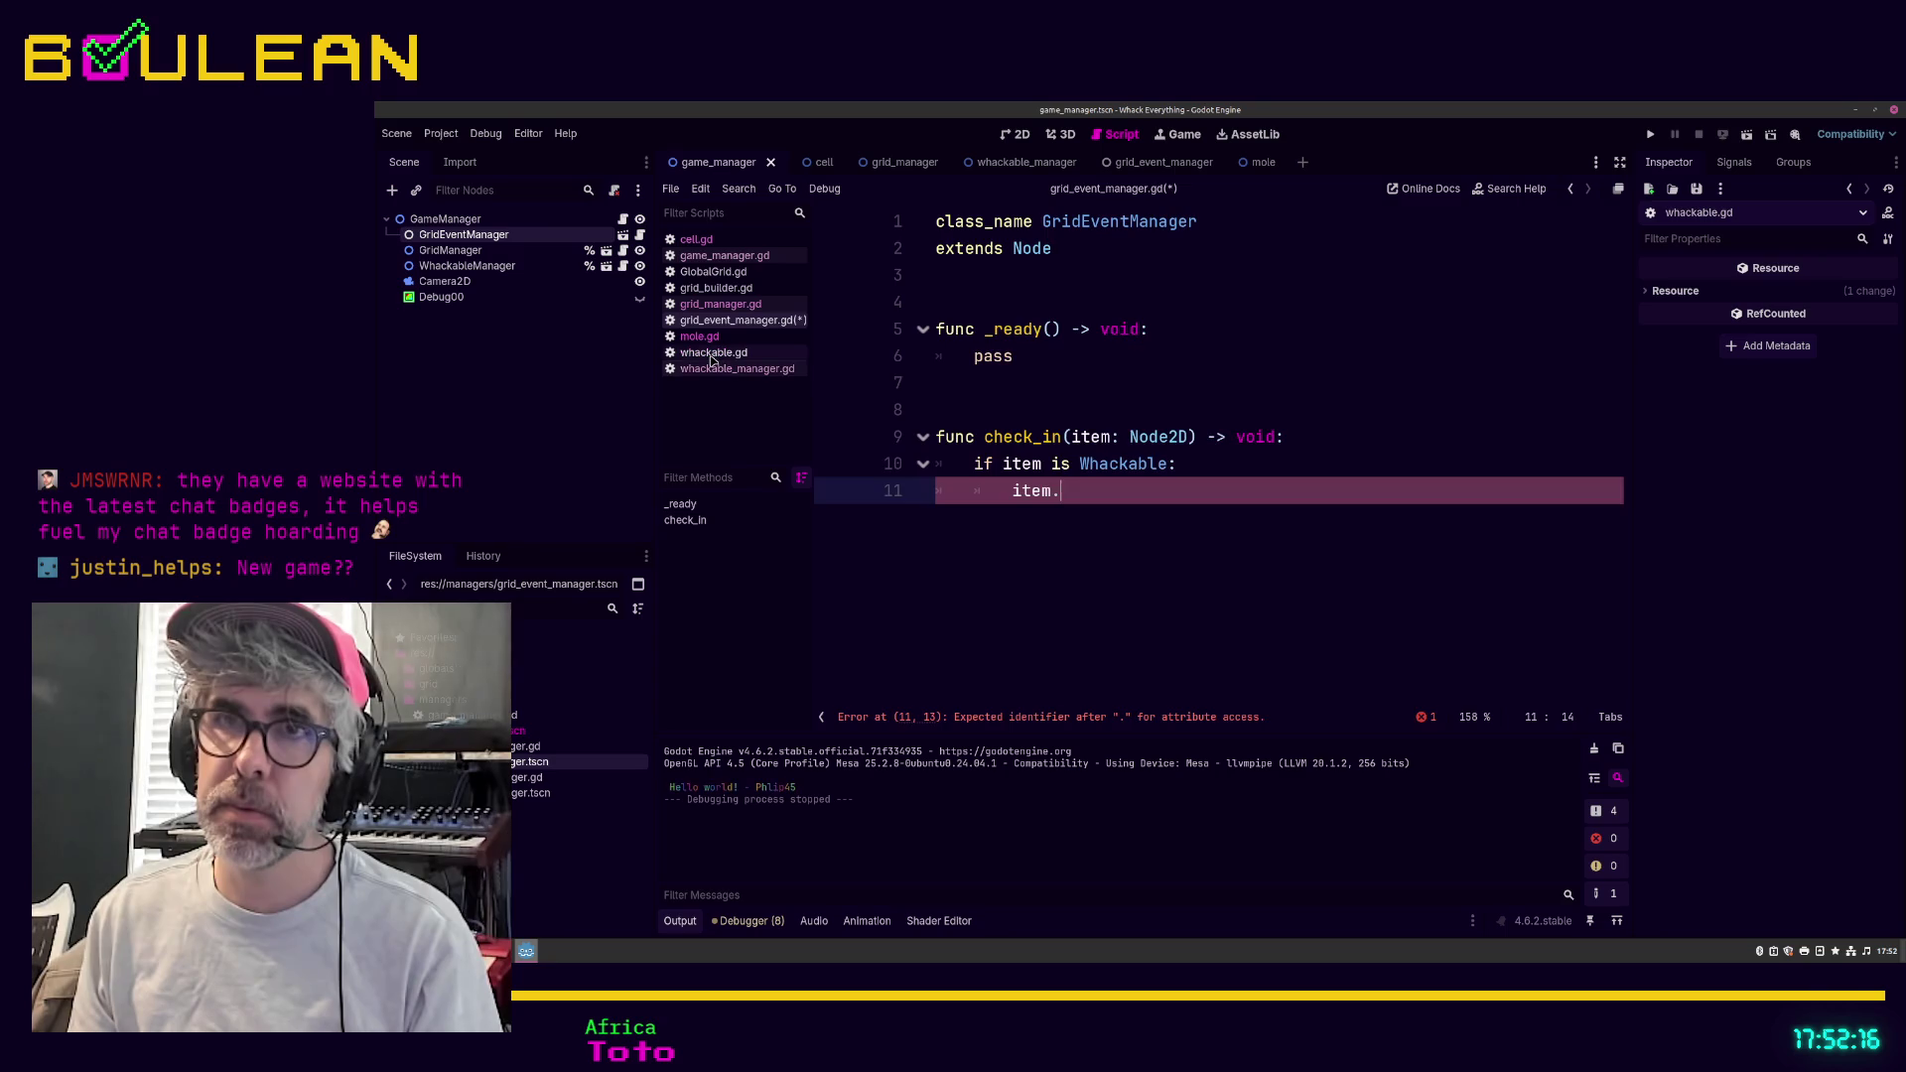
pyautogui.click(711, 356)
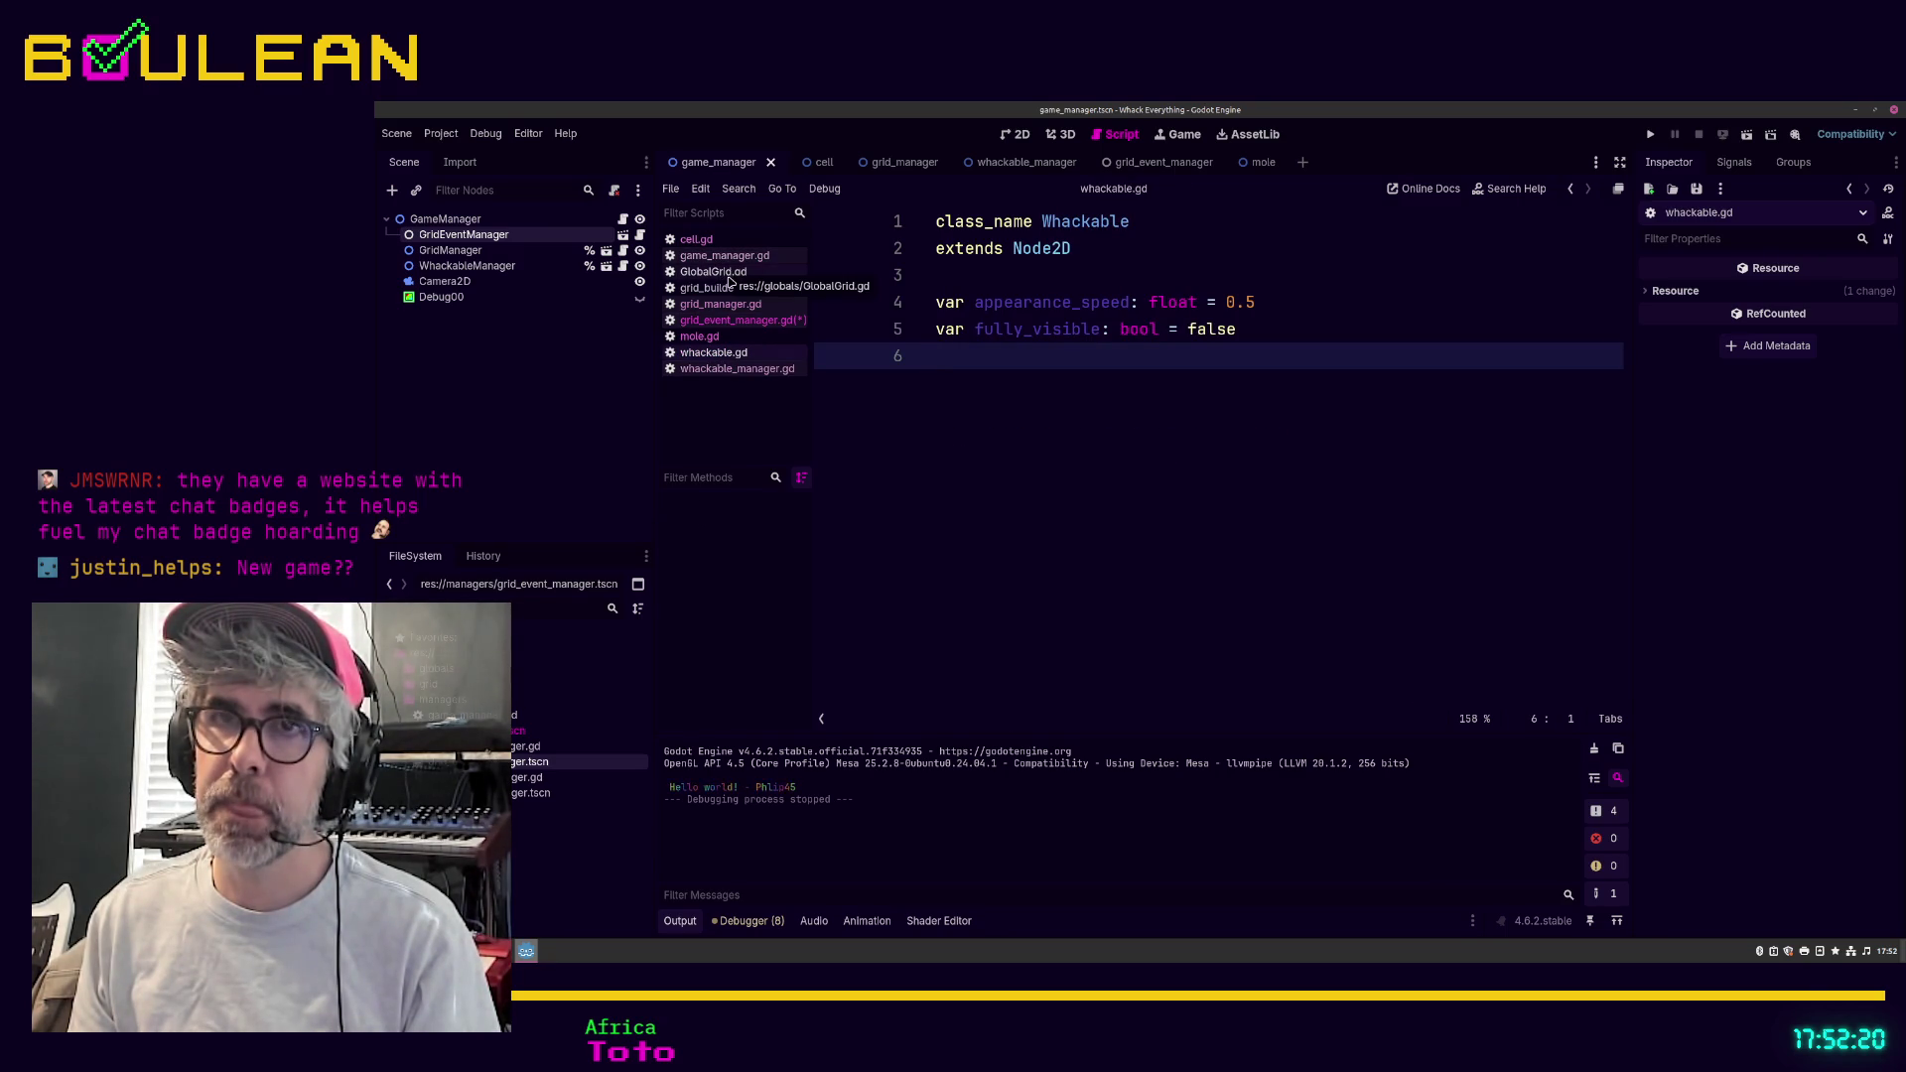
# - Add 'signal whackable_clicked(whackable: Whackable)' on a new line 4 of whackable.gd
pyautogui.click(962, 276)
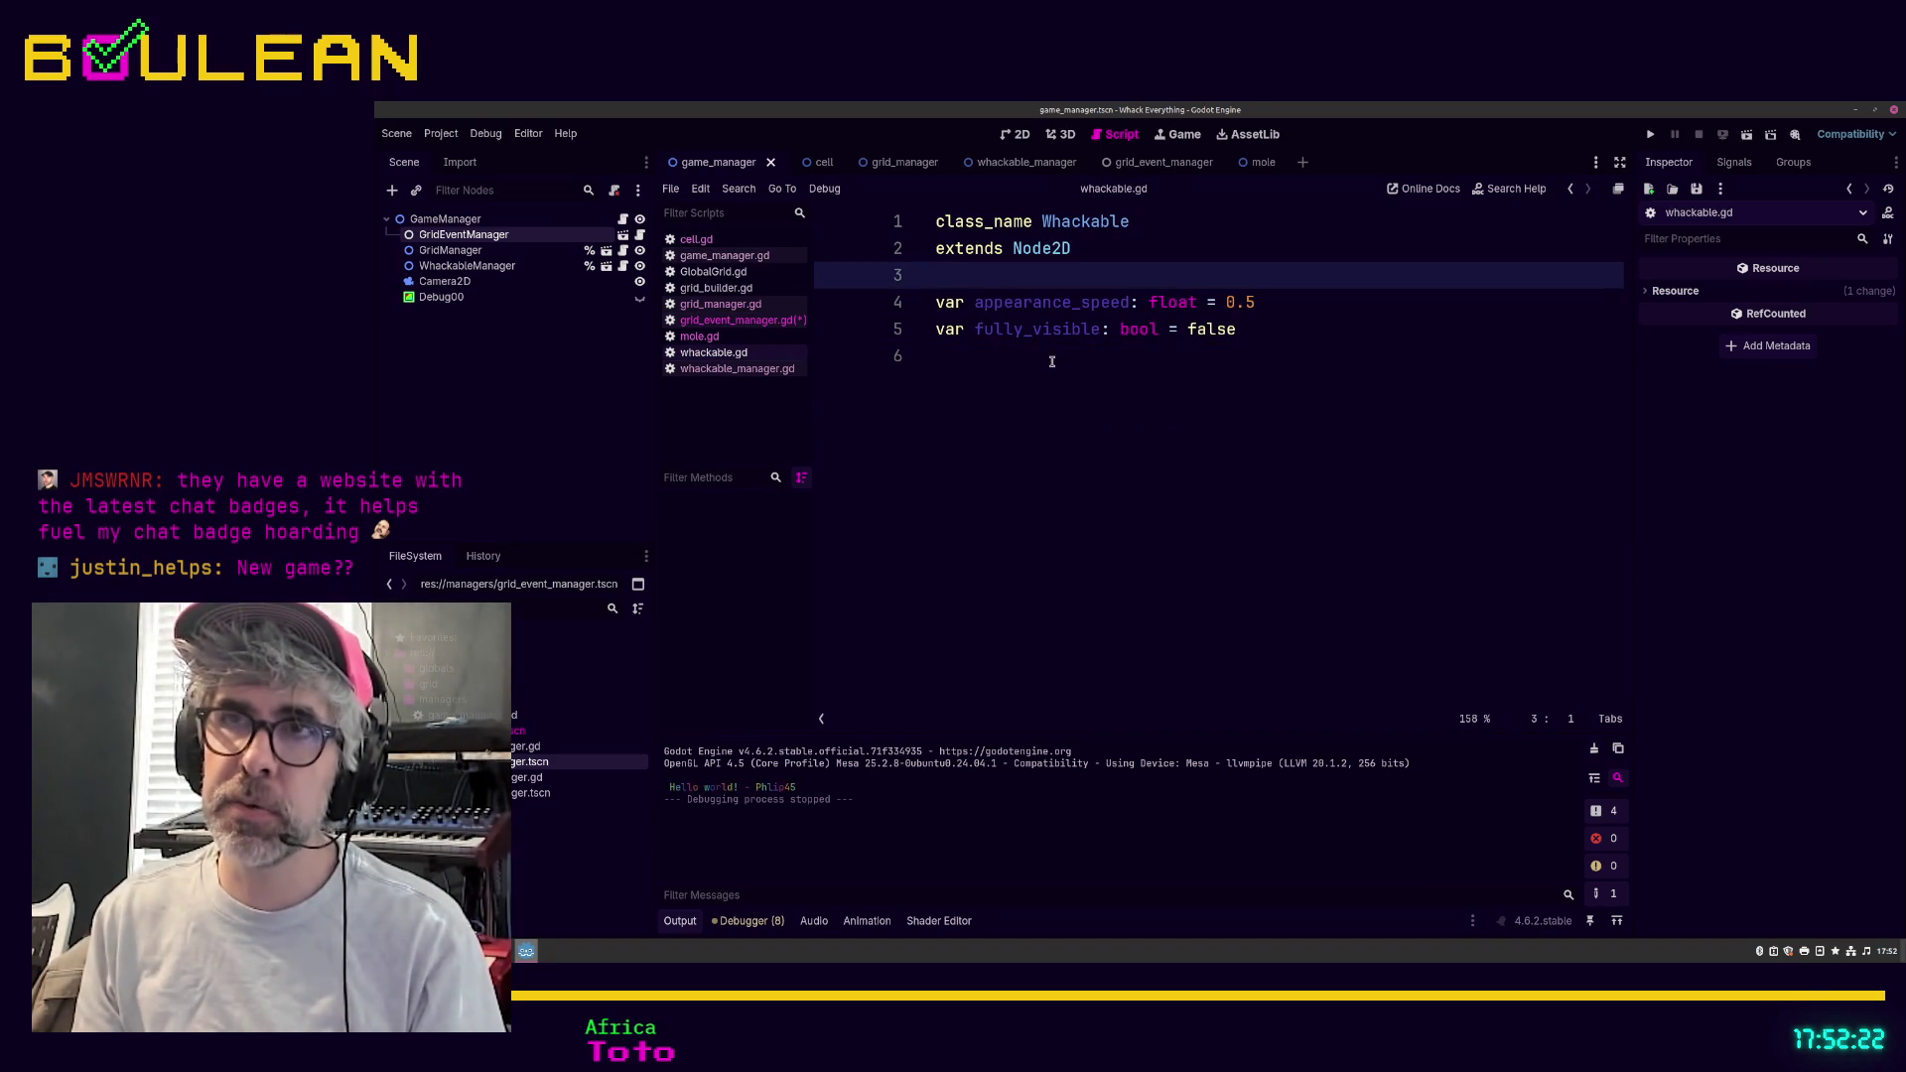
pyautogui.press('Return')
pyautogui.press('Return')
pyautogui.press('Up')
pyautogui.write('signal')
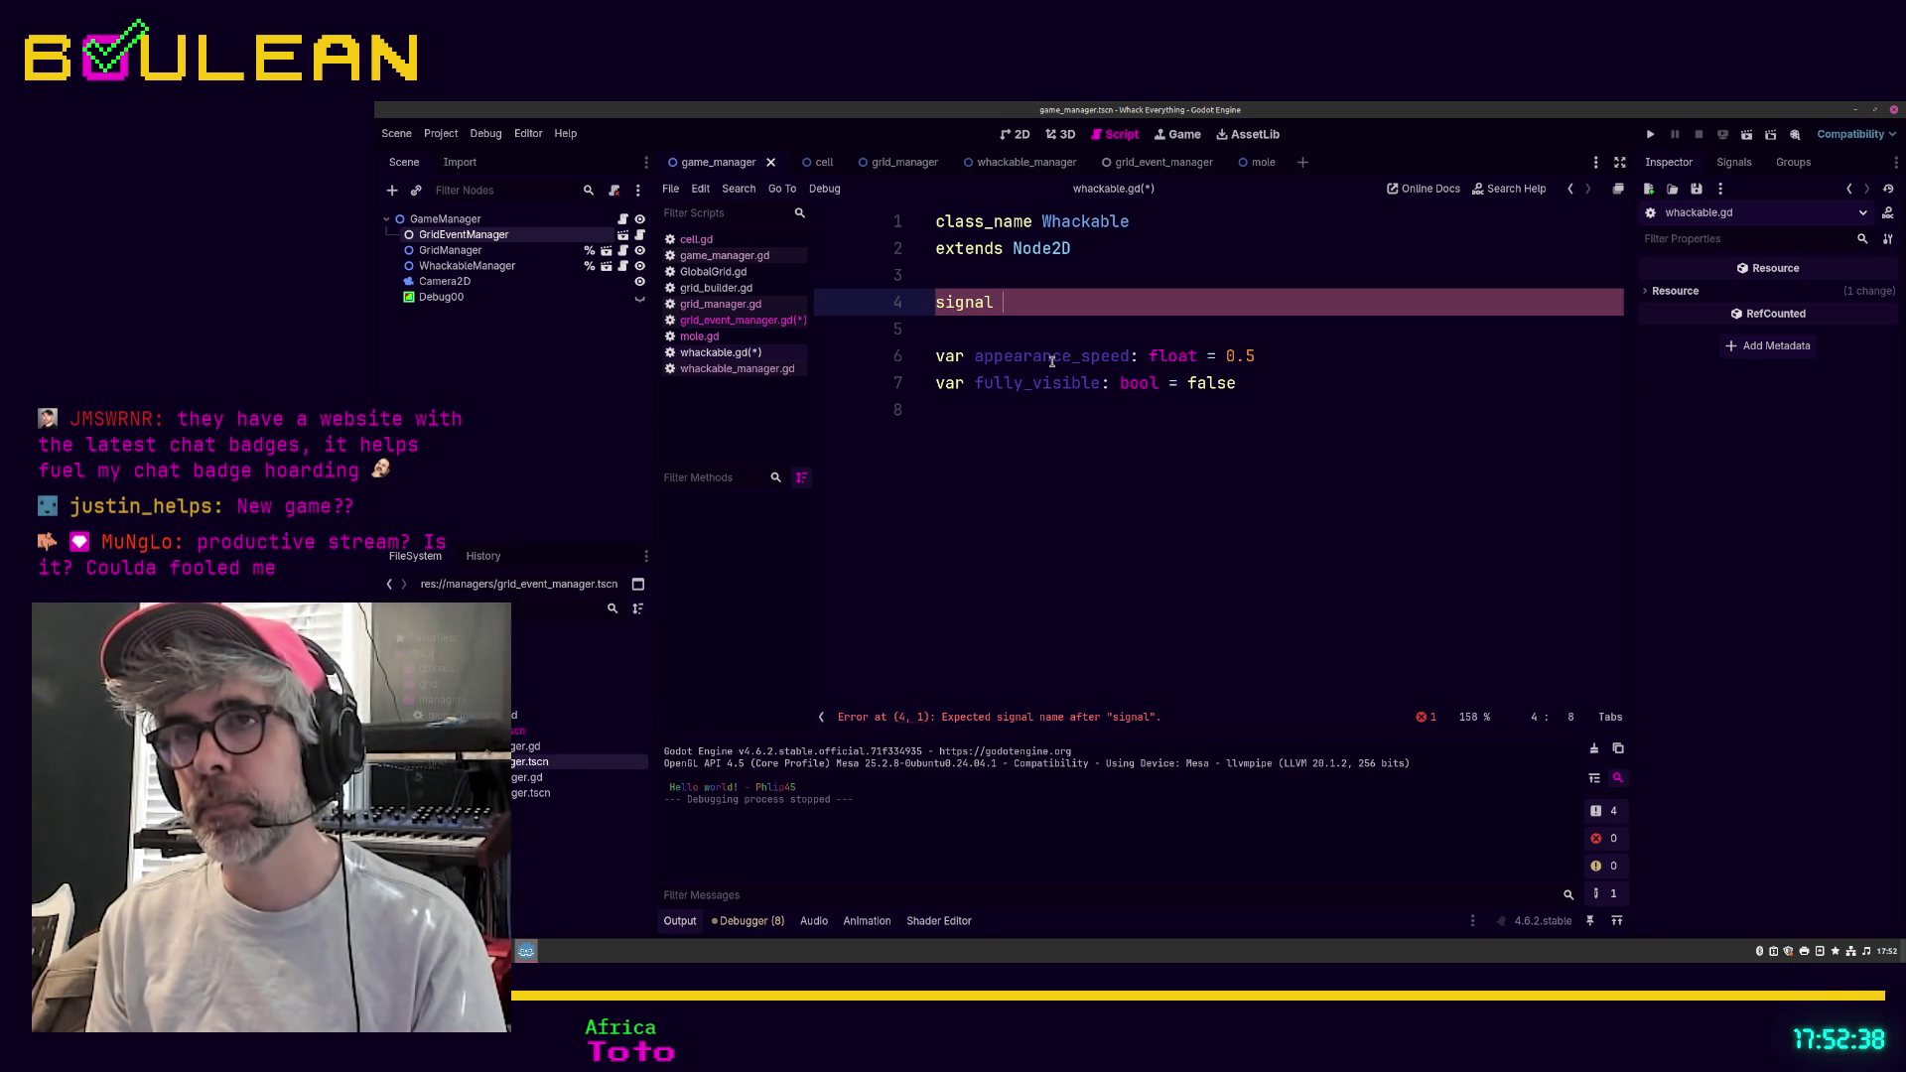
pyautogui.write('whackab')
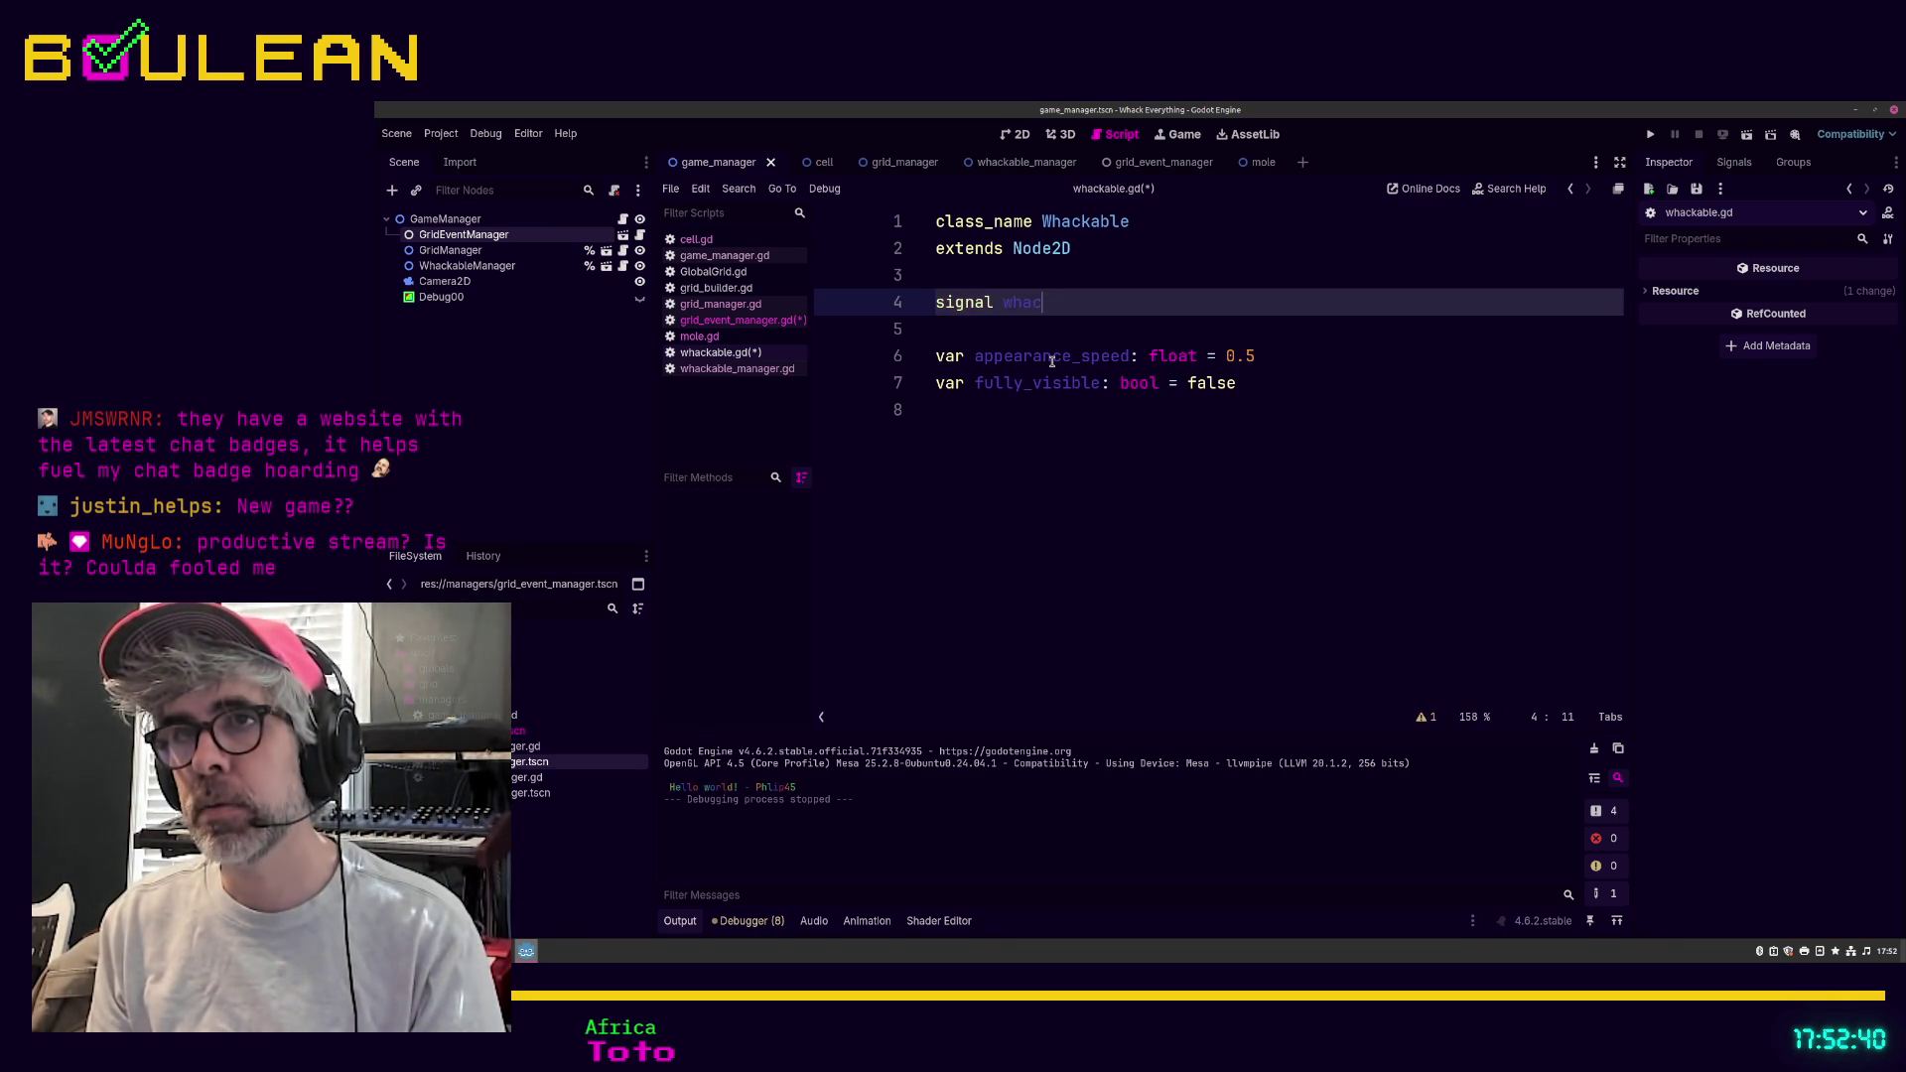
pyautogui.write('le_w')
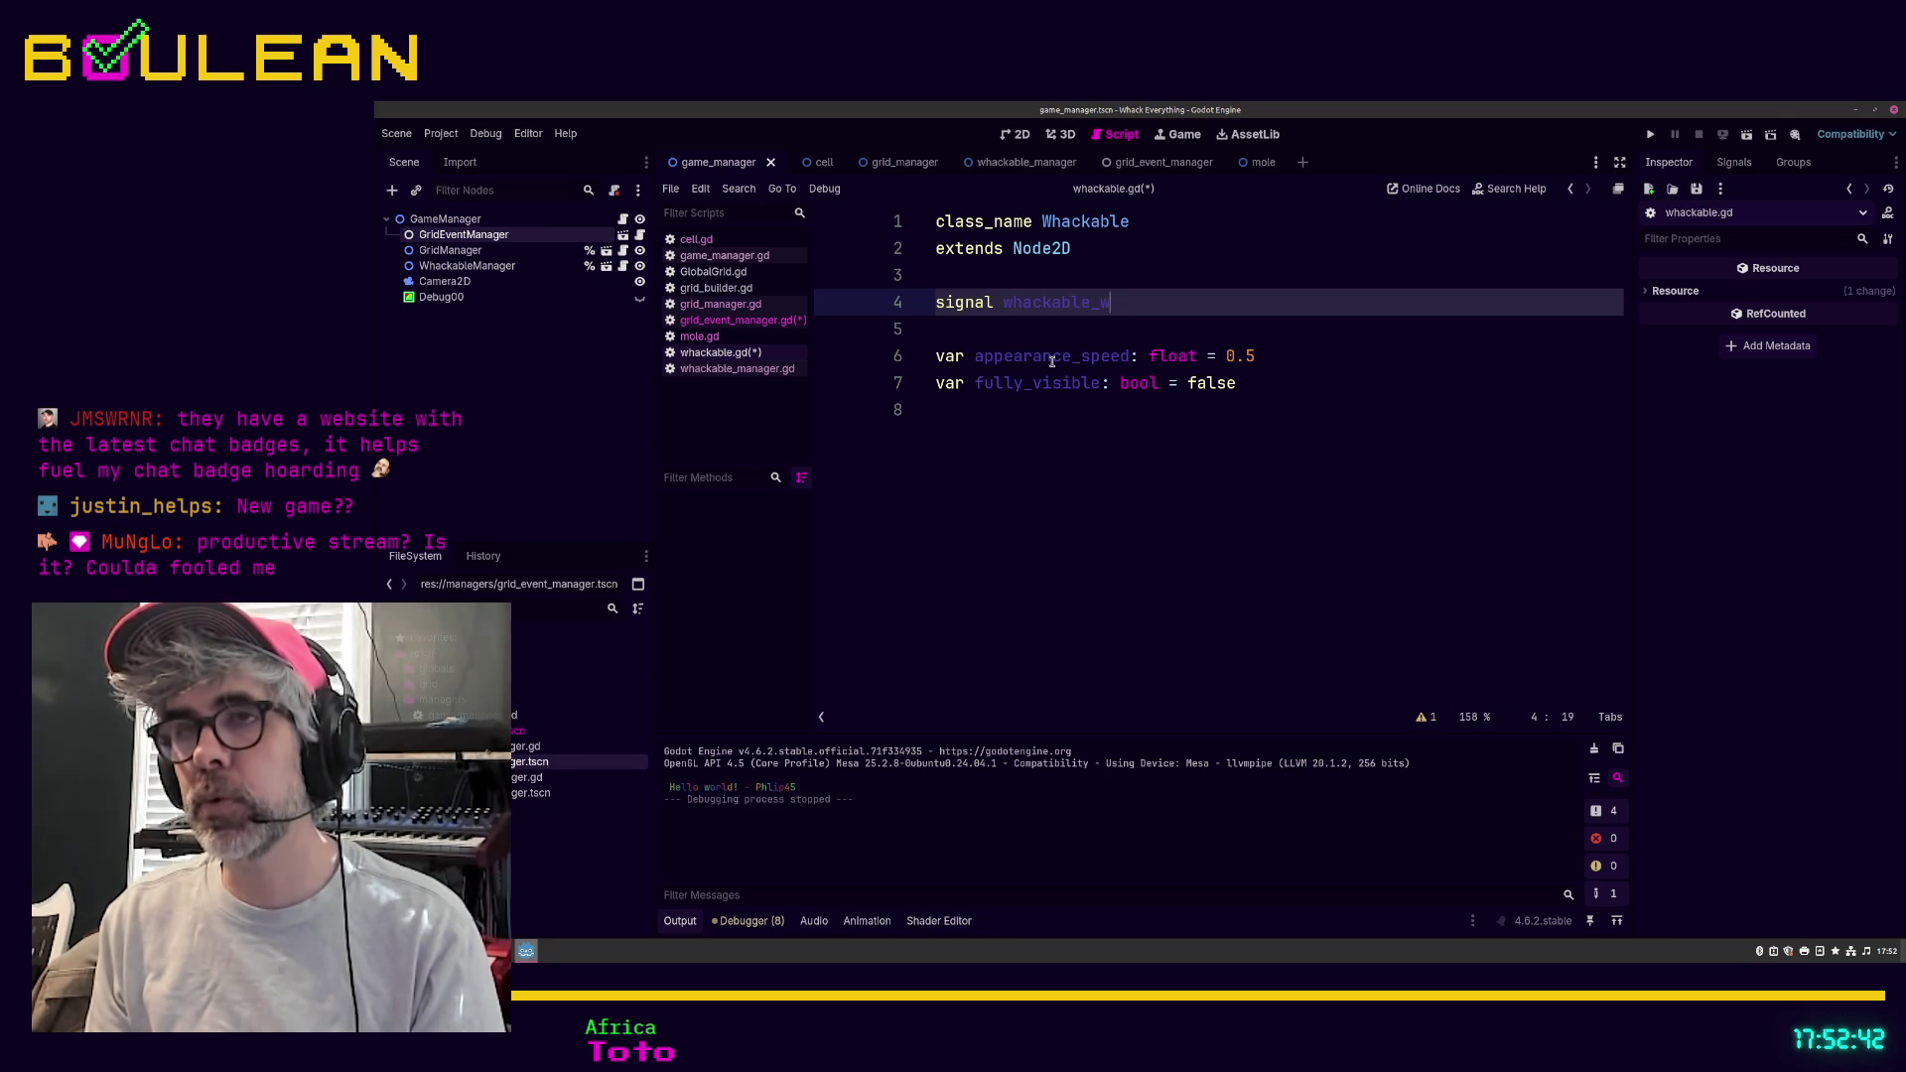
pyautogui.write('click')
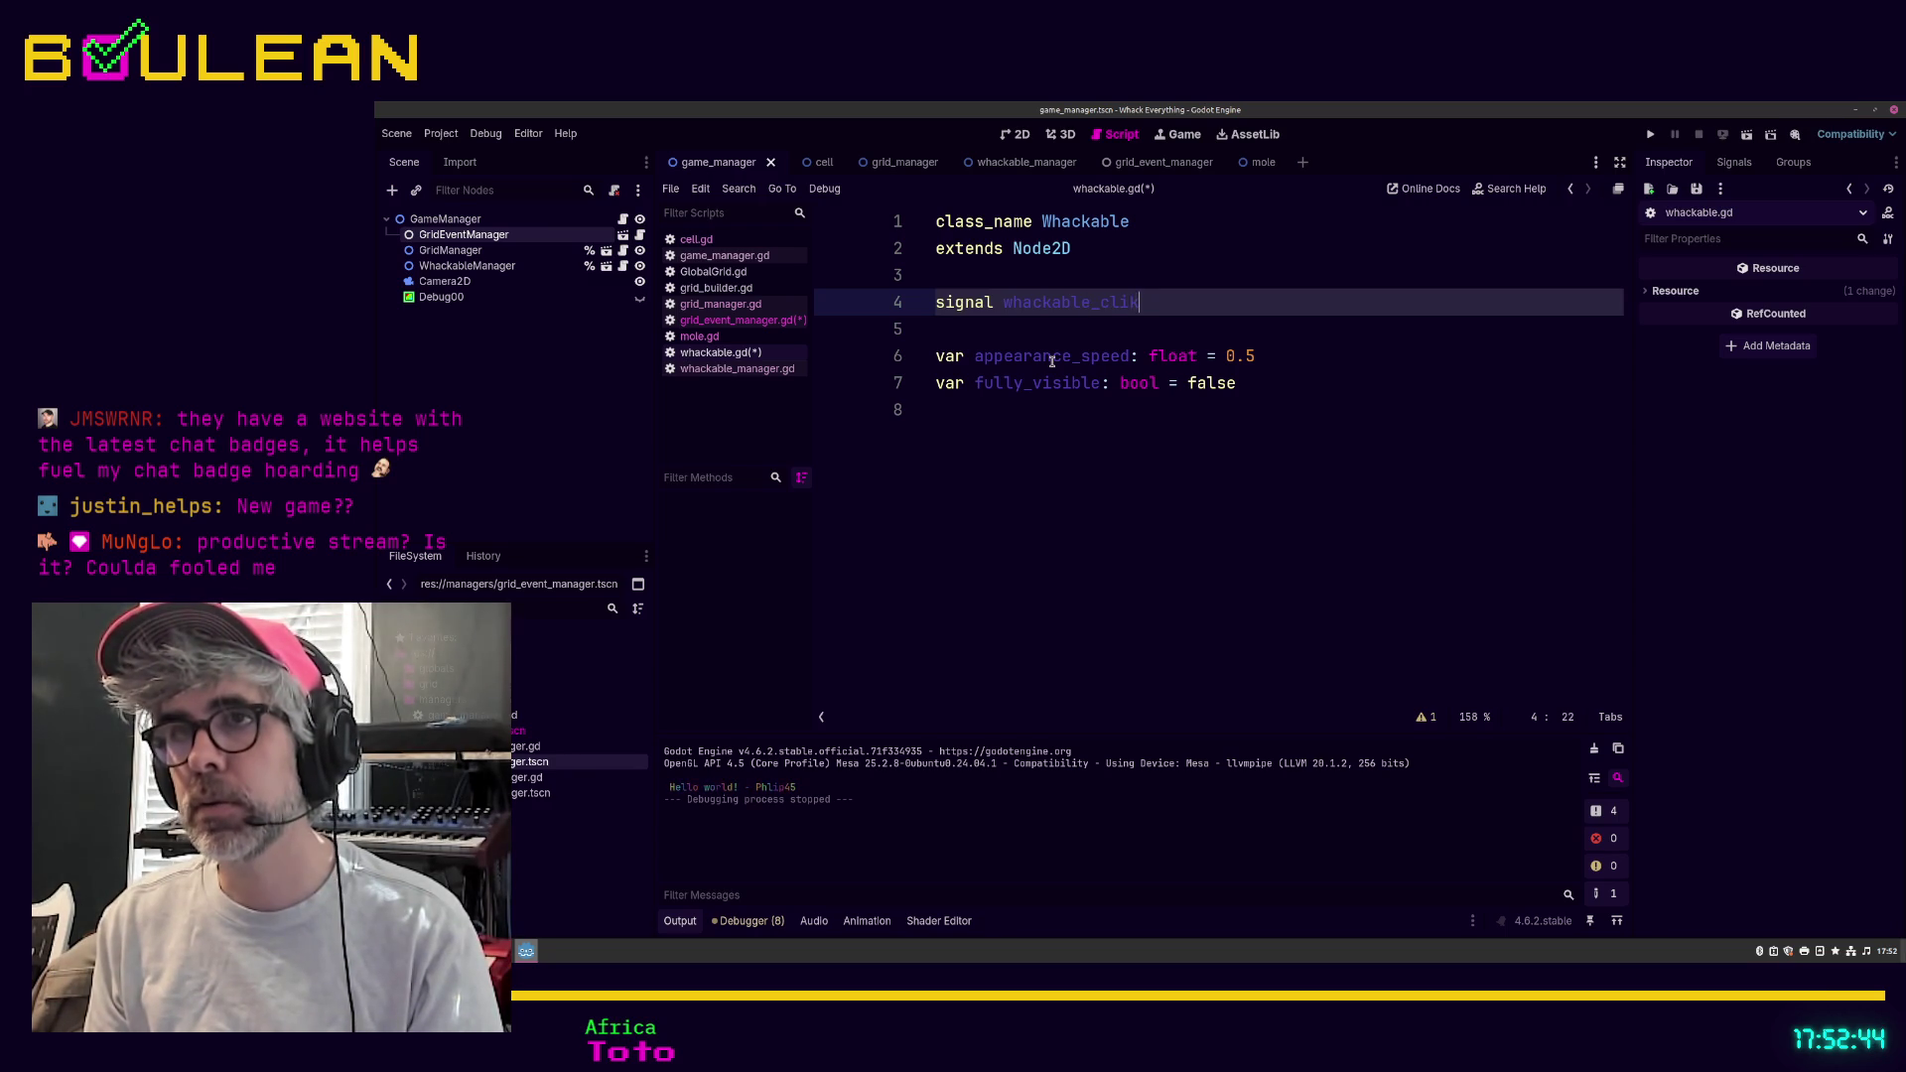
pyautogui.write('ed()')
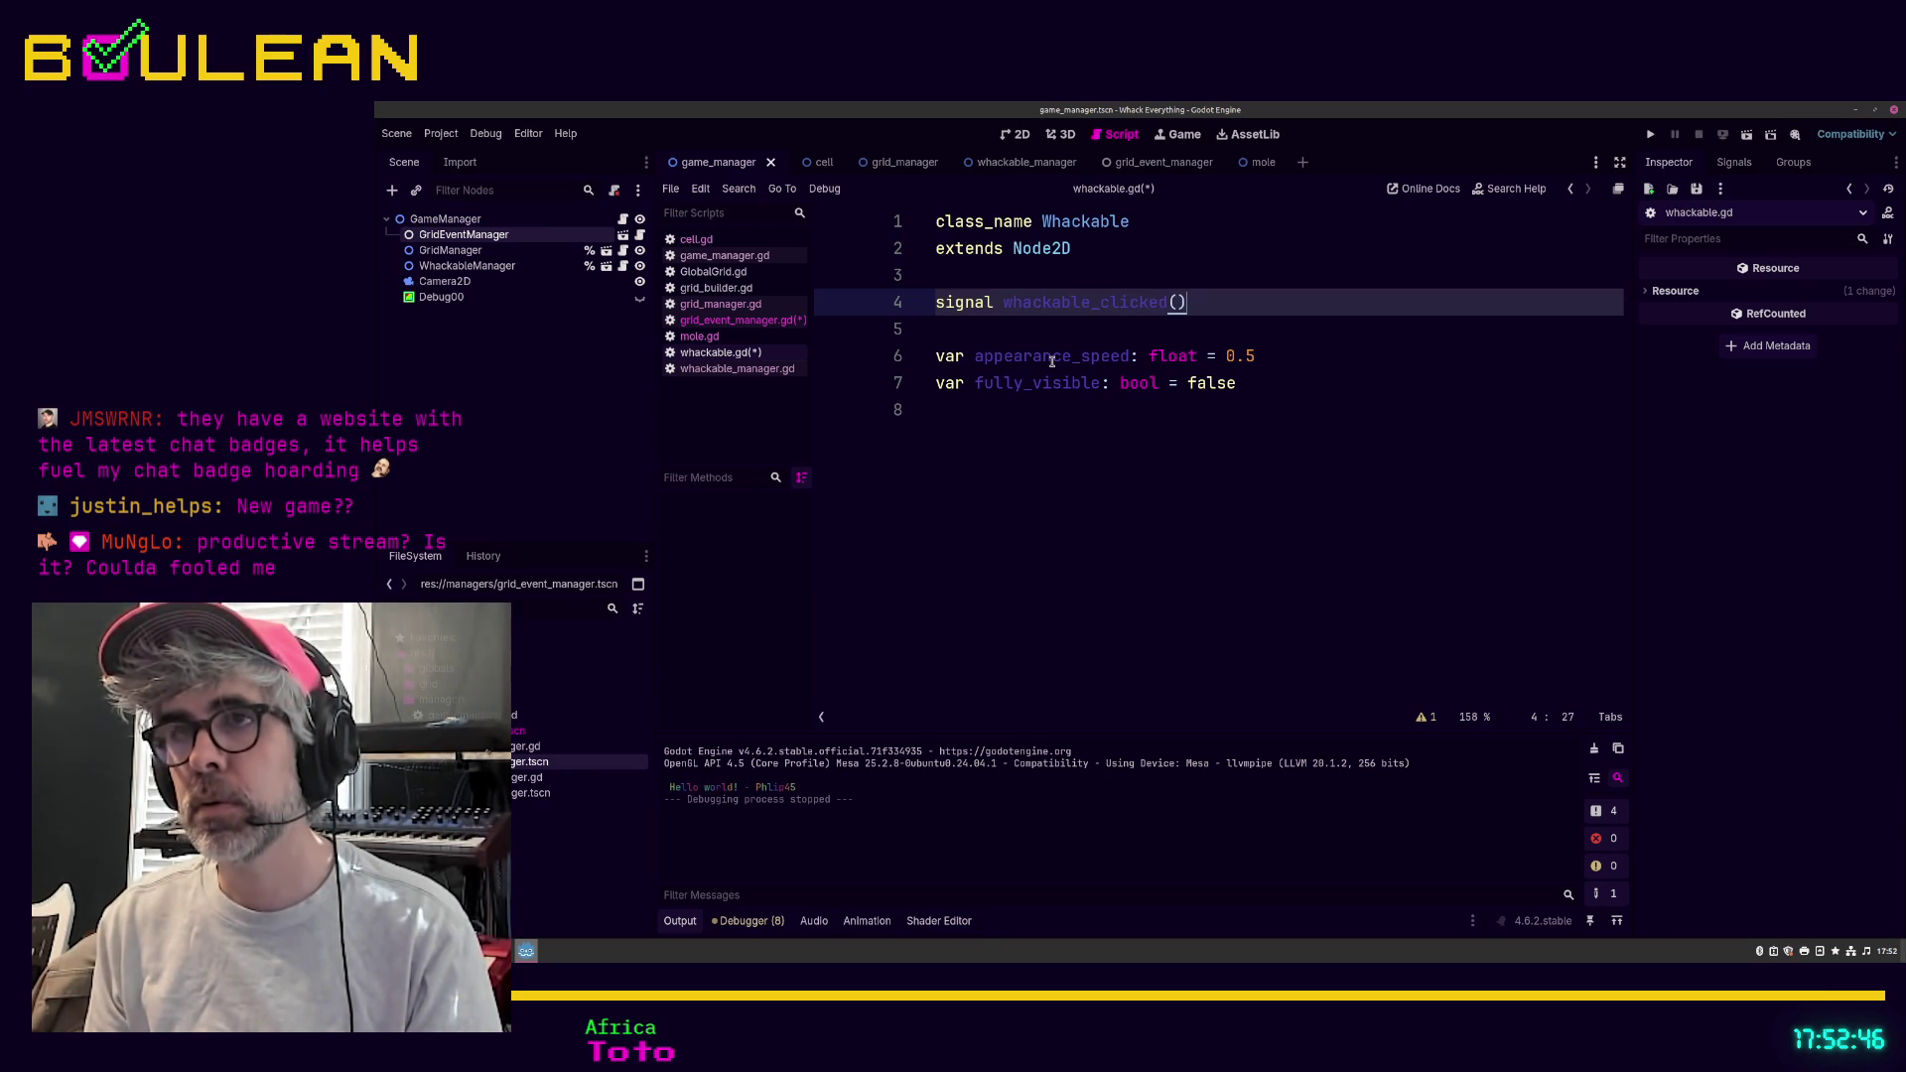
pyautogui.press('BackSpace')
pyautogui.press('BackSpace')
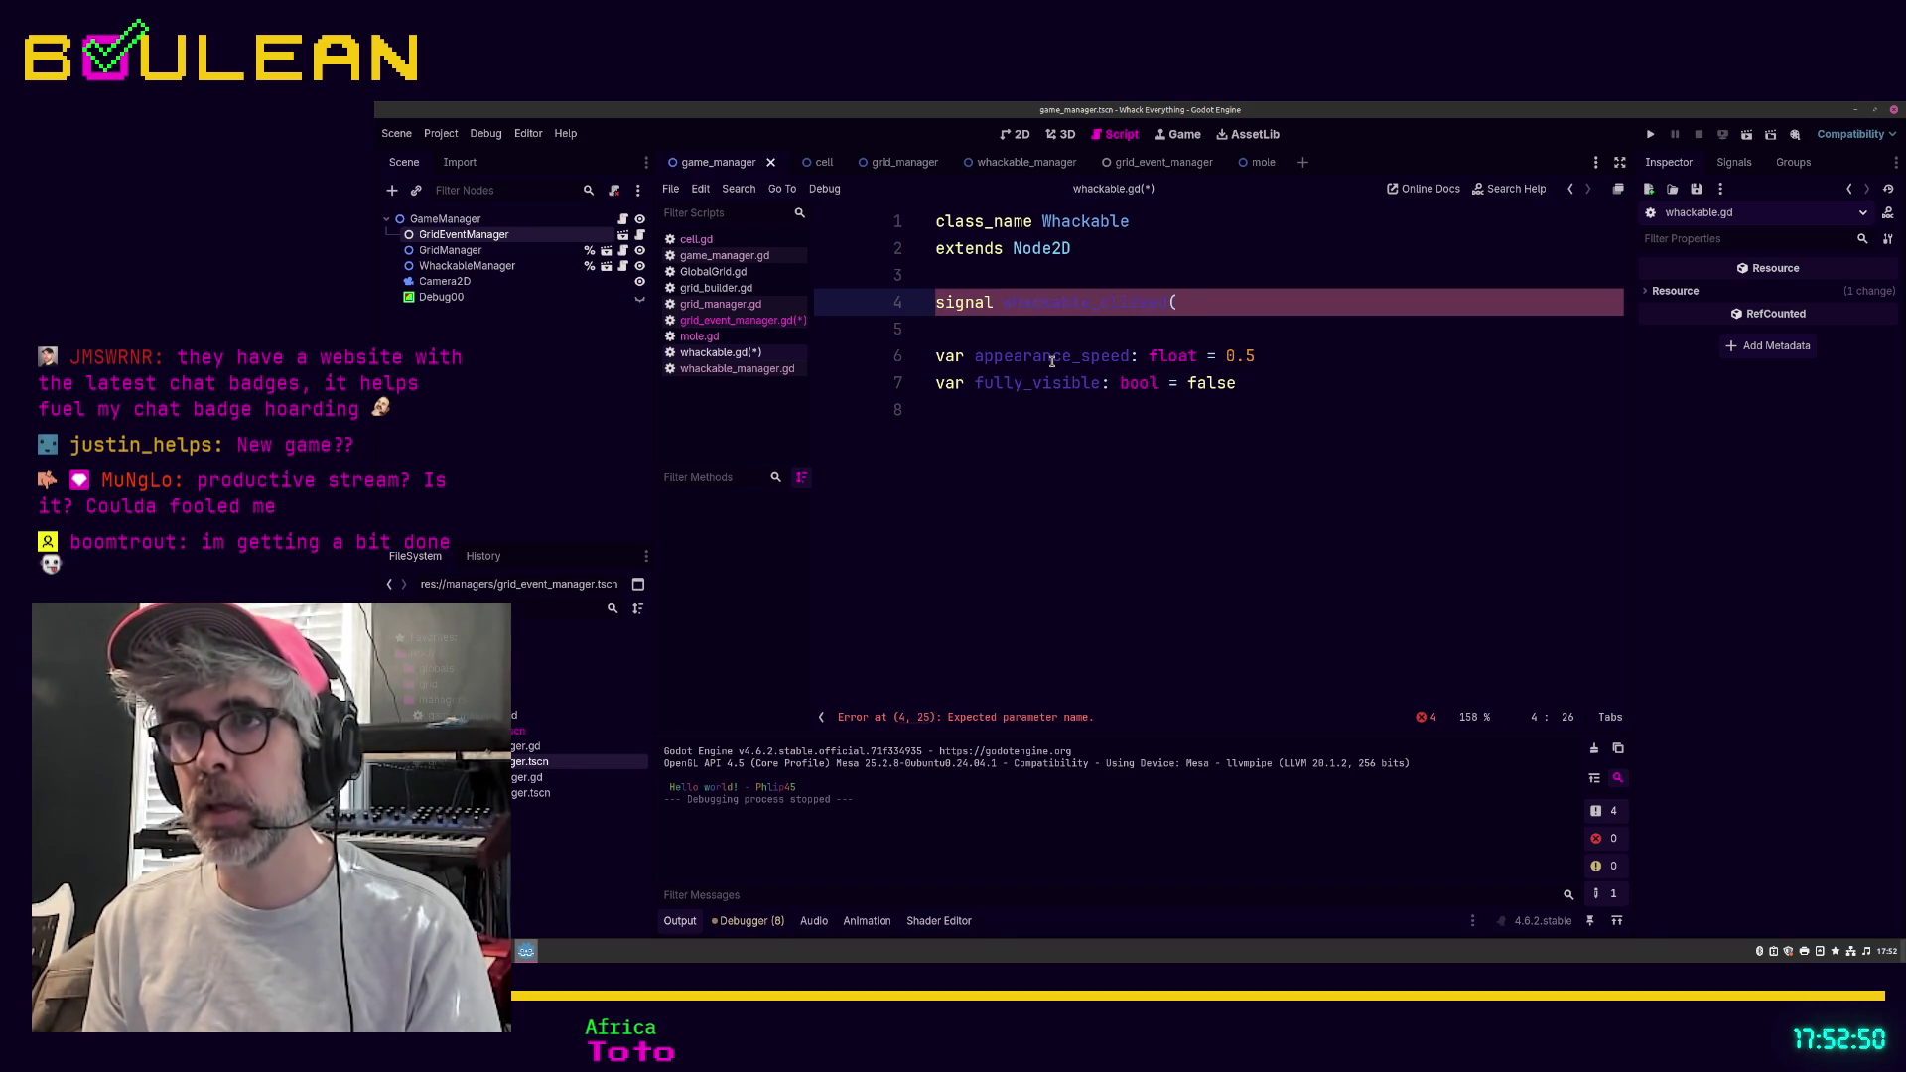
pyautogui.write('whackable: Whackable)')
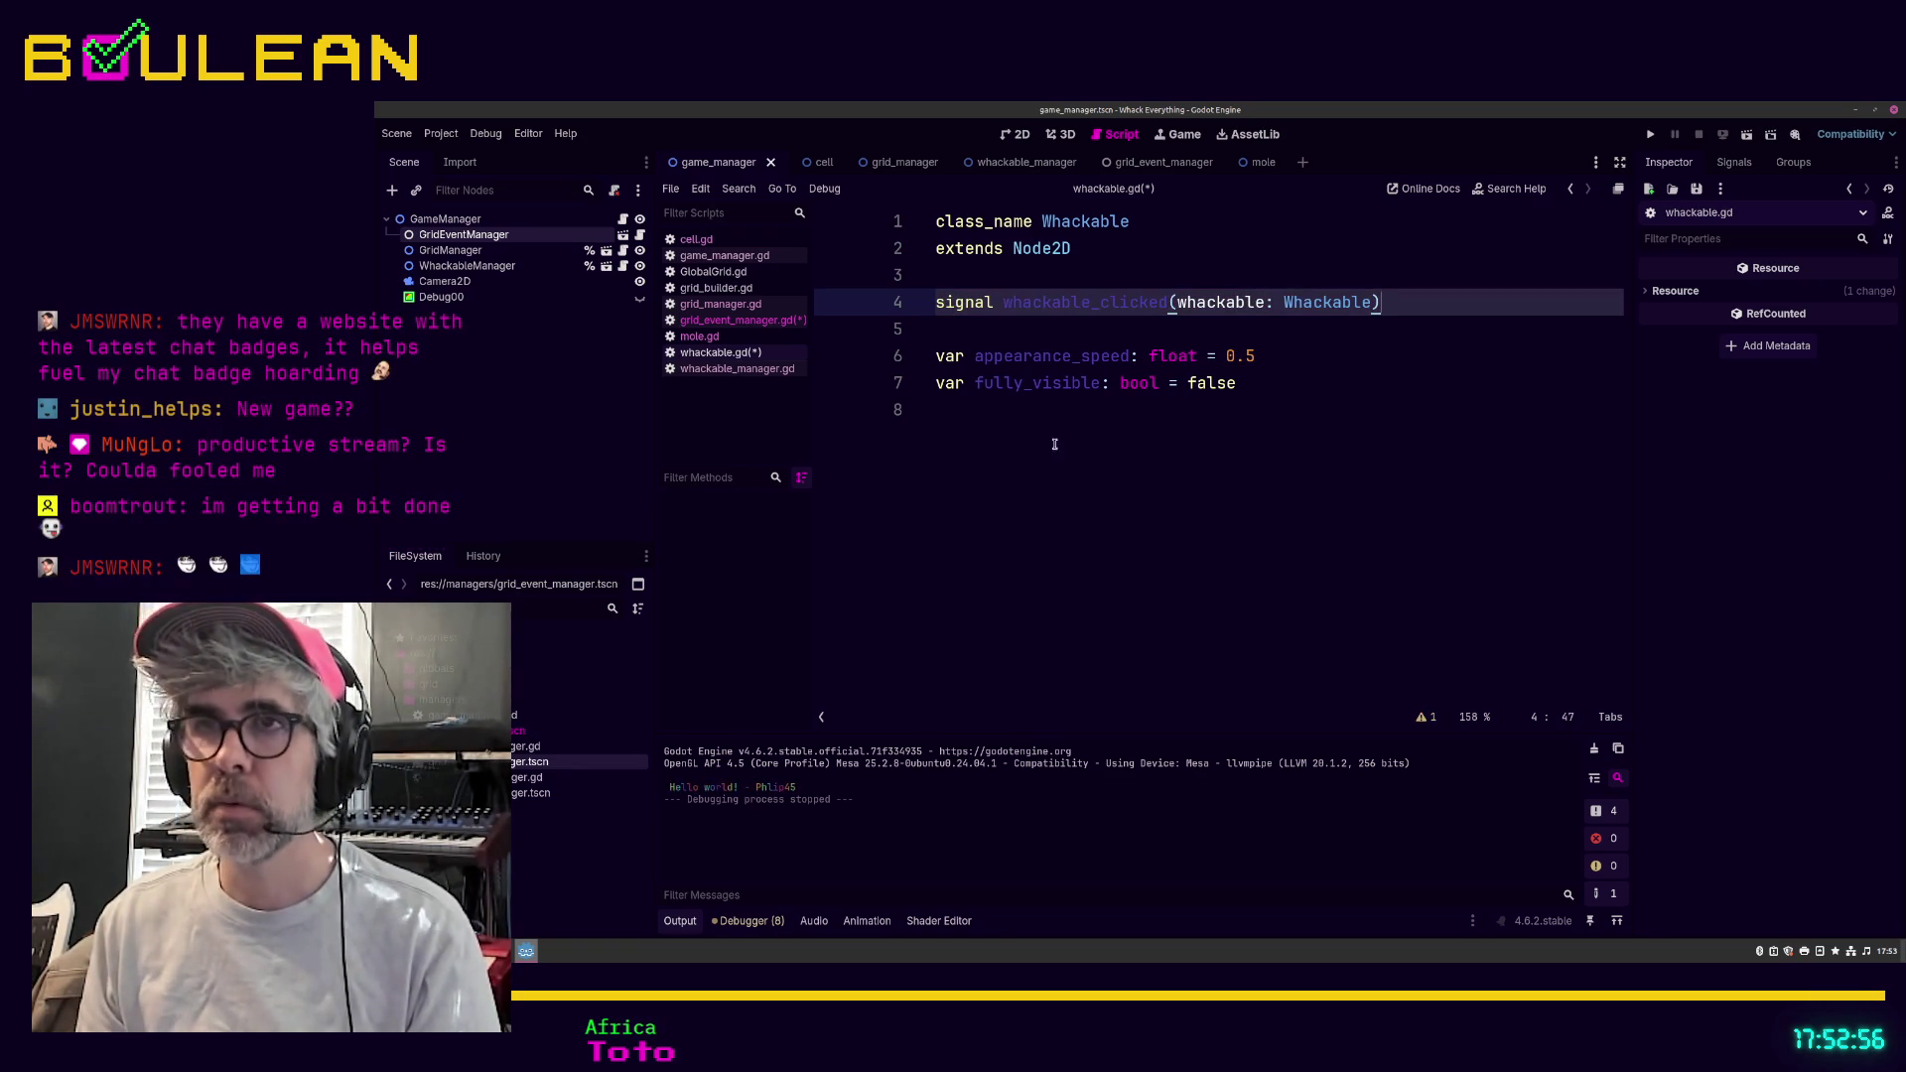
pyautogui.click(1062, 402)
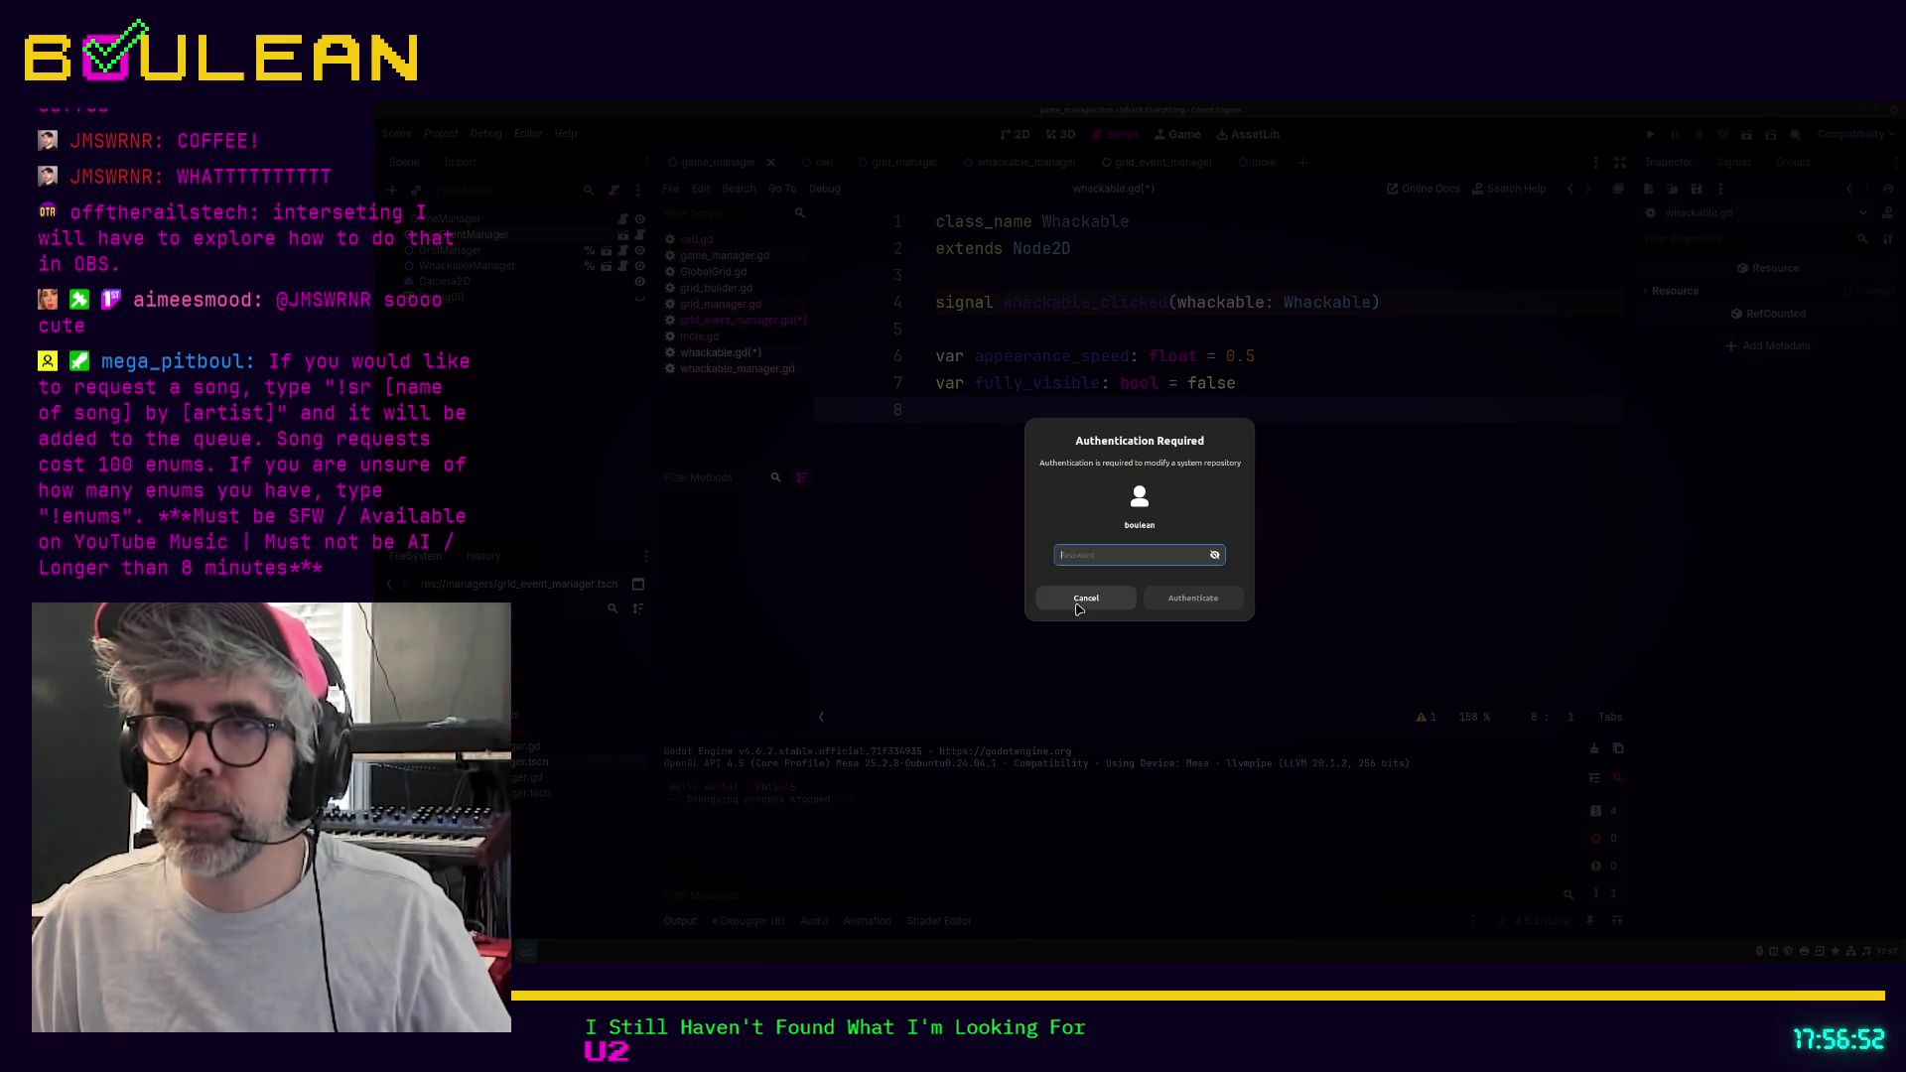
# - Cancel both Authentication Required prompts and save all scripts with Ctrl+S
pyautogui.click(1082, 598)
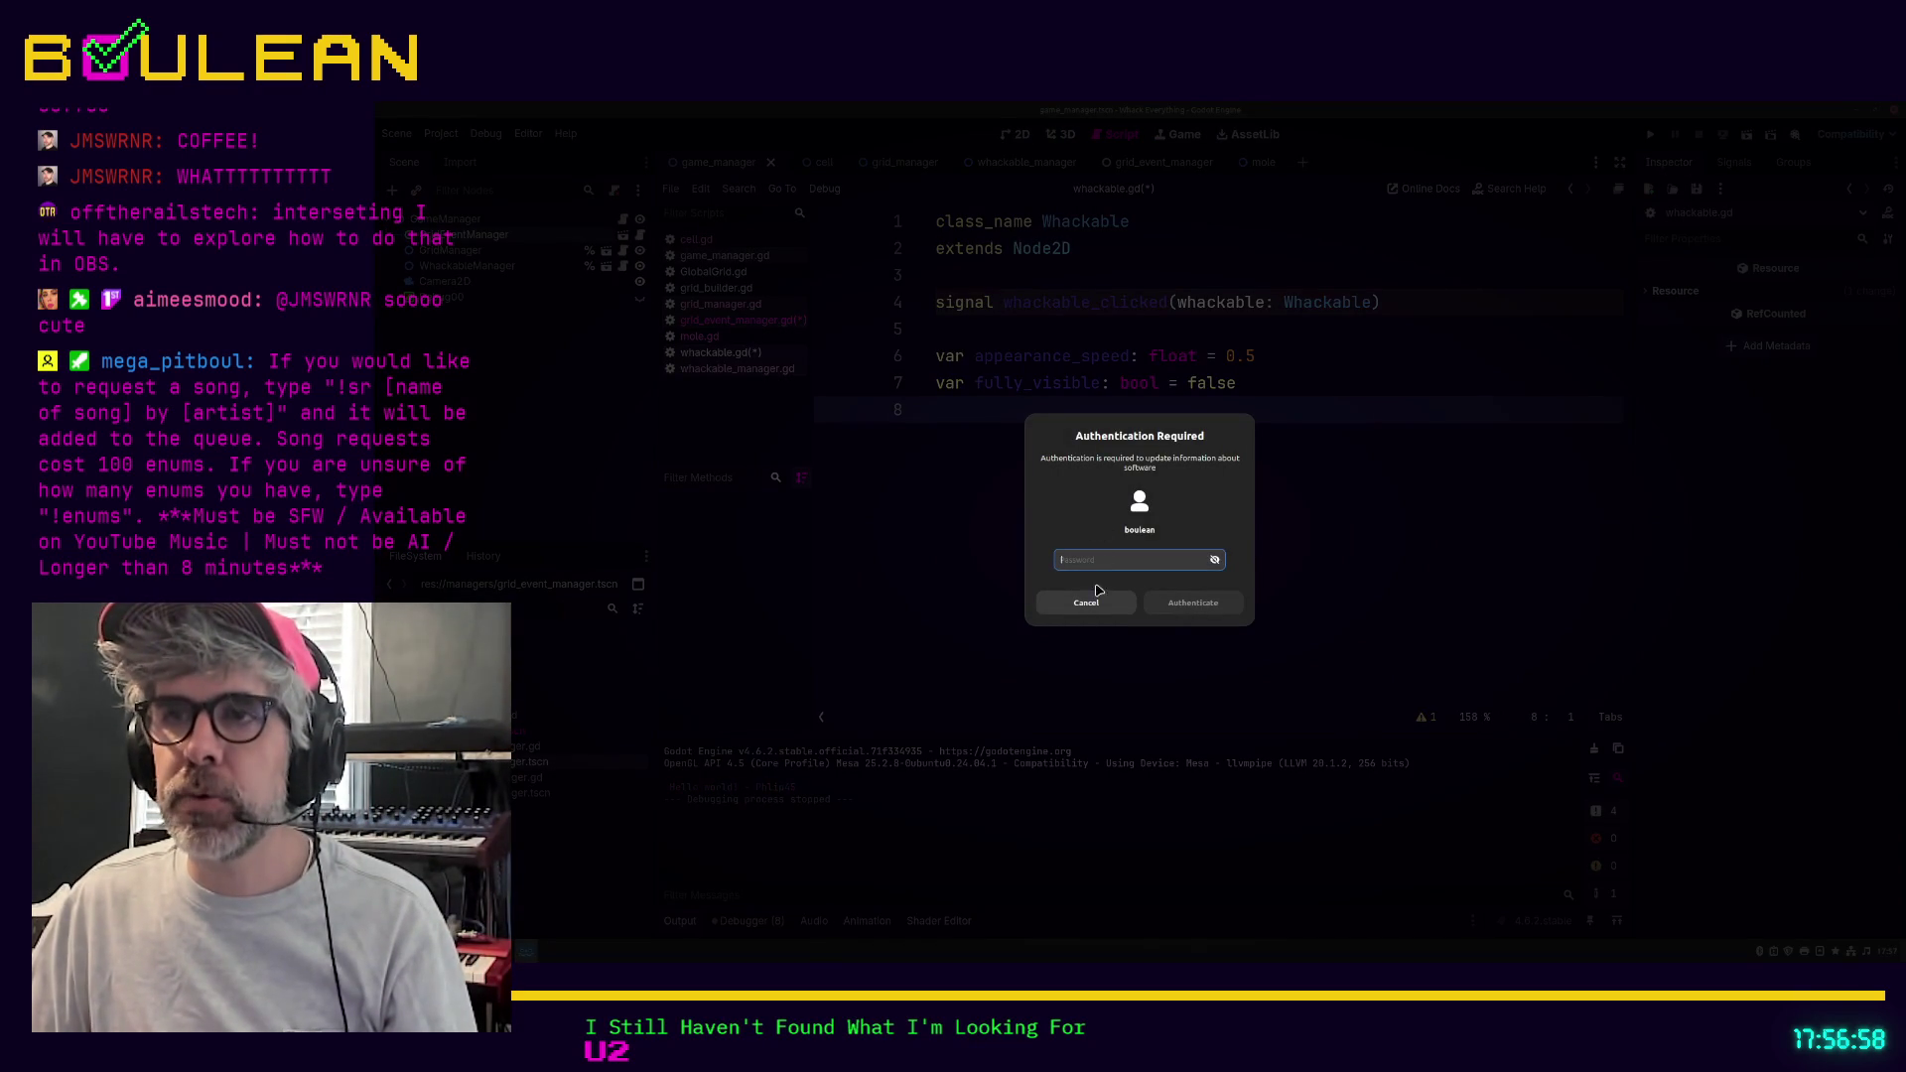
pyautogui.click(1077, 603)
pyautogui.hotkey('ctrl', 's')
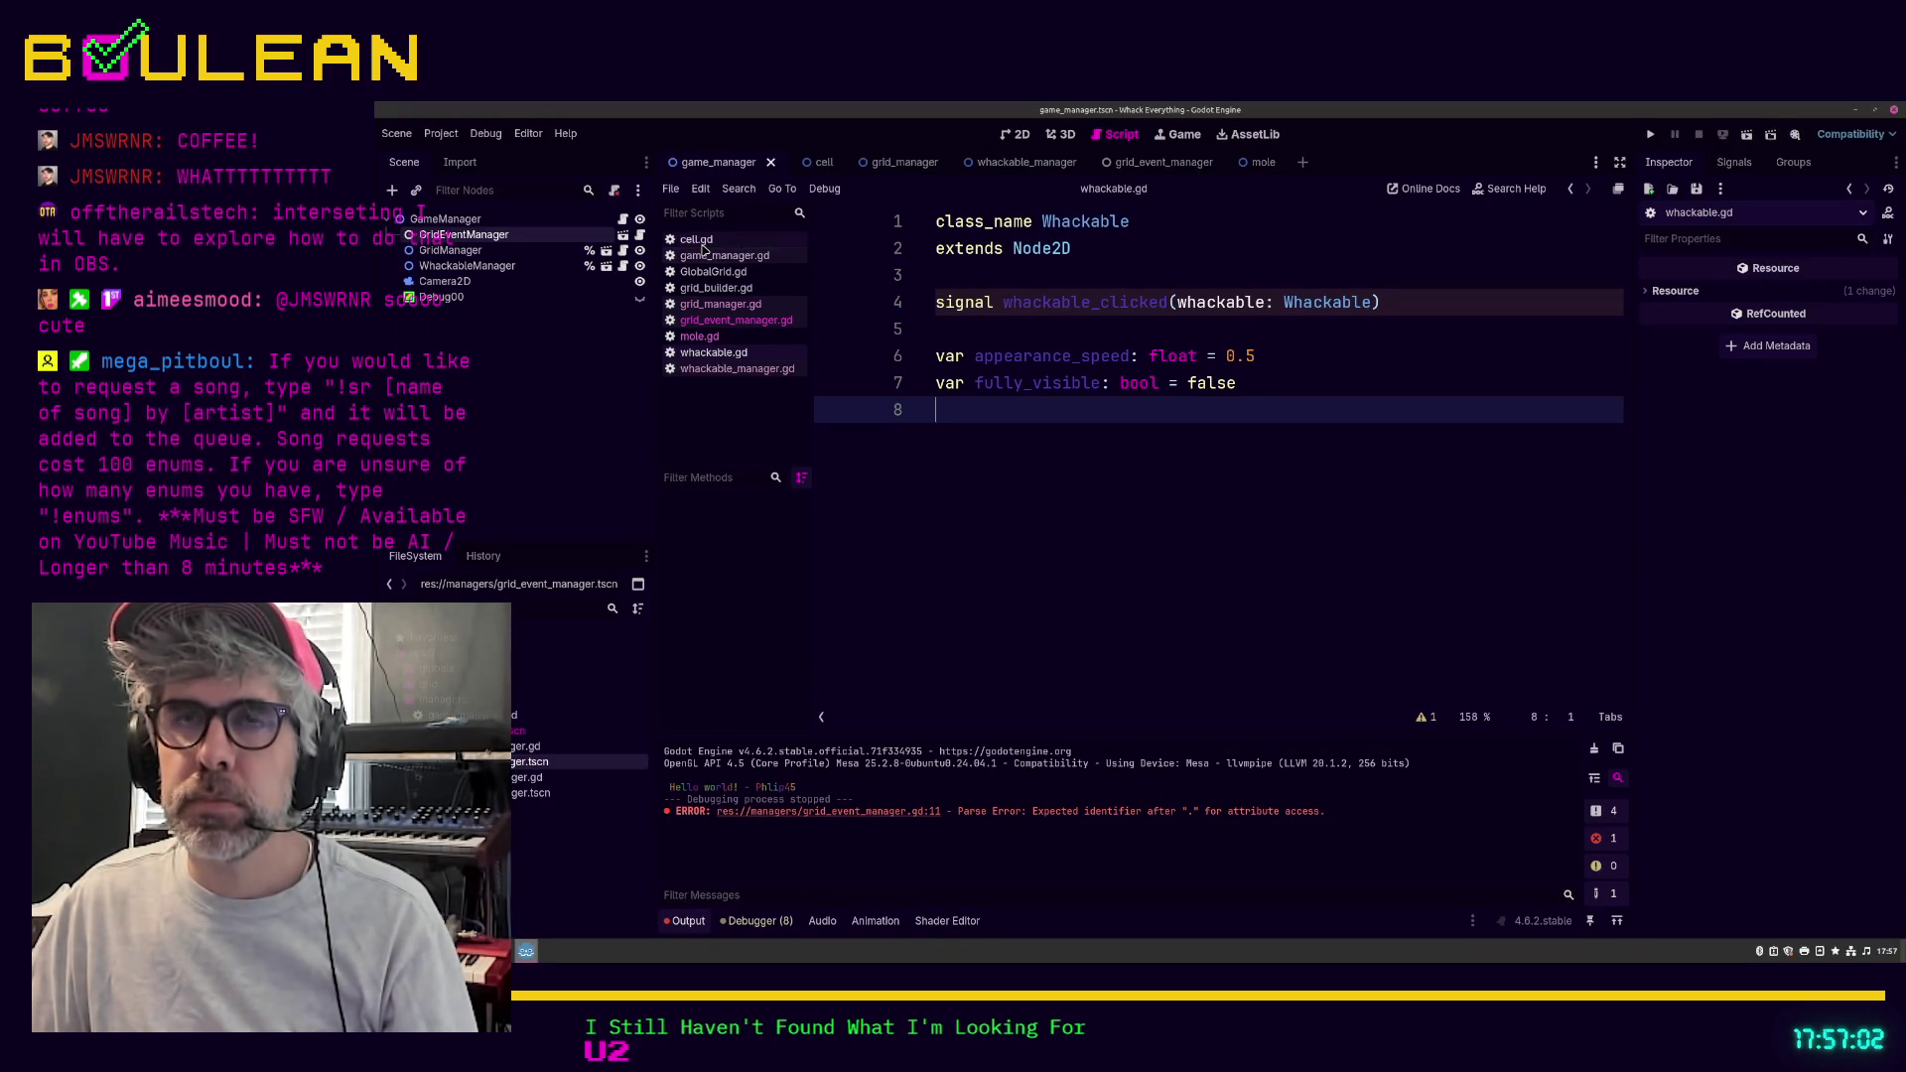
# - In mole.gd, add whackable_clicked.emit(self) after the WIN print, with a blank line above the print
pyautogui.click(698, 337)
pyautogui.scroll(-2, 1145, 517)
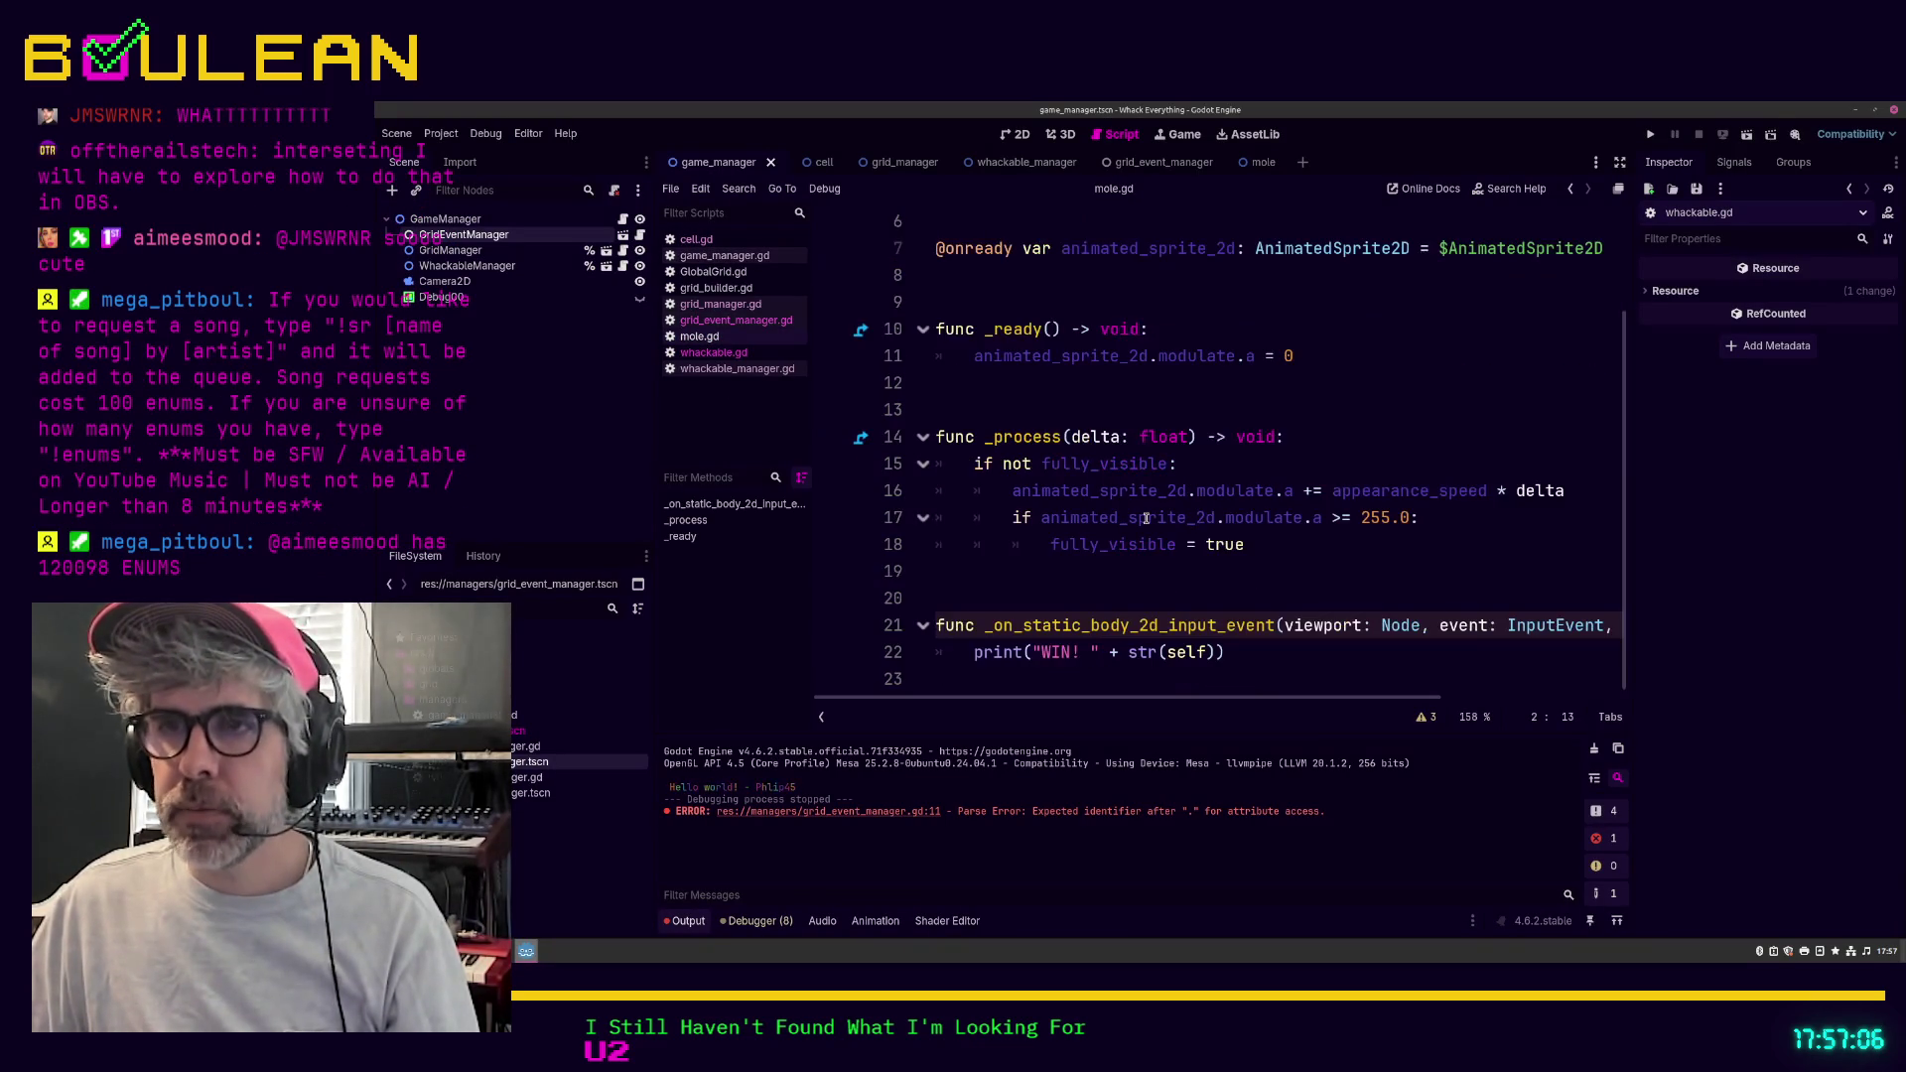
pyautogui.click(1330, 654)
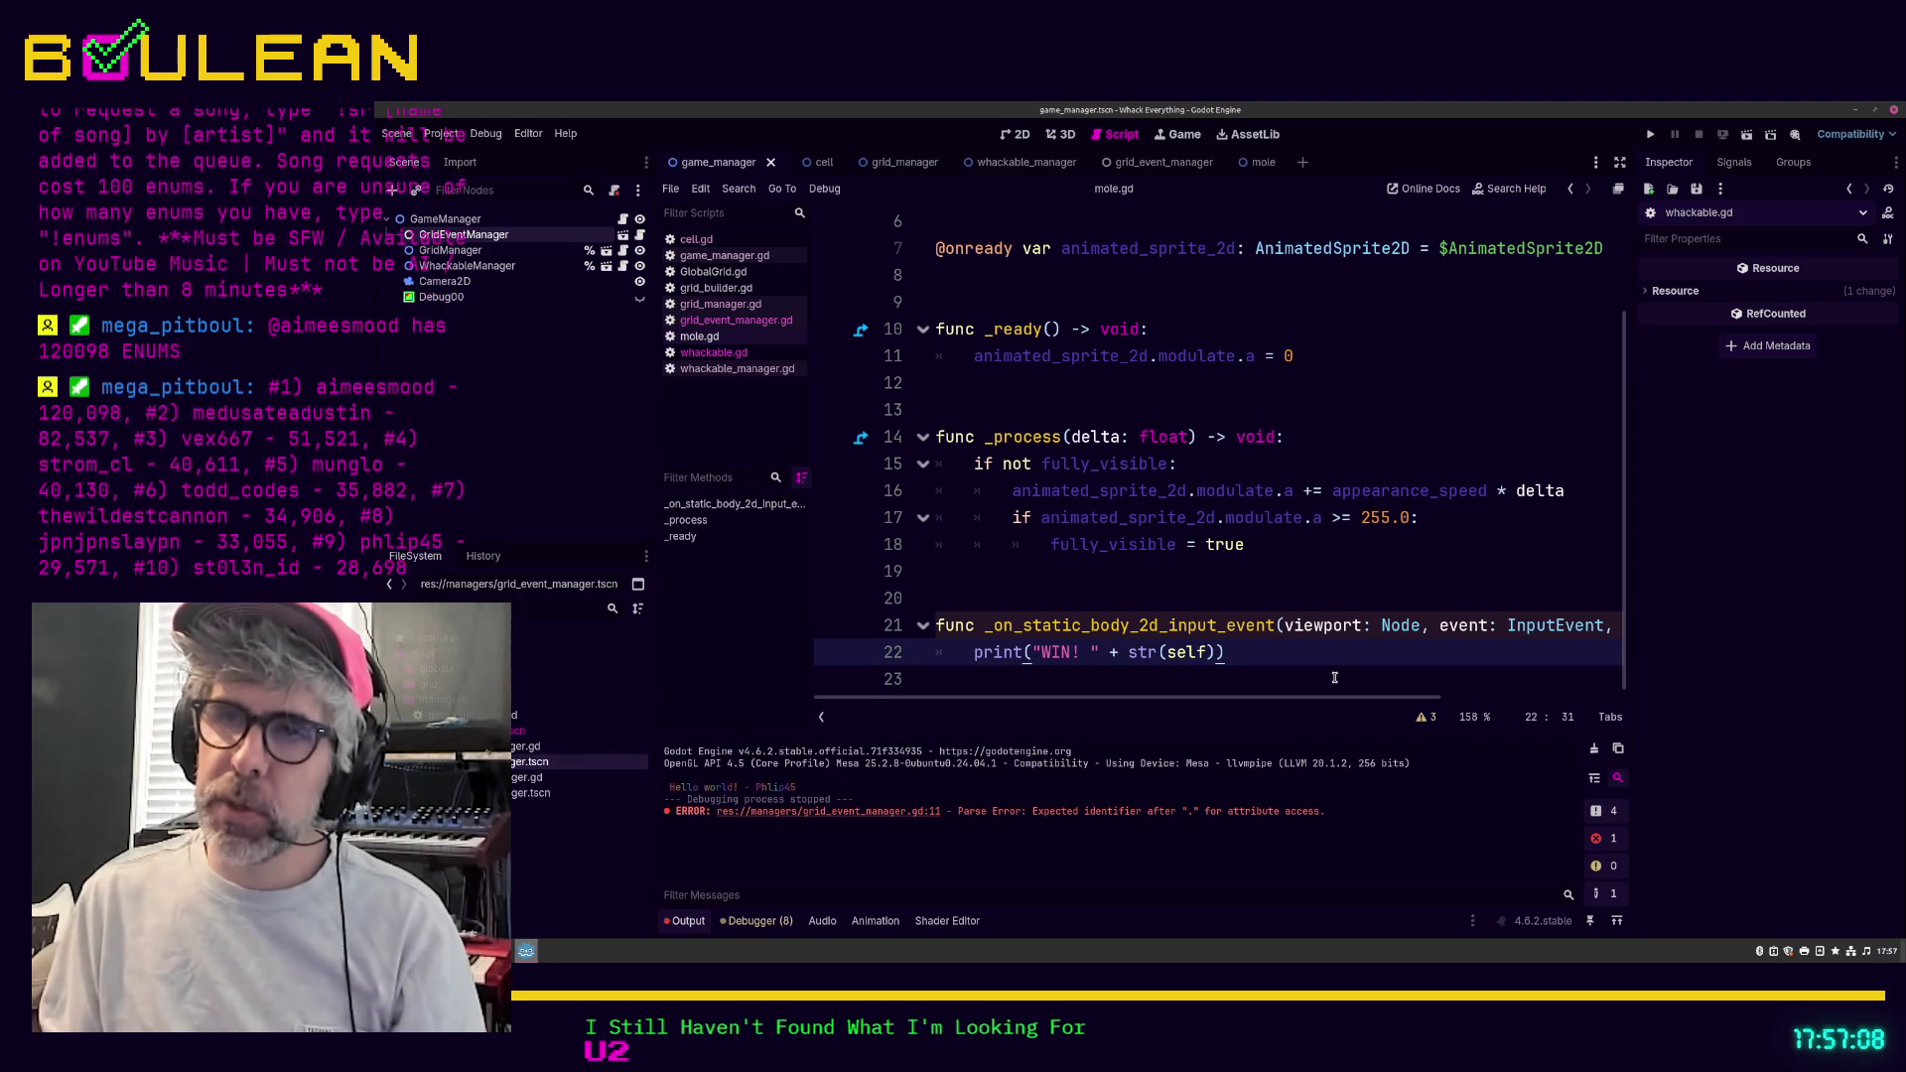
pyautogui.press('Return')
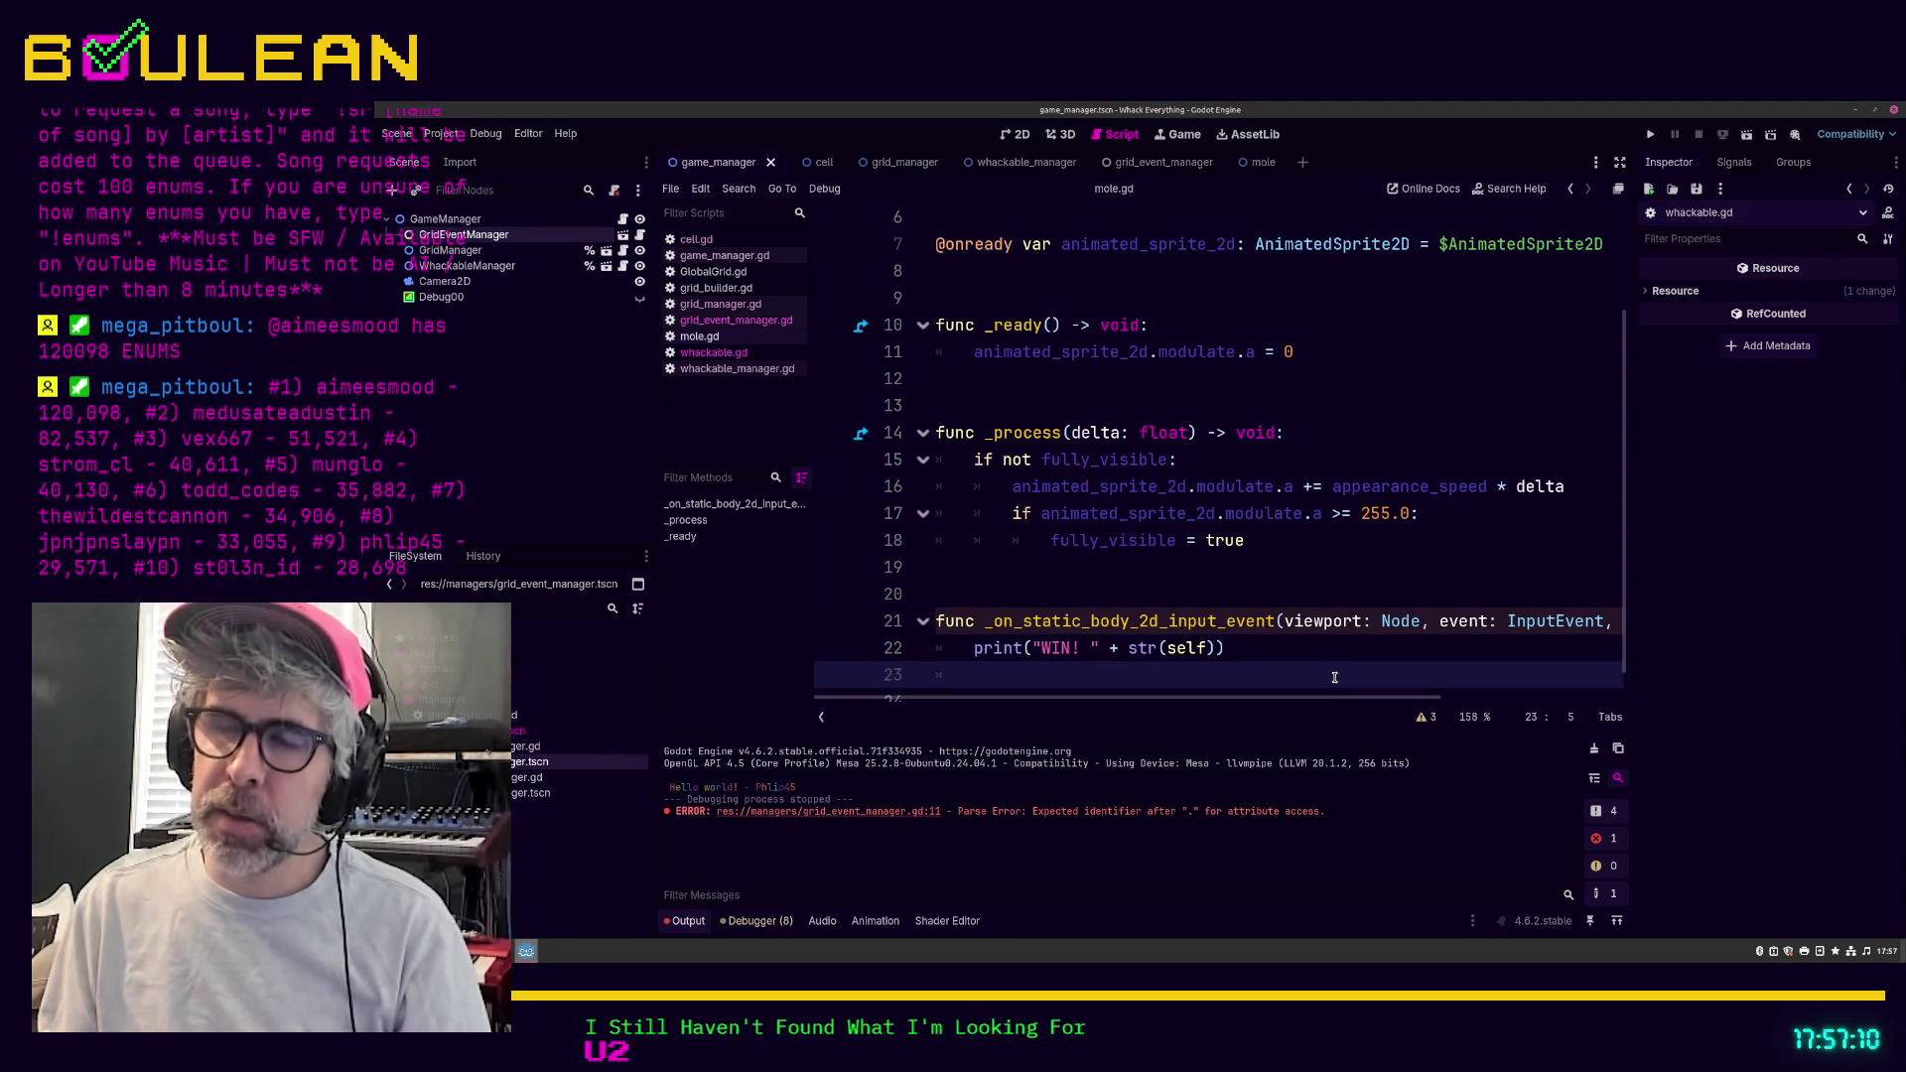
pyautogui.write('s')
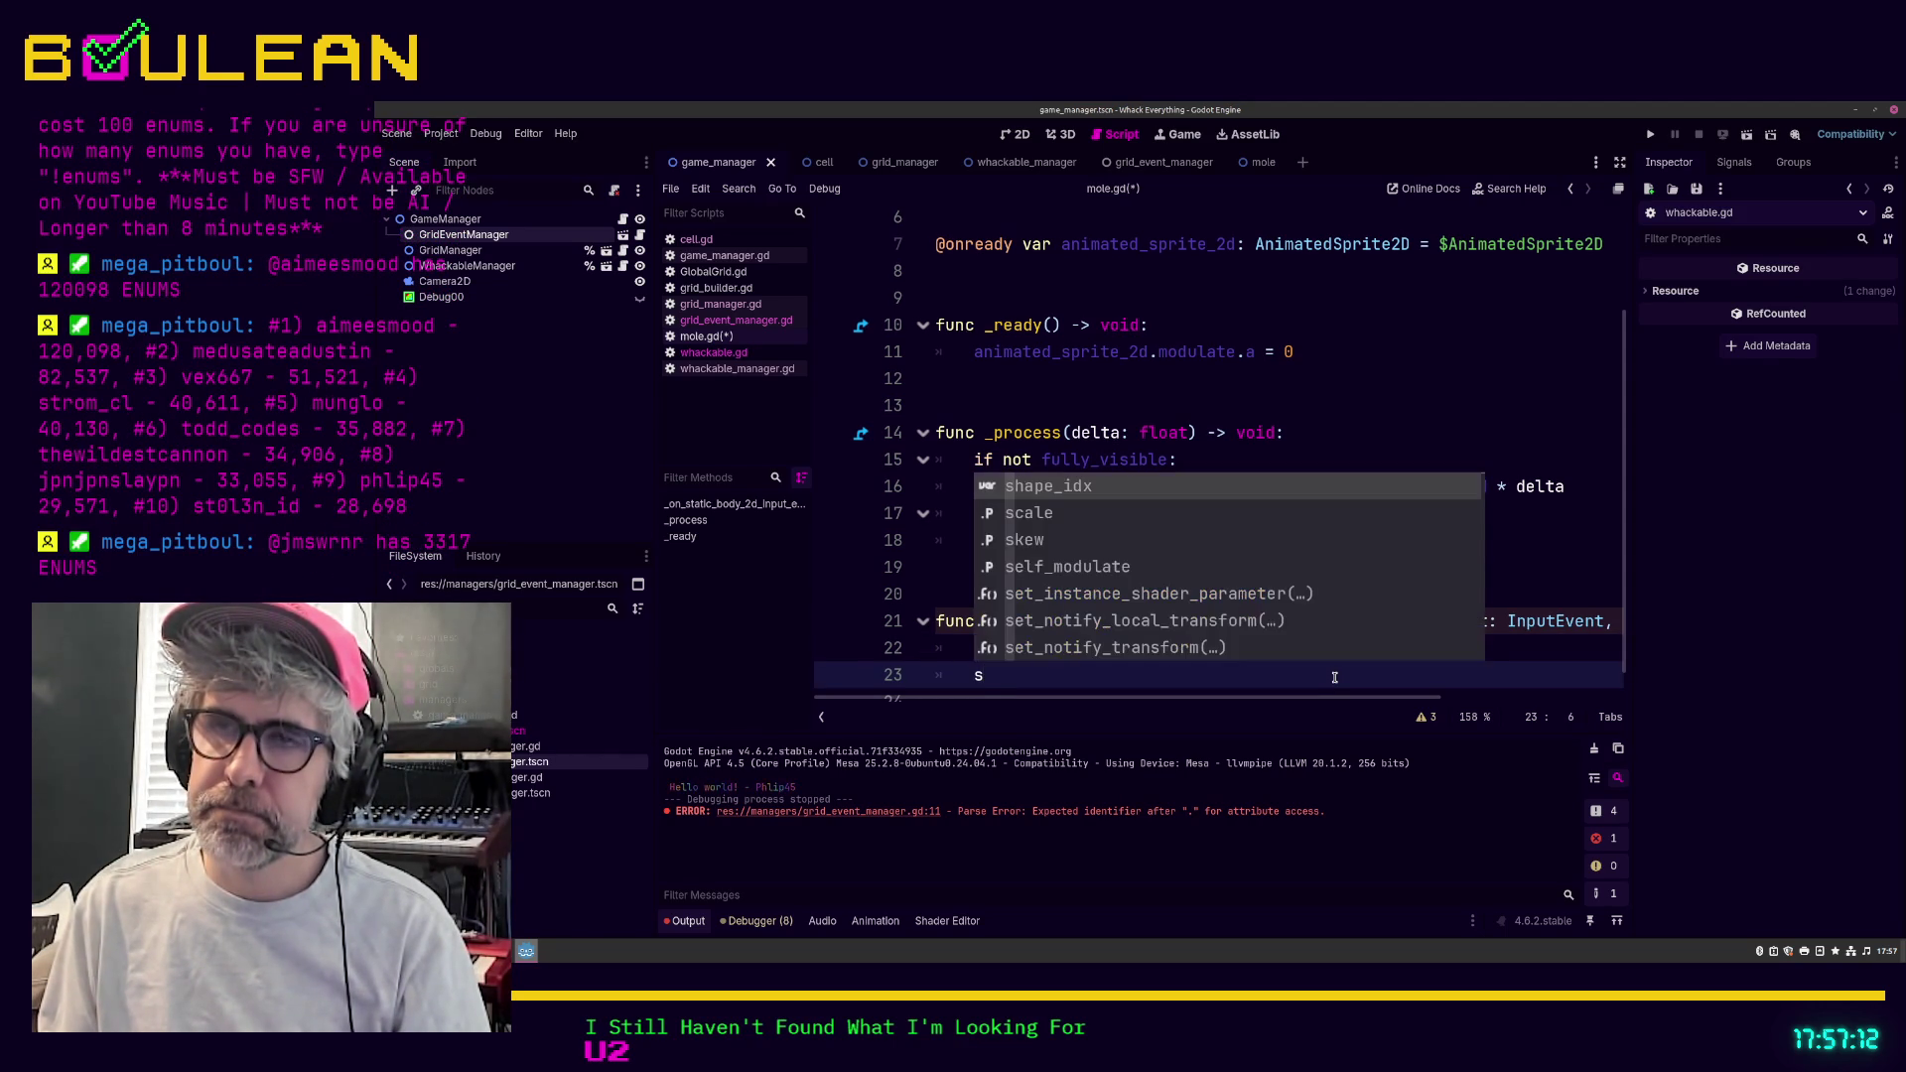
pyautogui.press('BackSpace')
pyautogui.write('whackable_clicked')
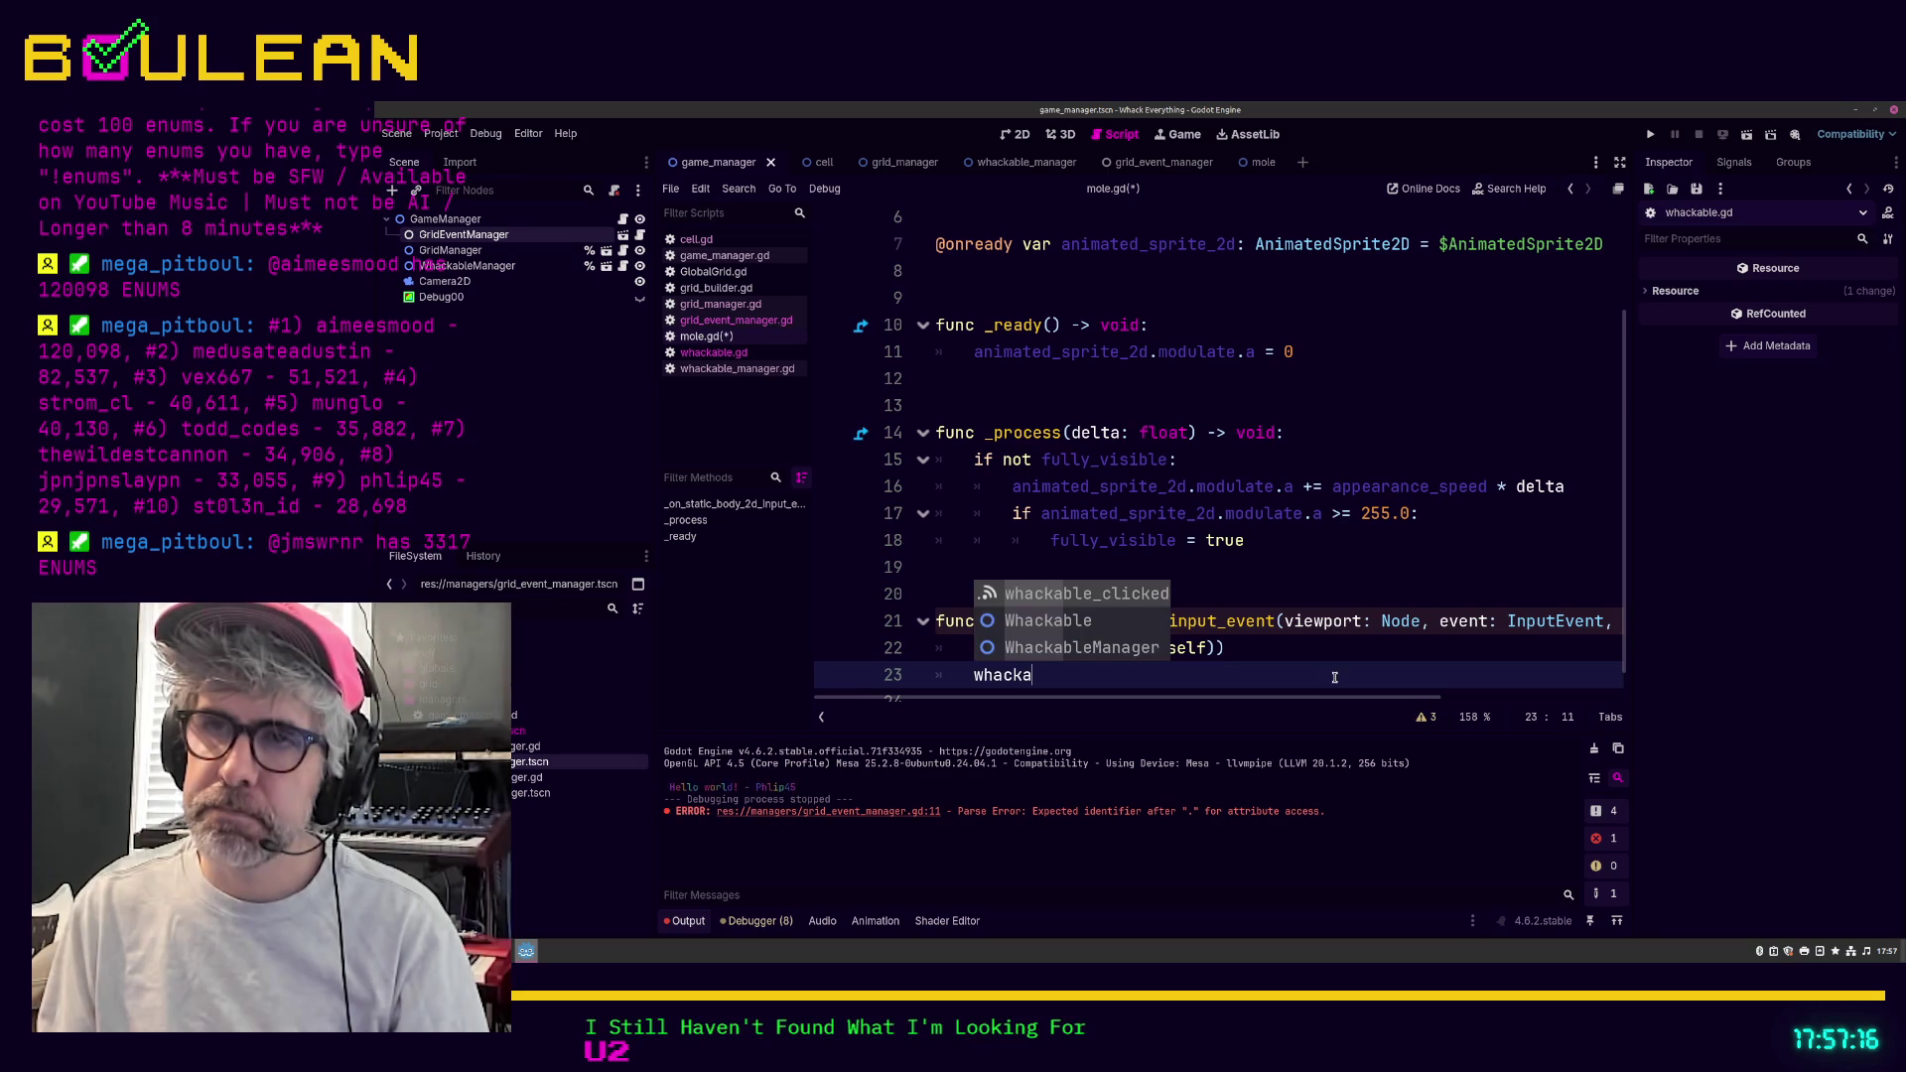
pyautogui.press('Return')
pyautogui.write('.emi')
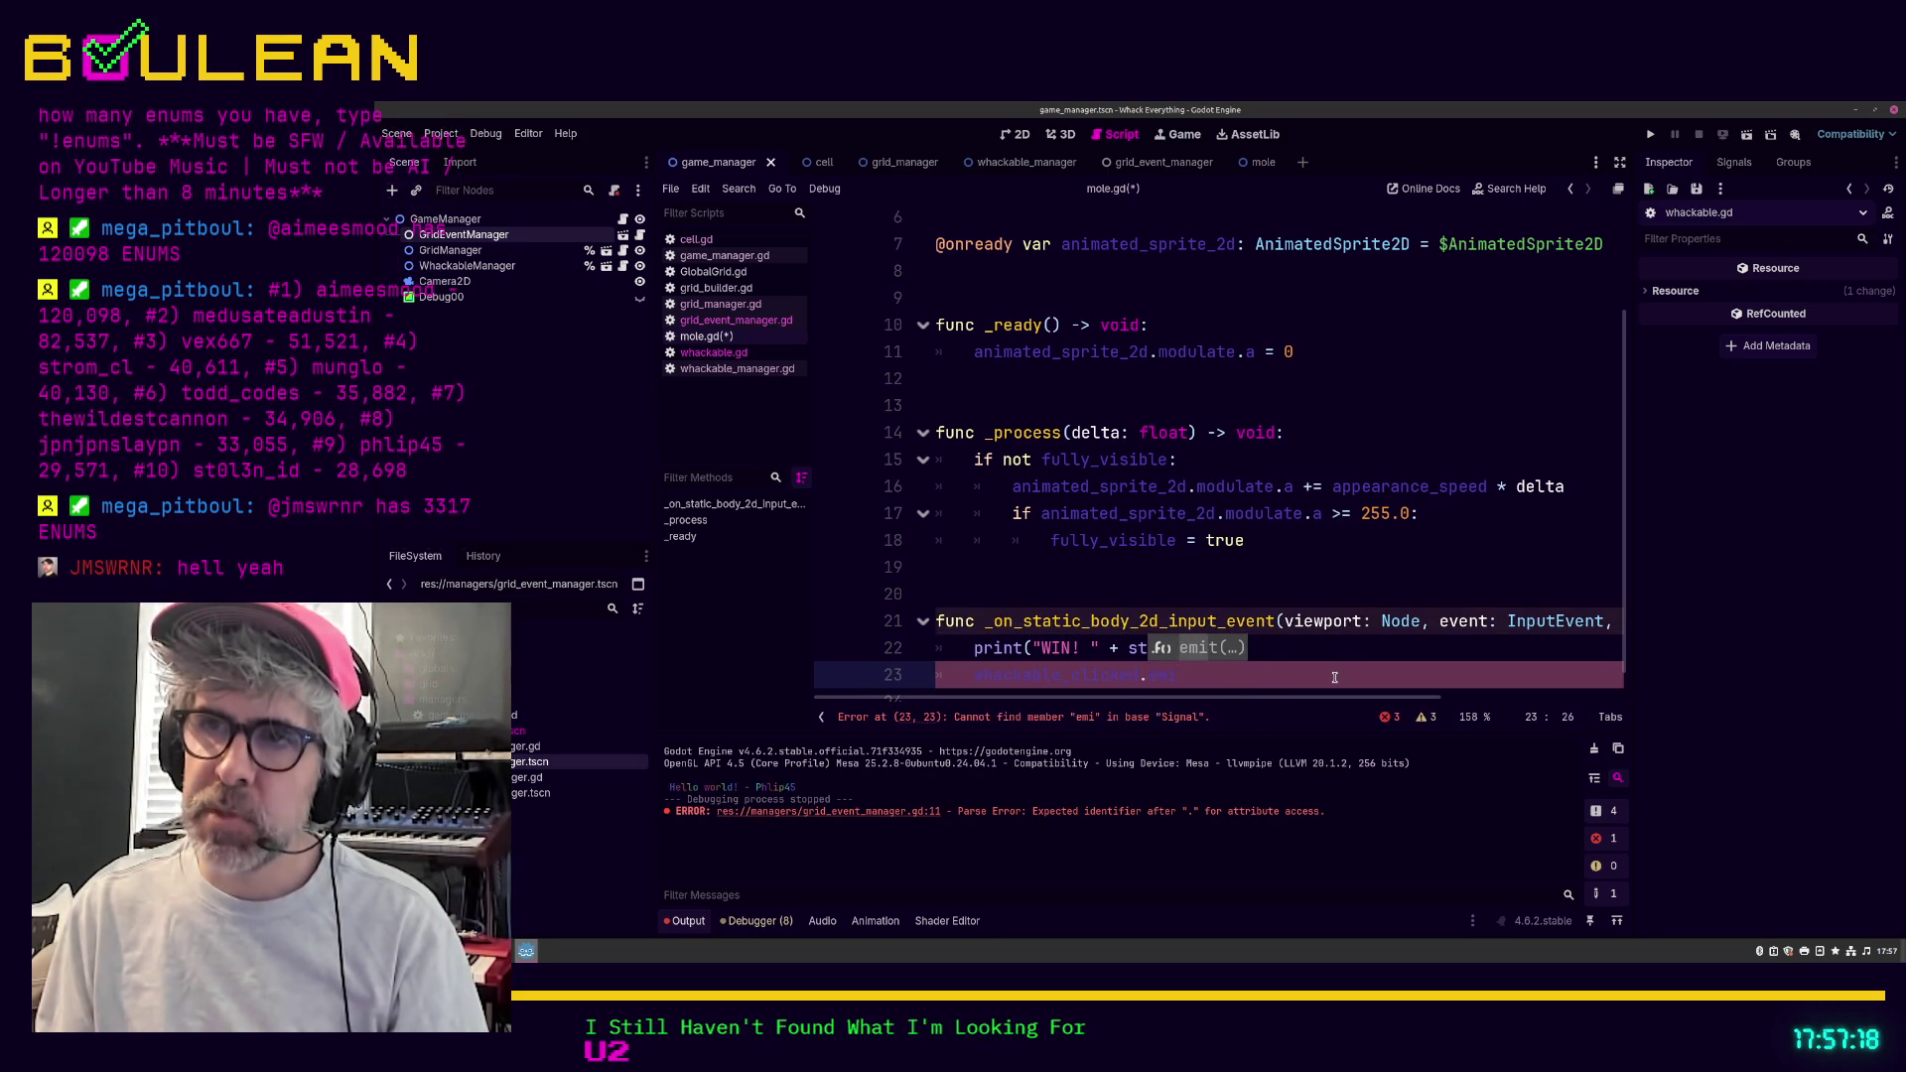
pyautogui.press('Return')
pyautogui.write('(self')
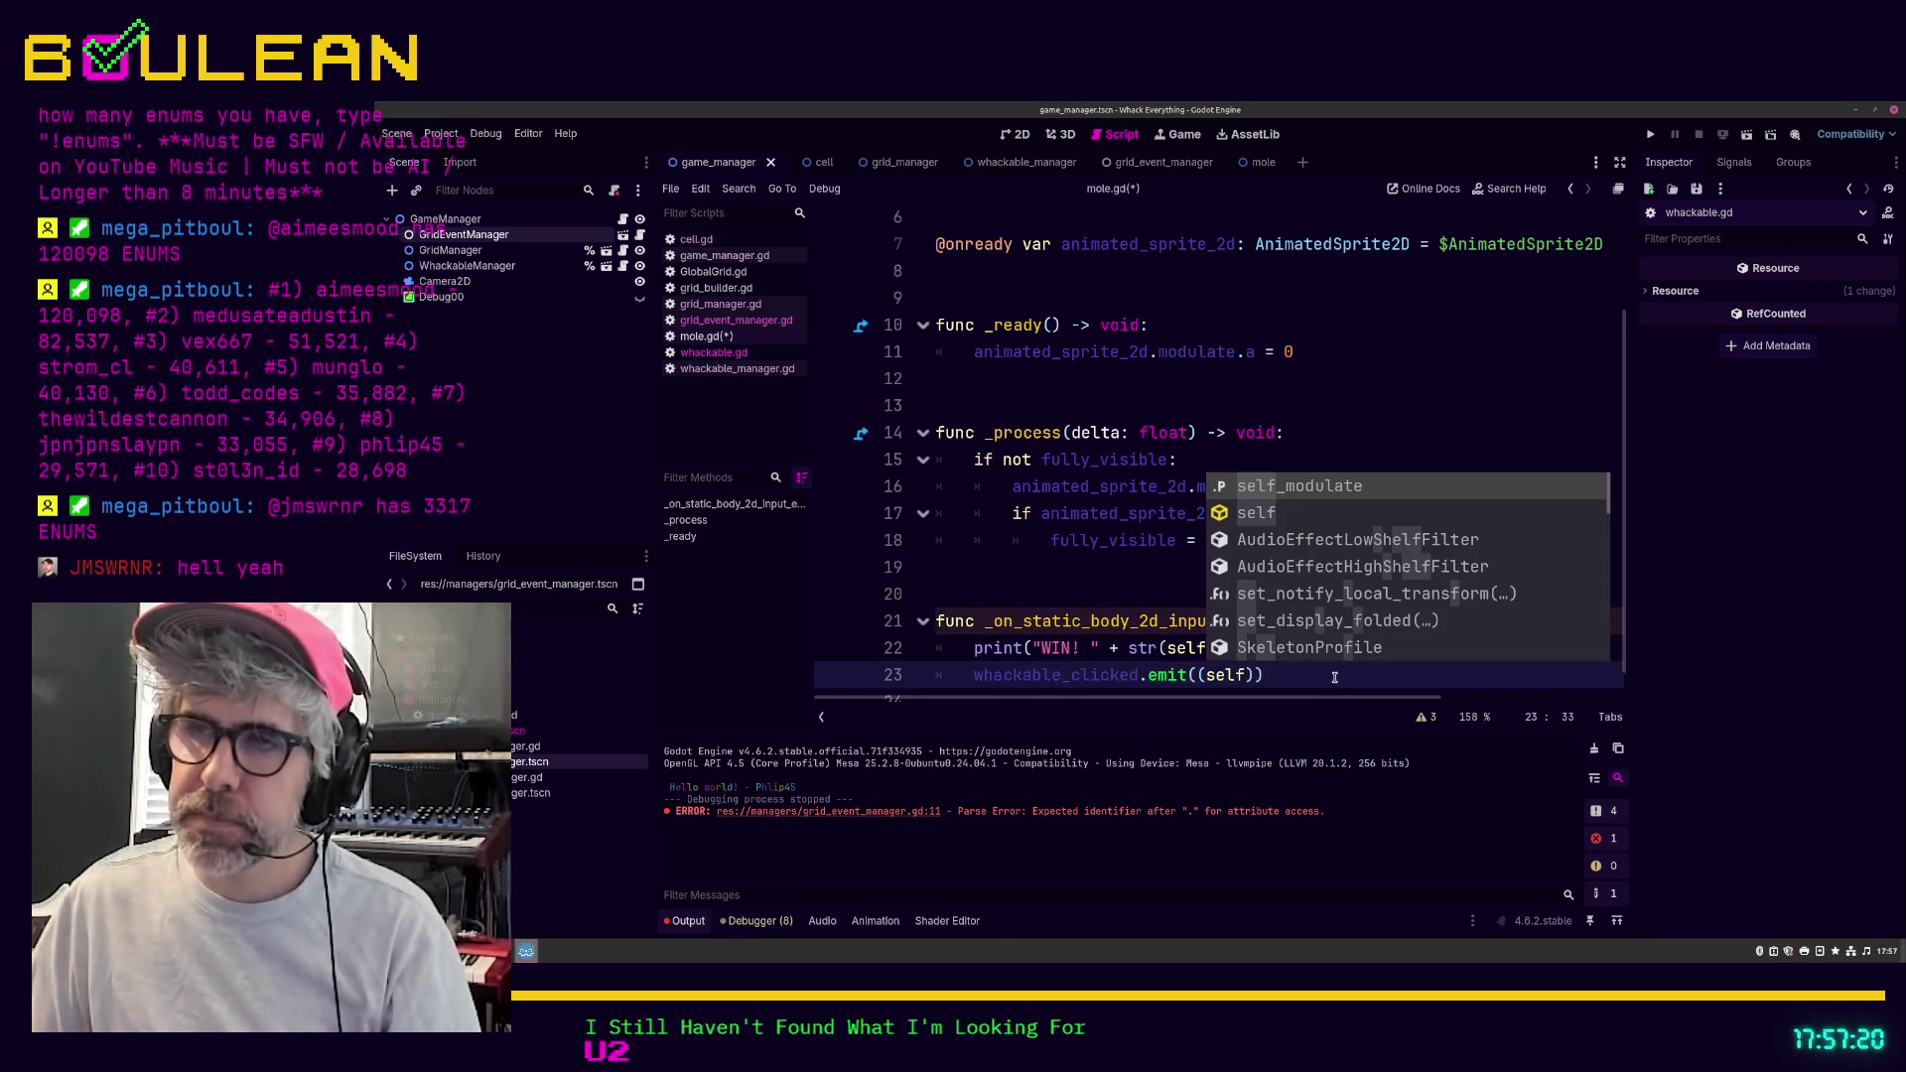
pyautogui.press('BackSpace')
pyautogui.press('BackSpace')
pyautogui.press('BackSpace')
pyautogui.press('BackSpace')
pyautogui.write('self)')
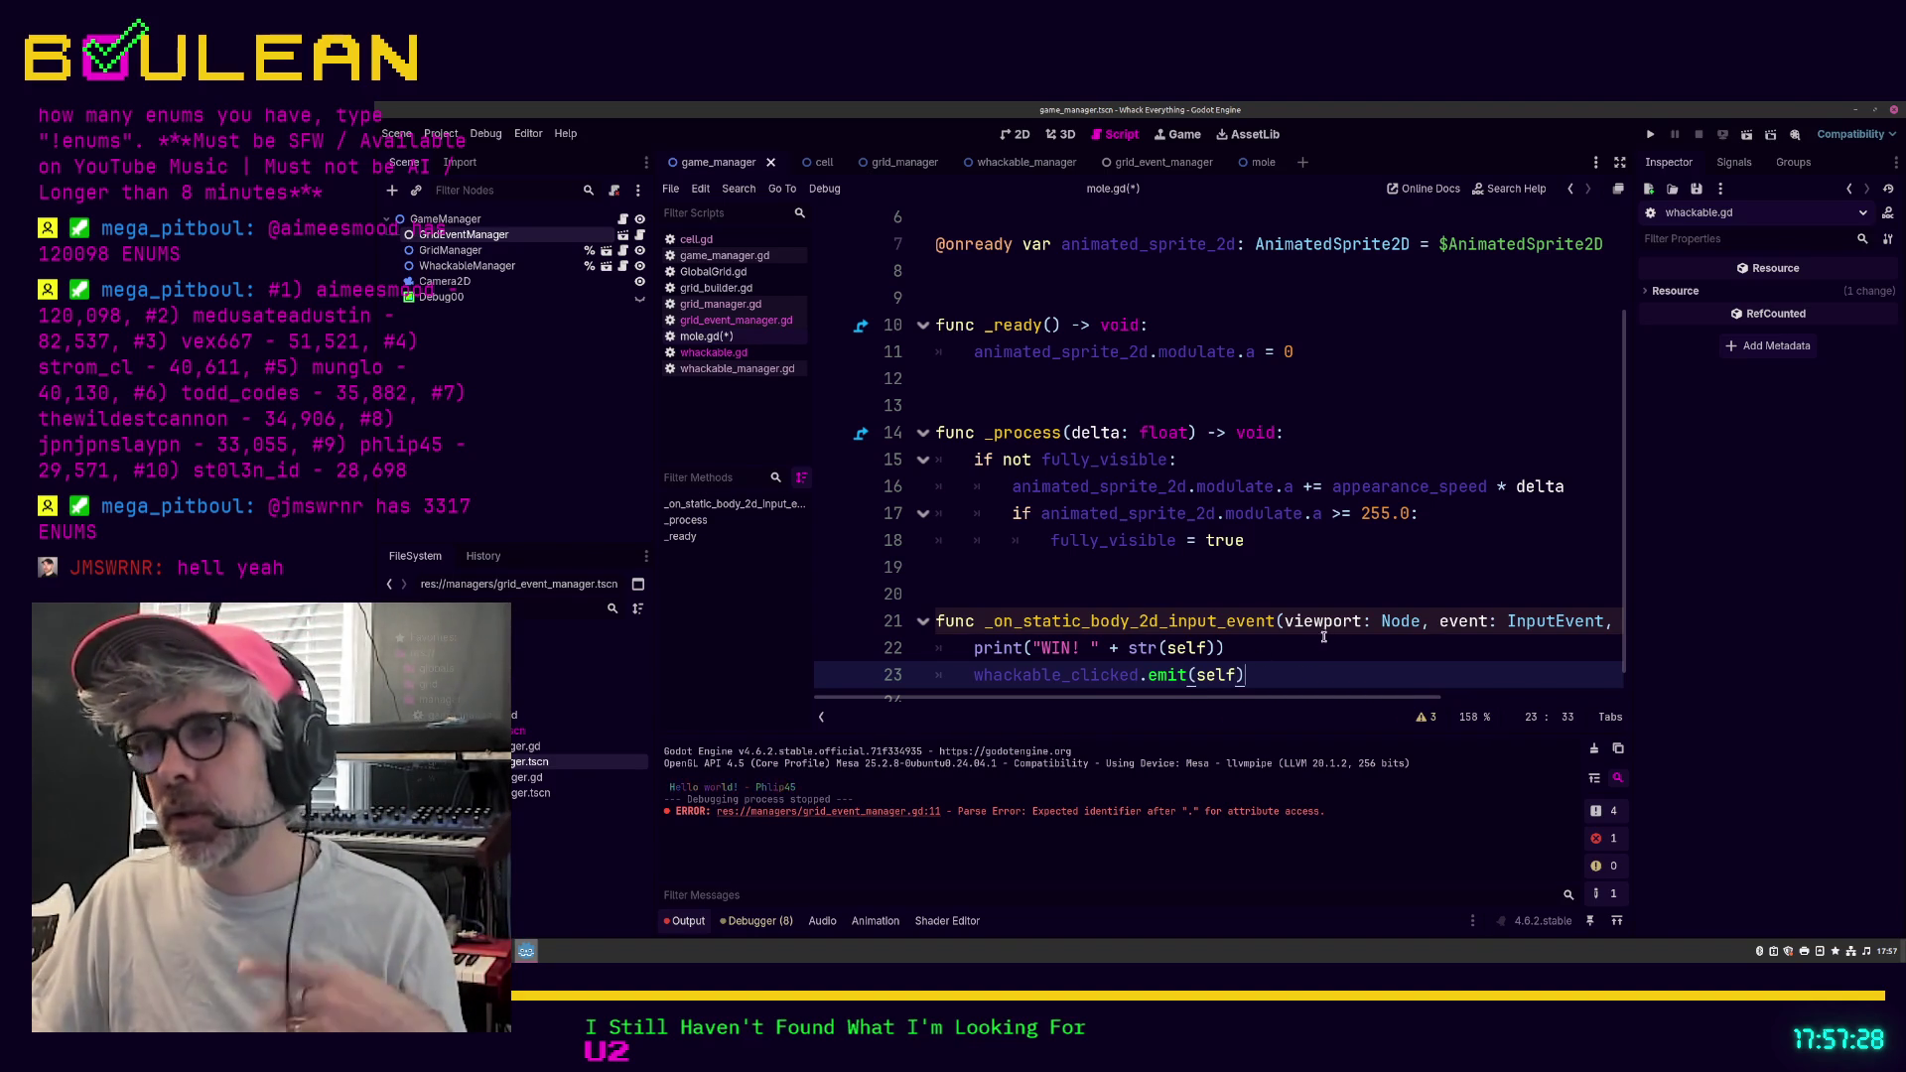
pyautogui.press('Up')
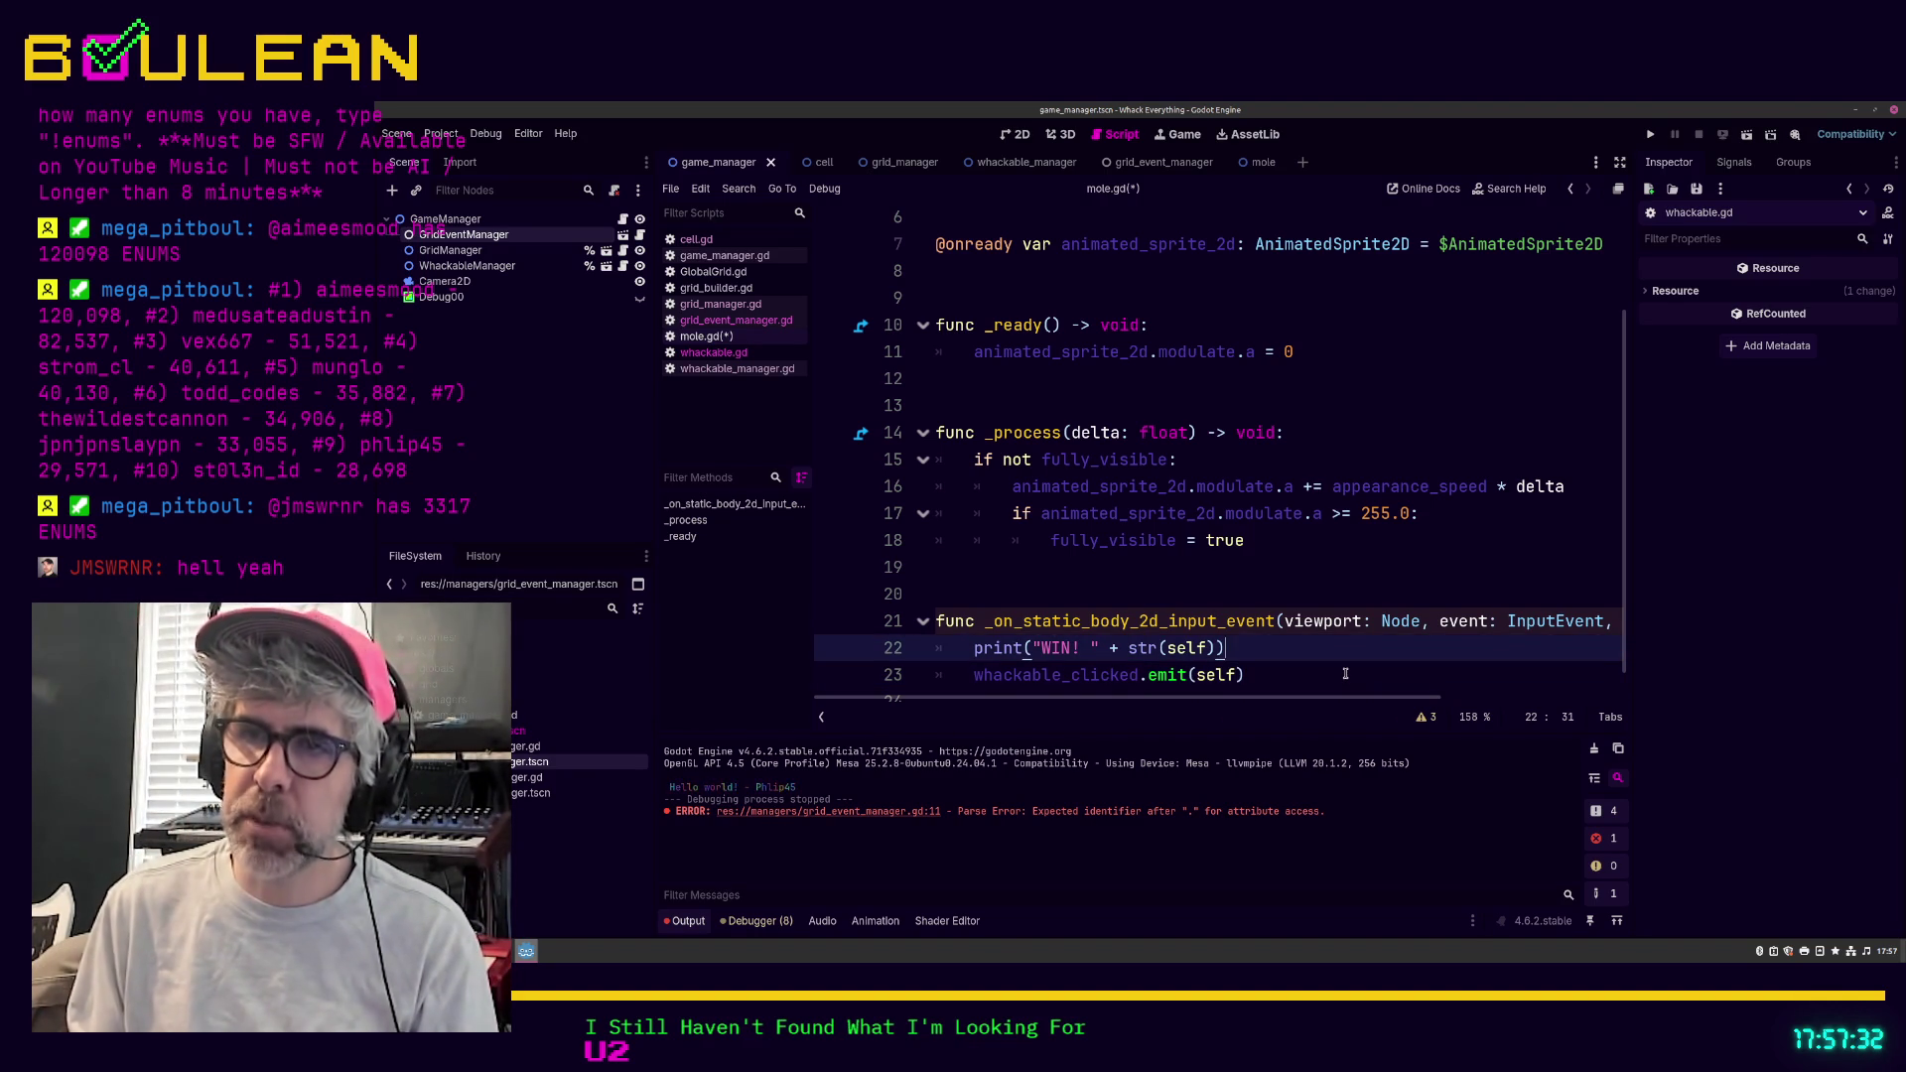
pyautogui.press('Return')
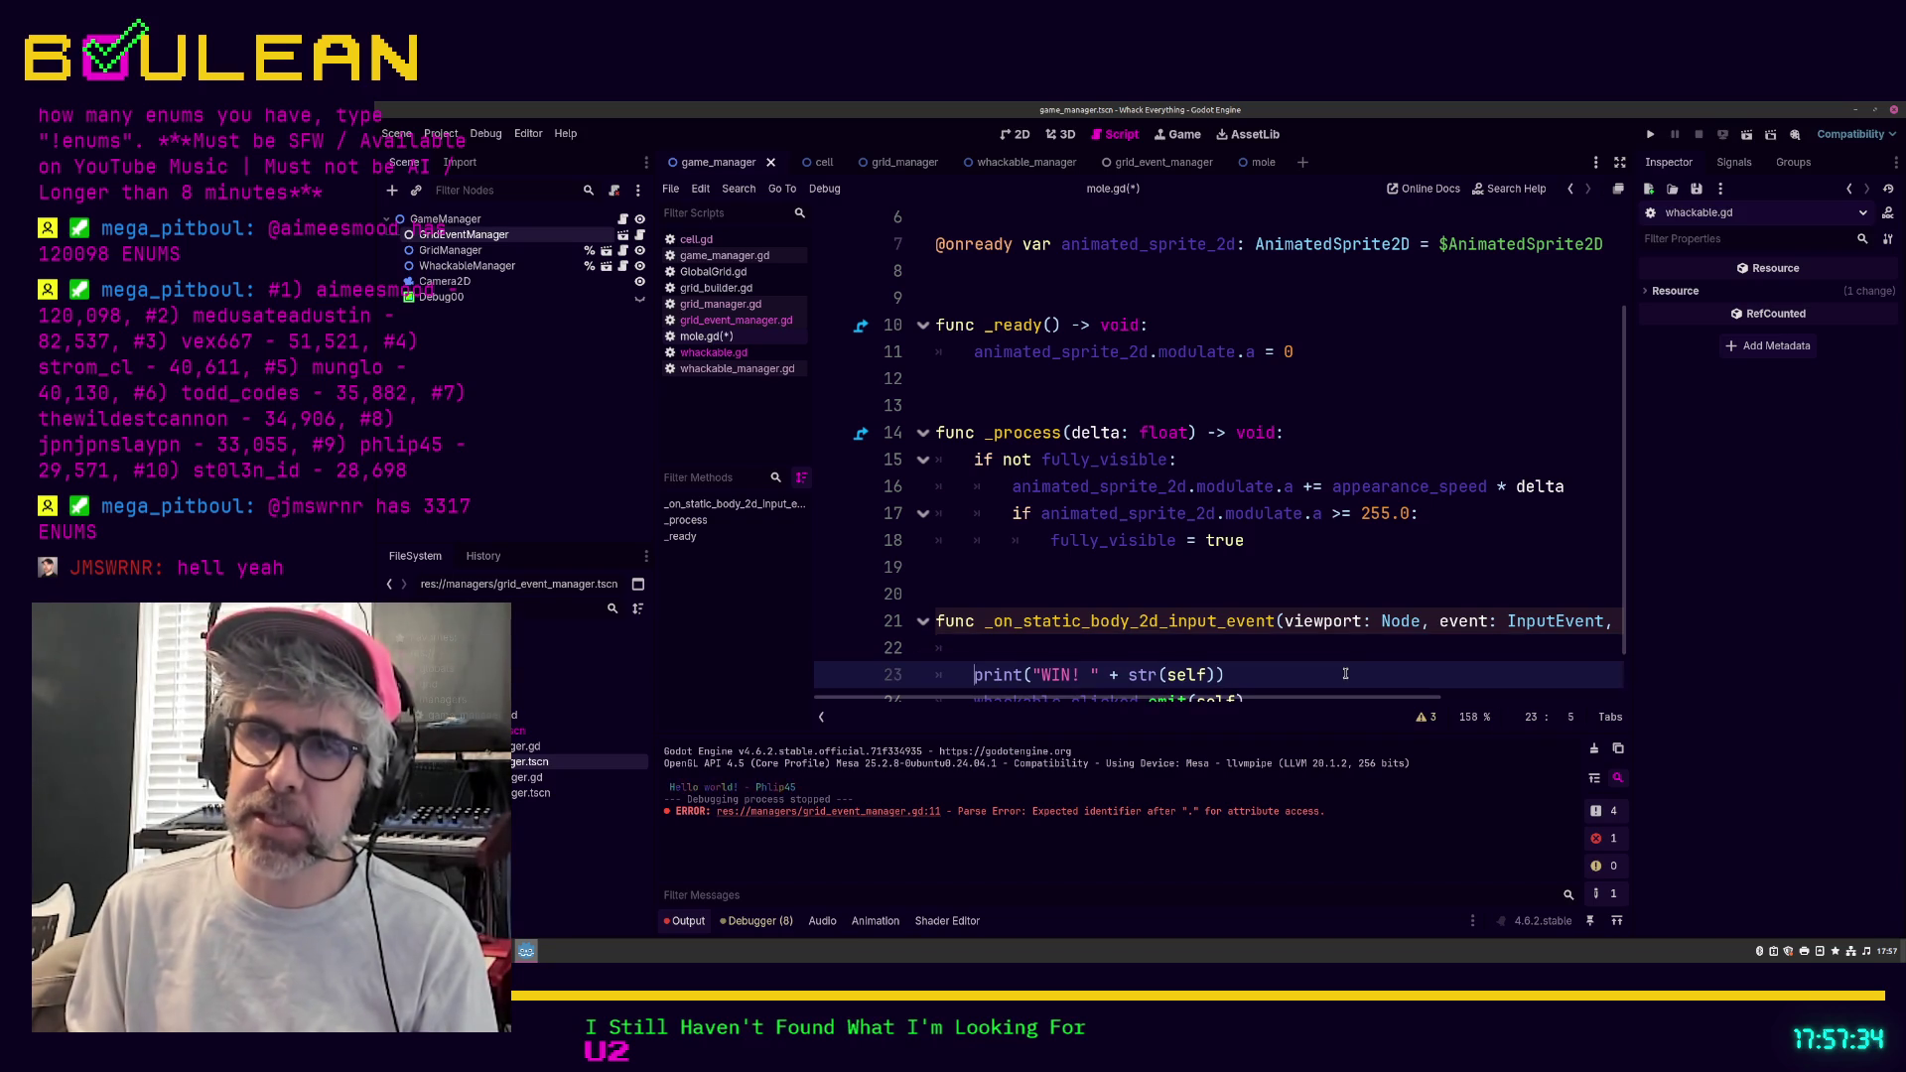
# - On blank line 22 of mole.gd, start an 'if event == InputEvent' condition
pyautogui.click(1178, 645)
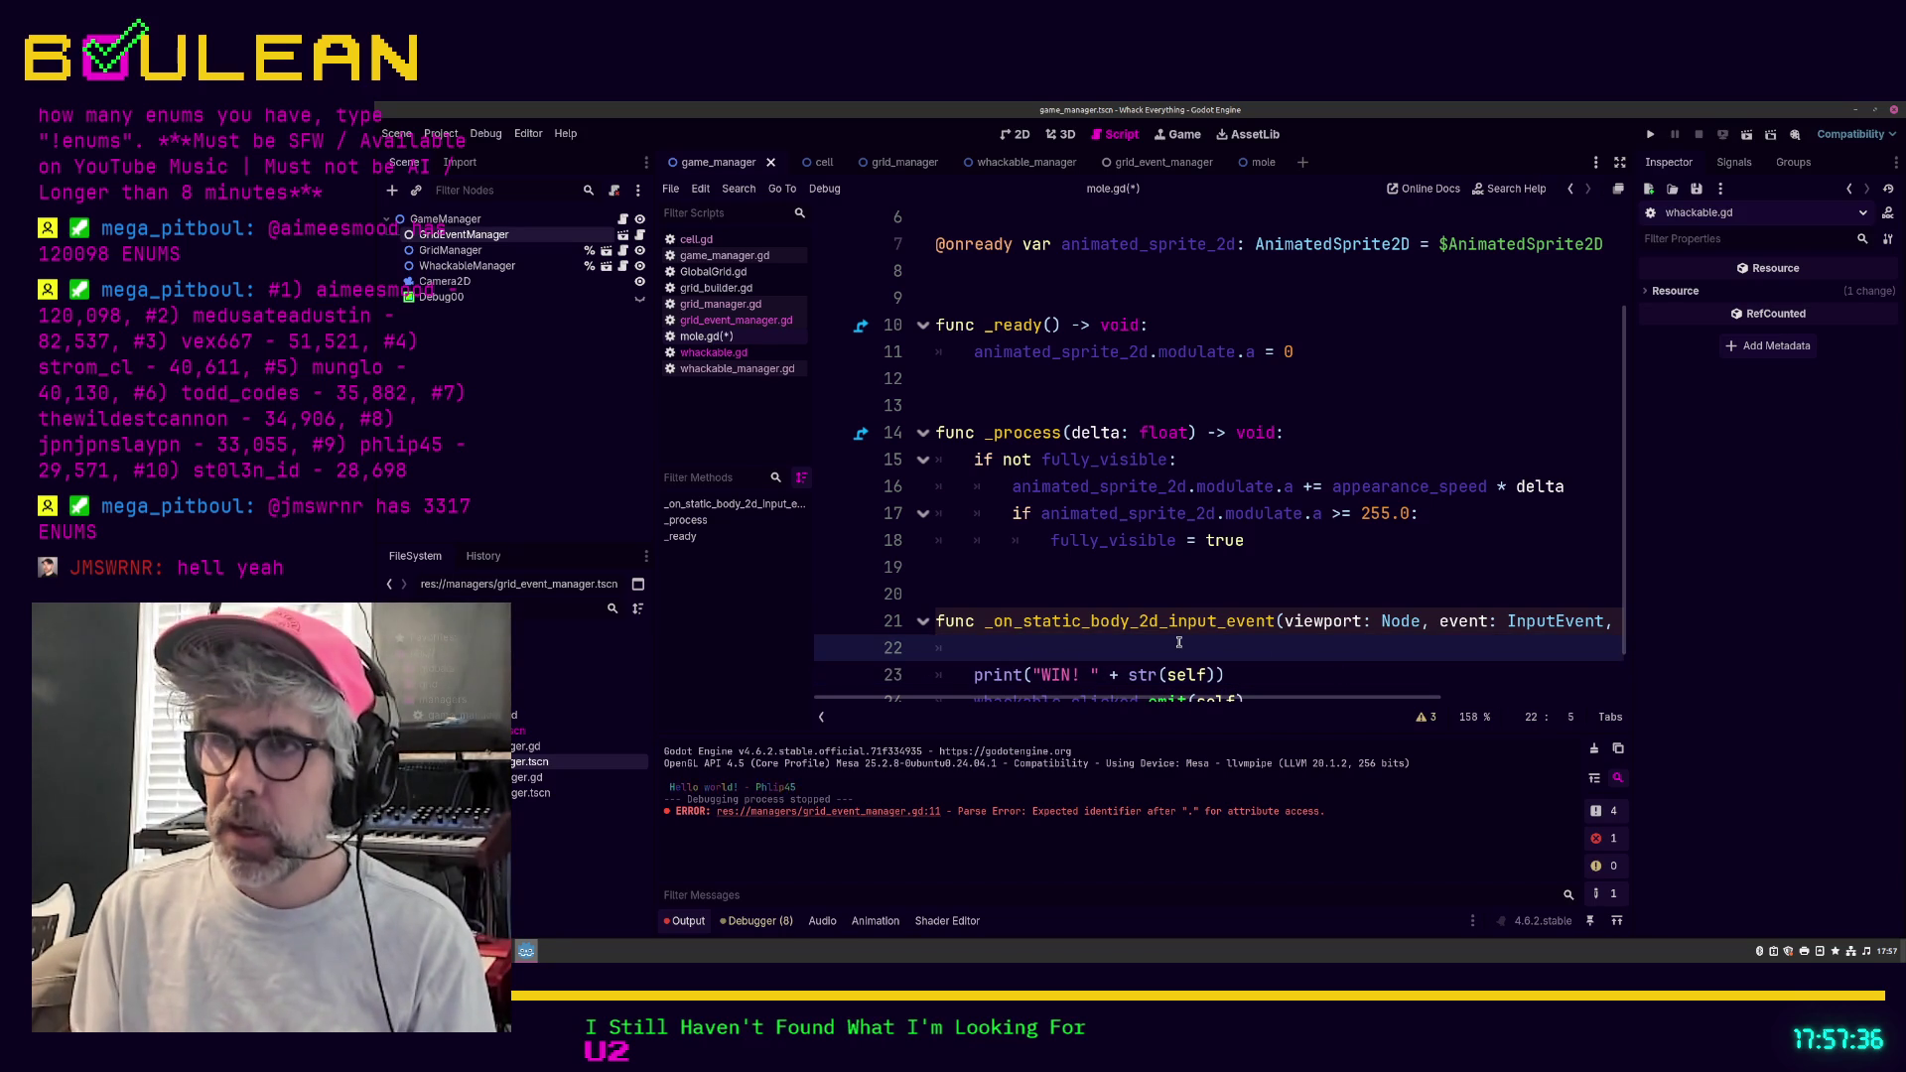
pyautogui.write('if')
pyautogui.write('ent')
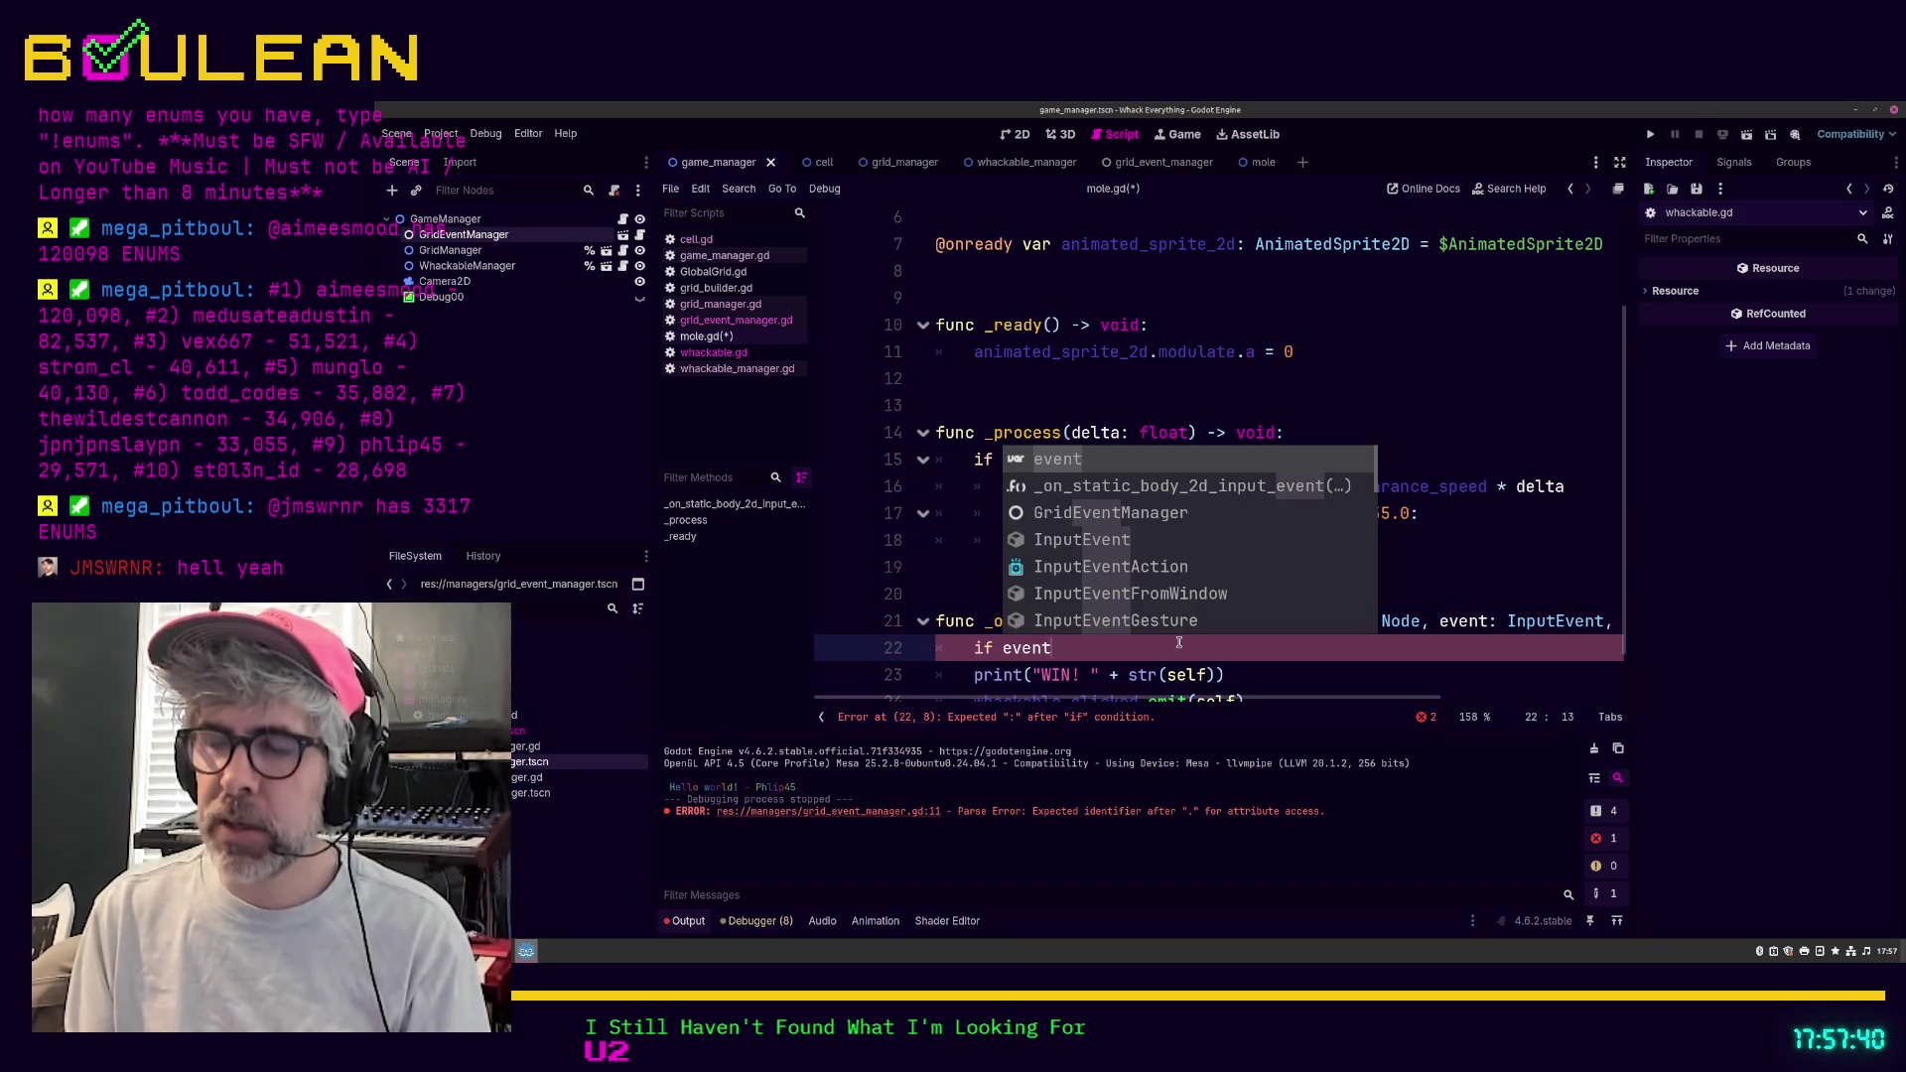
pyautogui.write(' == ')
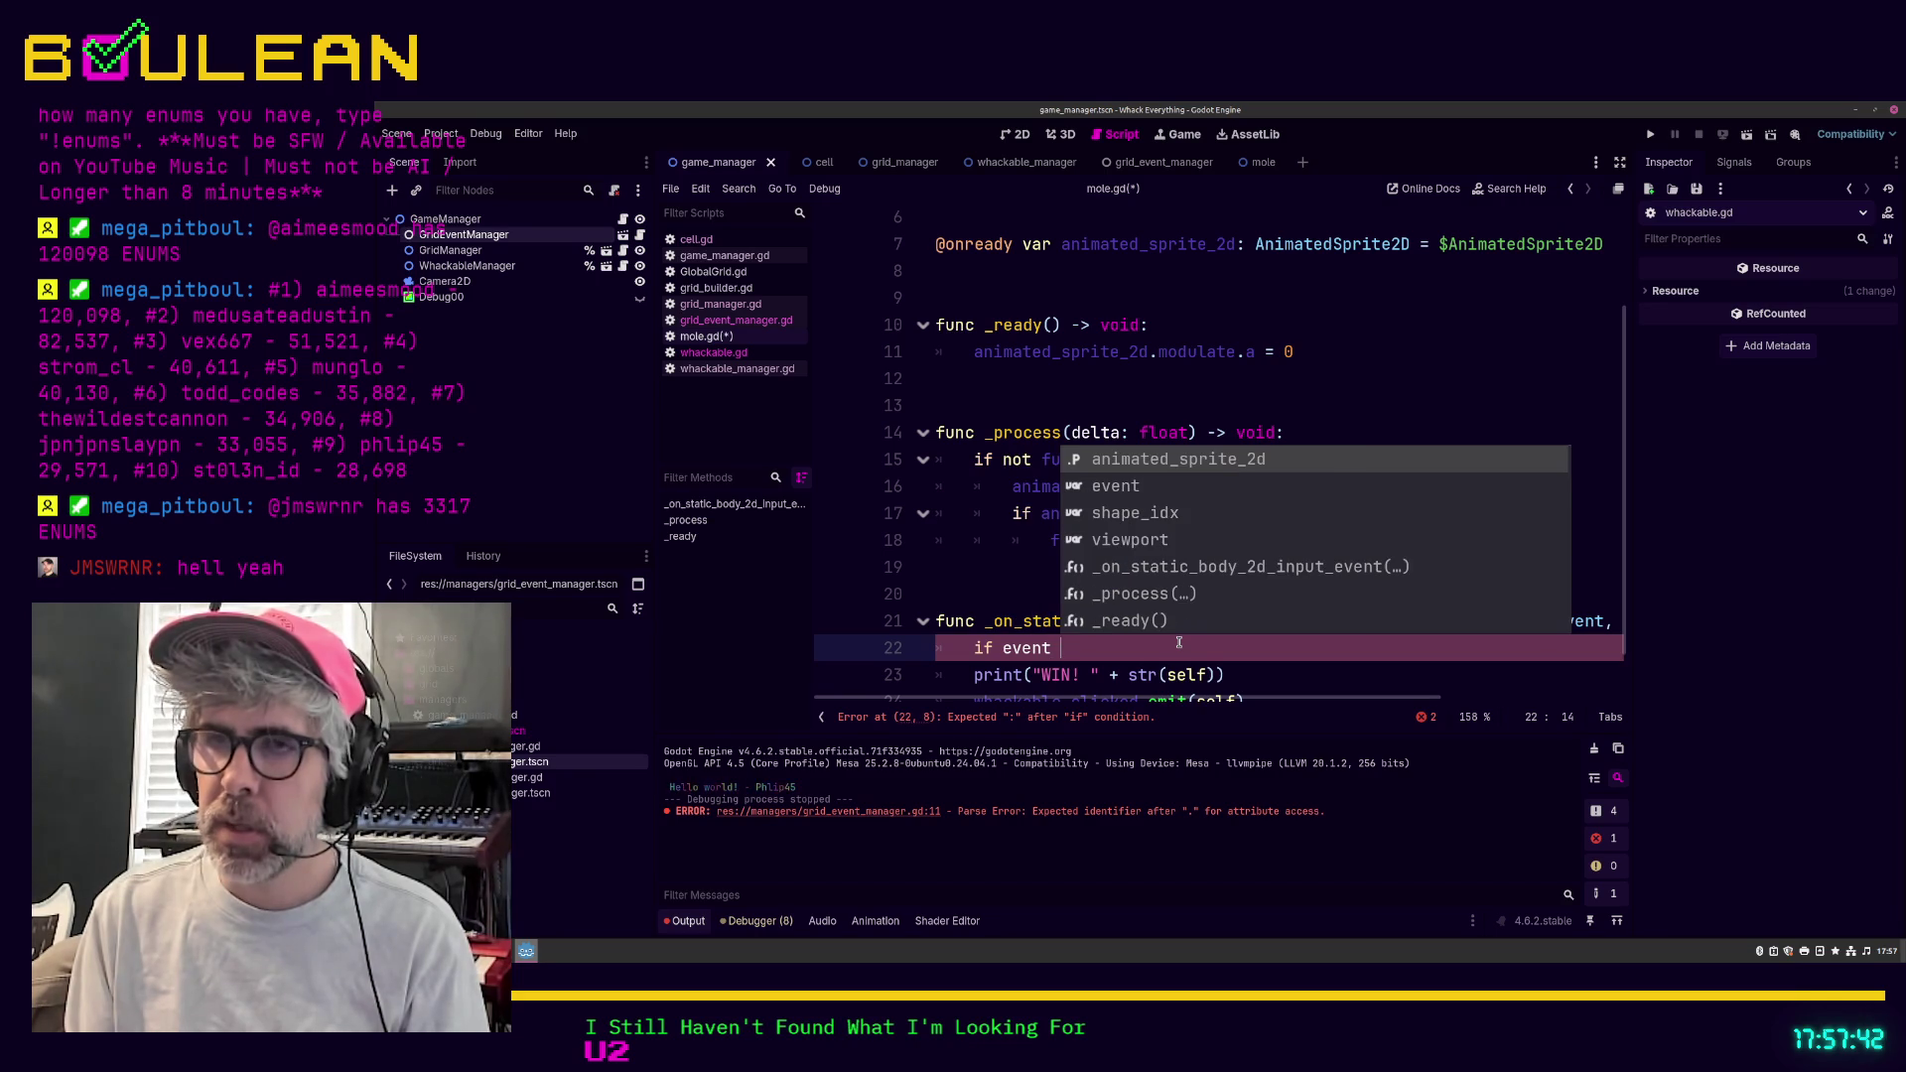
pyautogui.write('Inp')
pyautogui.press('Down')
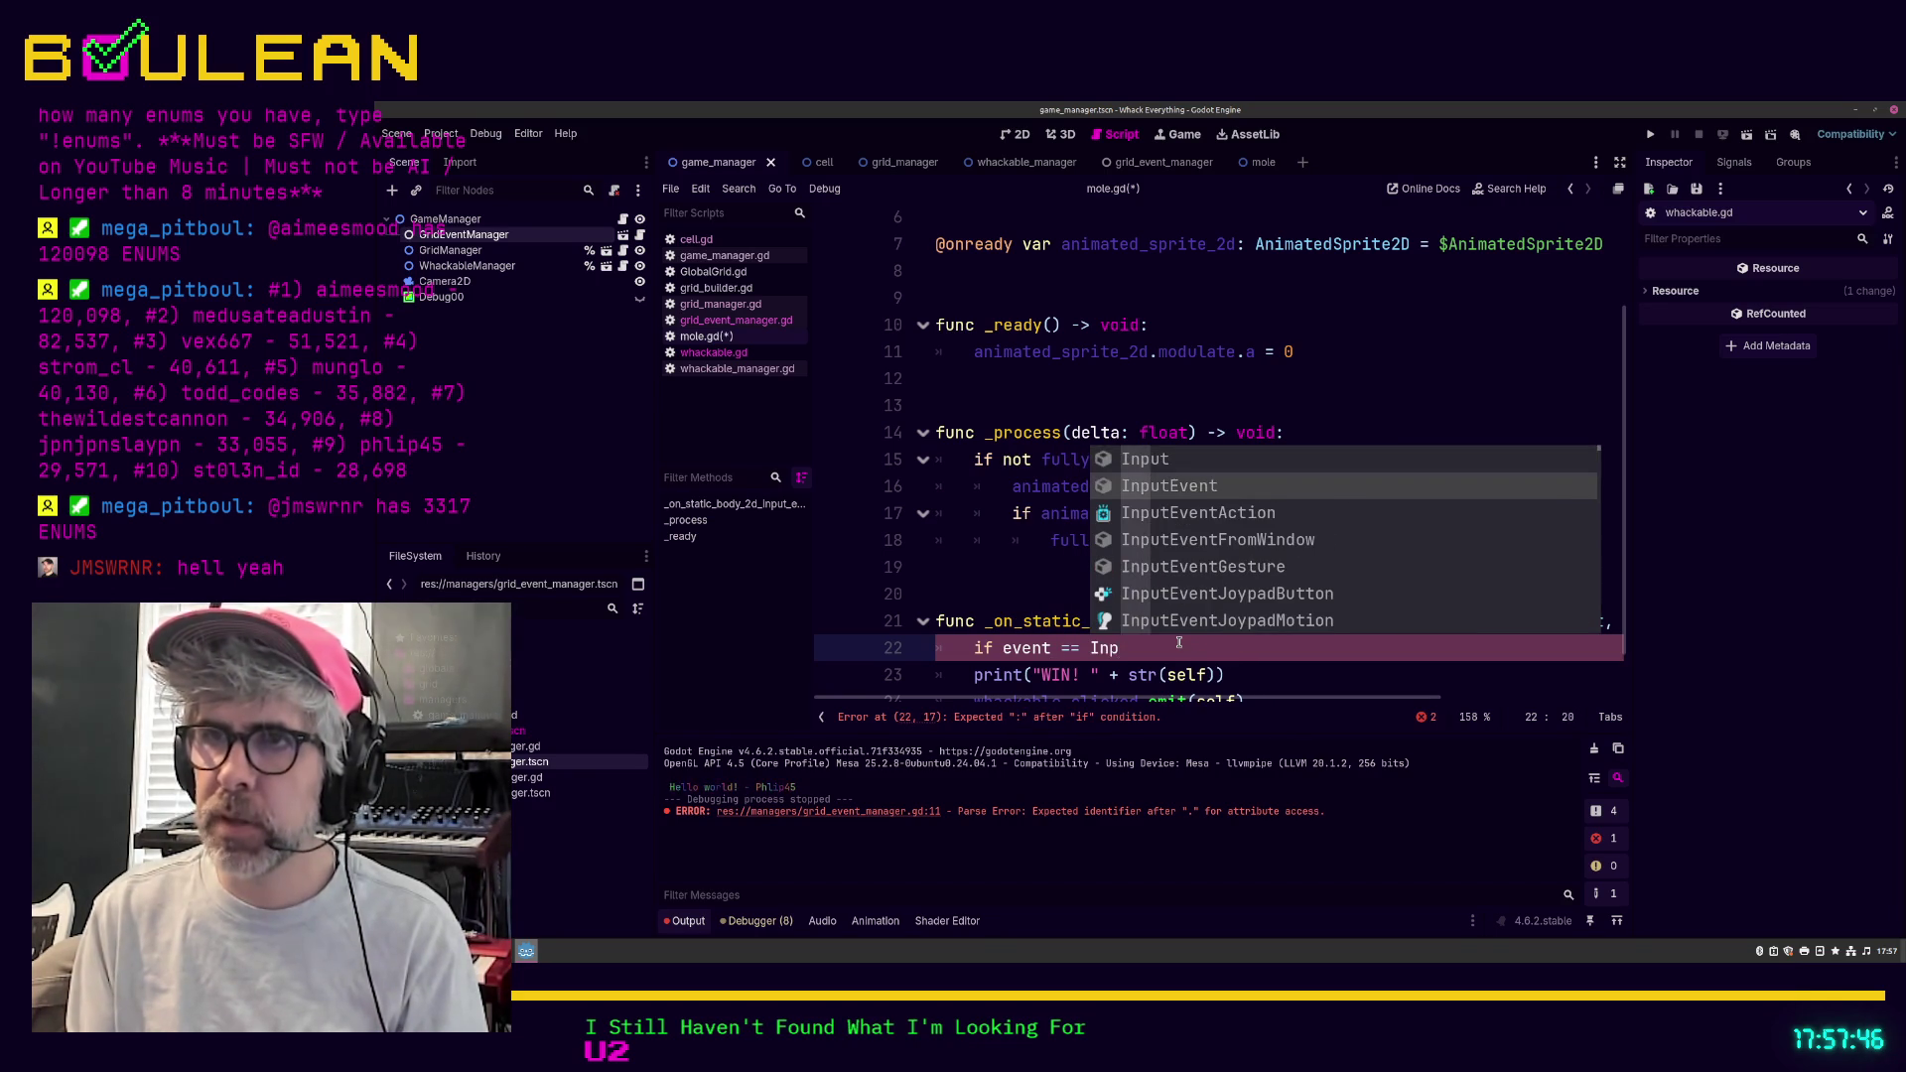
pyautogui.press('Return')
pyautogui.write('.')
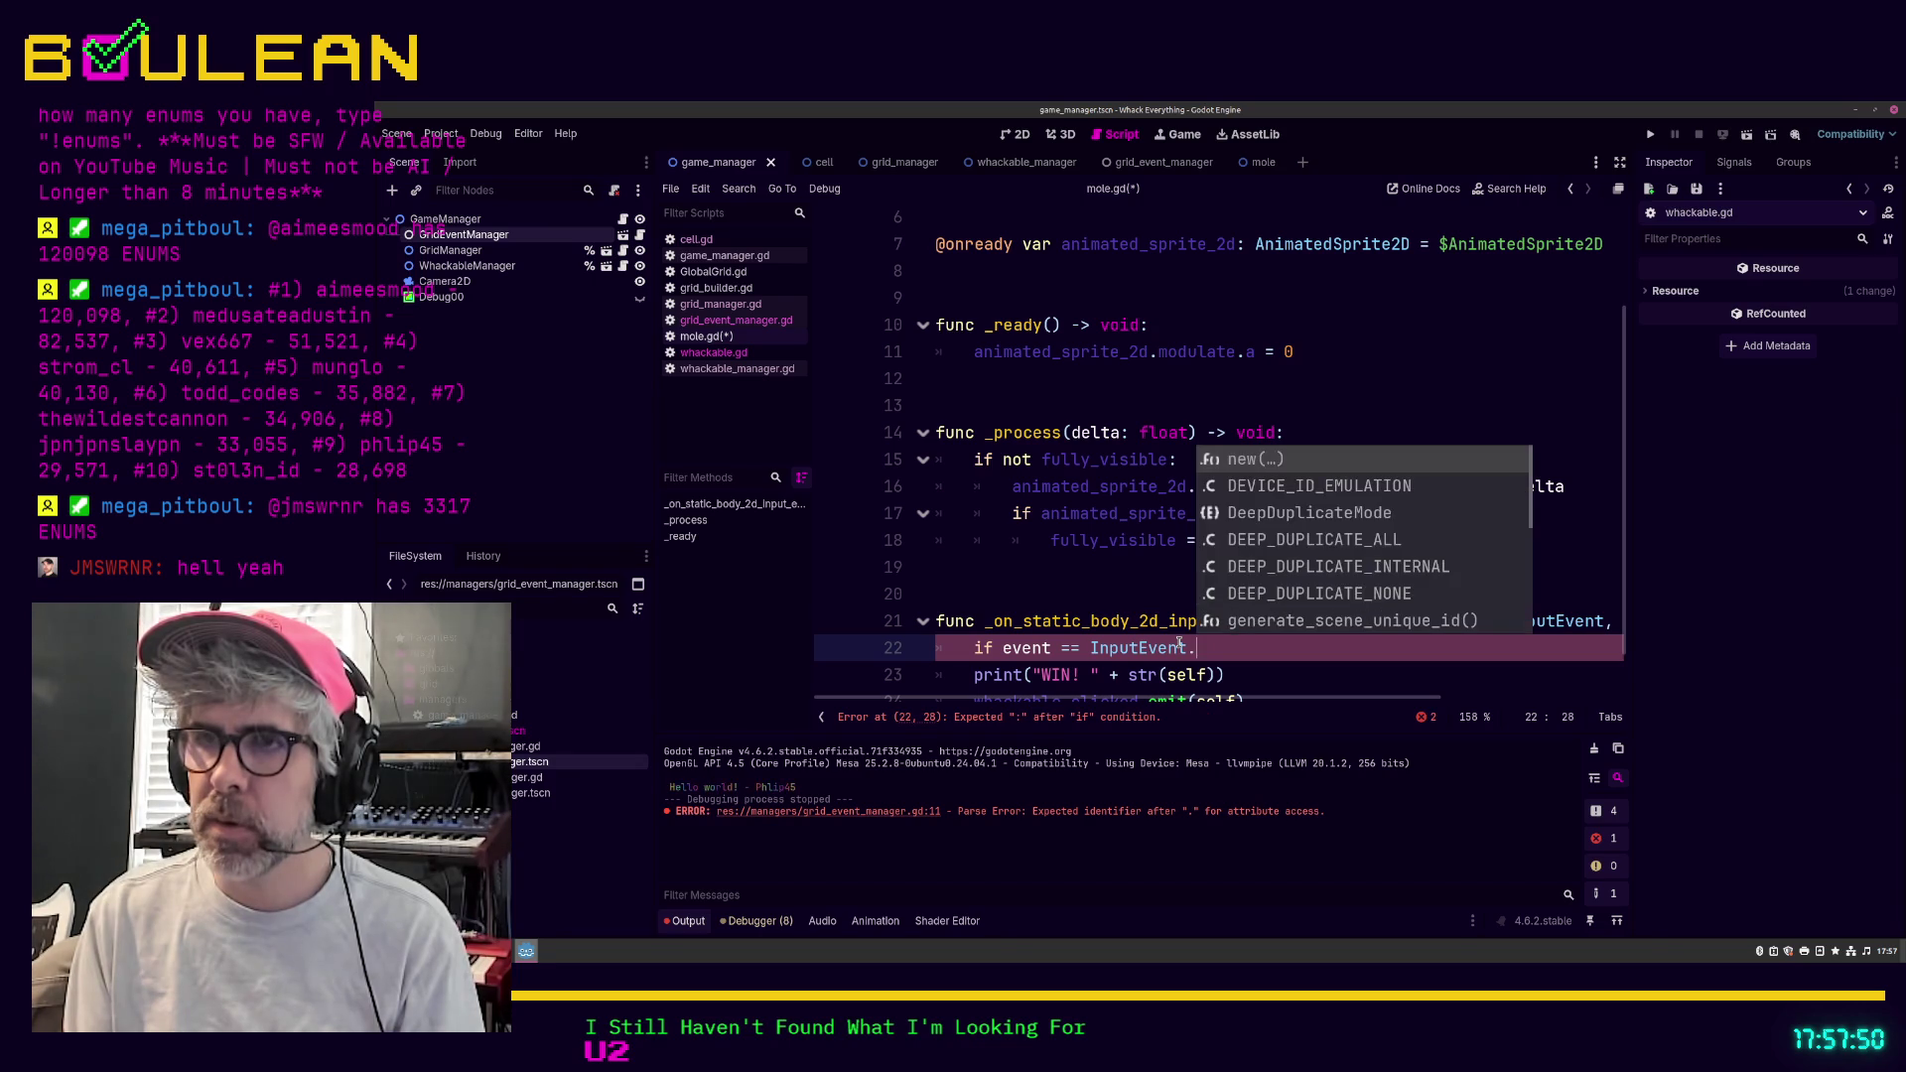
pyautogui.write('cl')
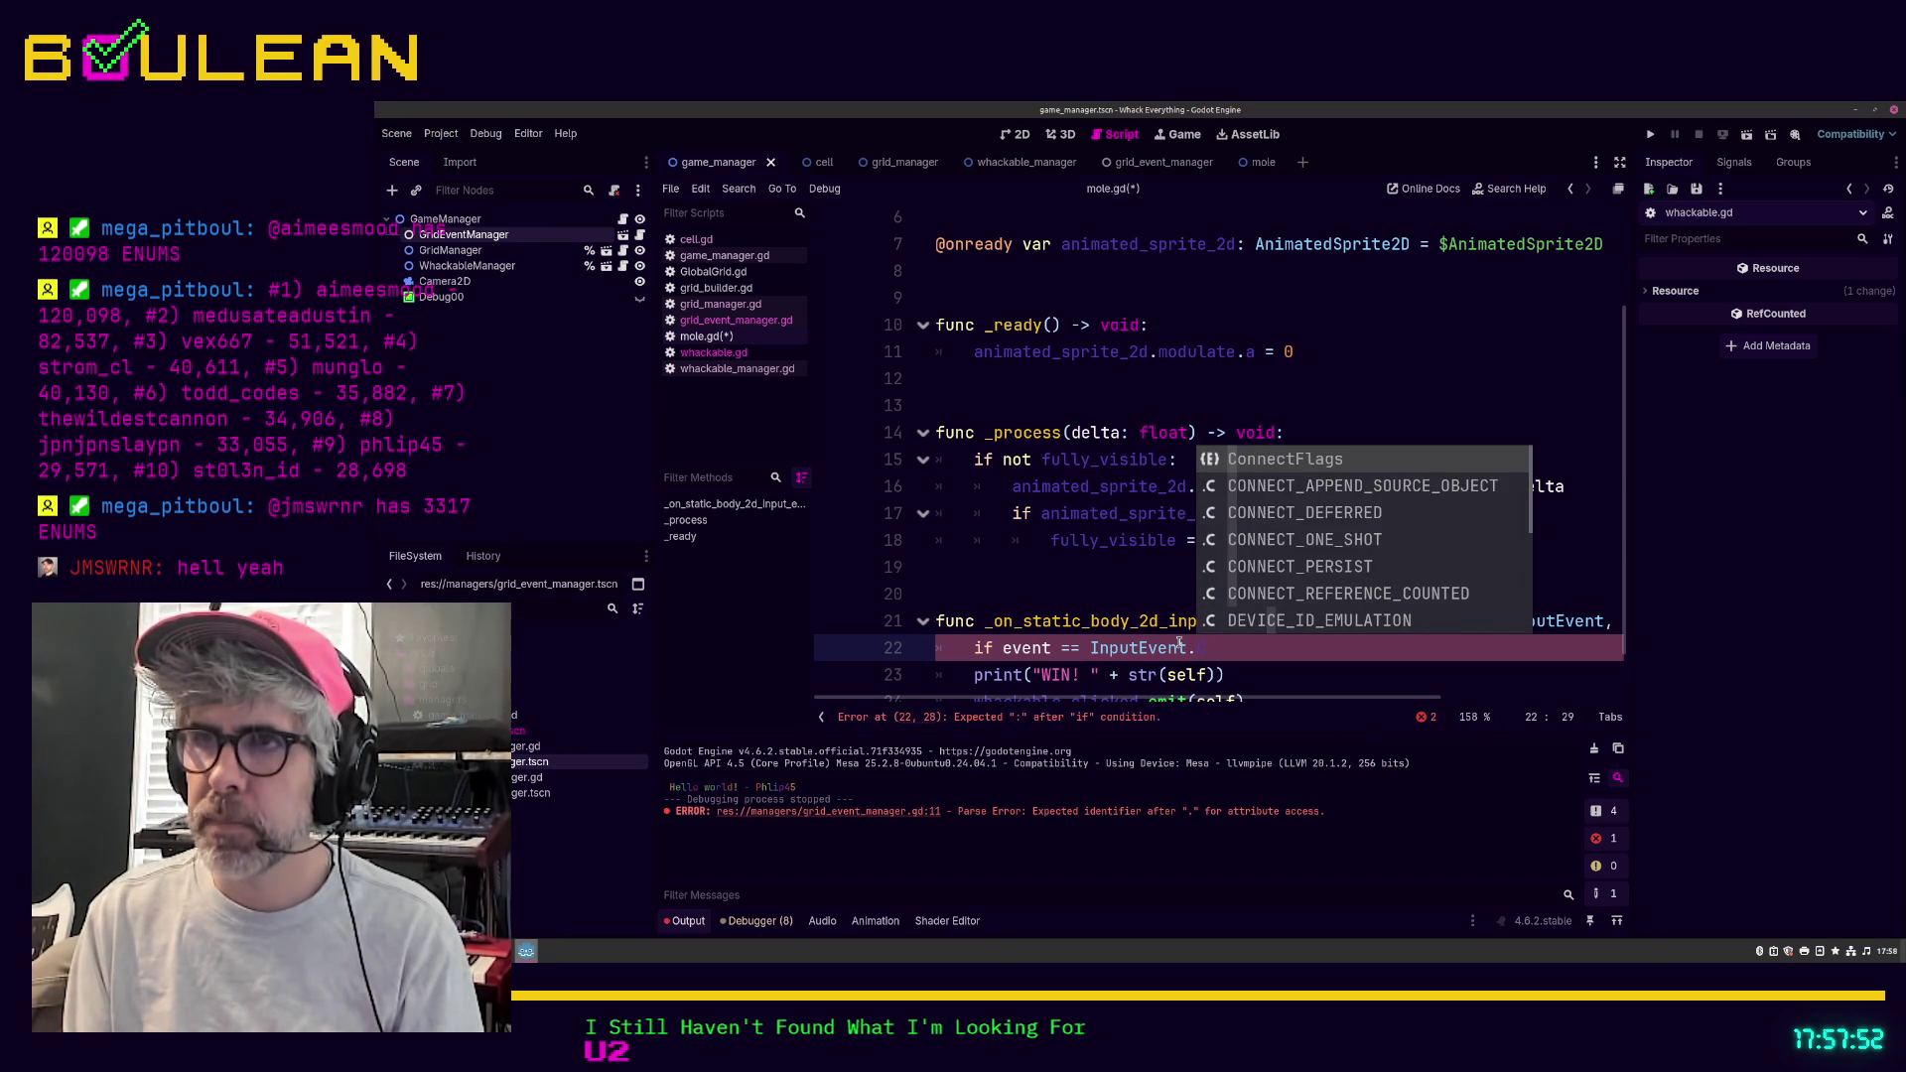
pyautogui.write('i')
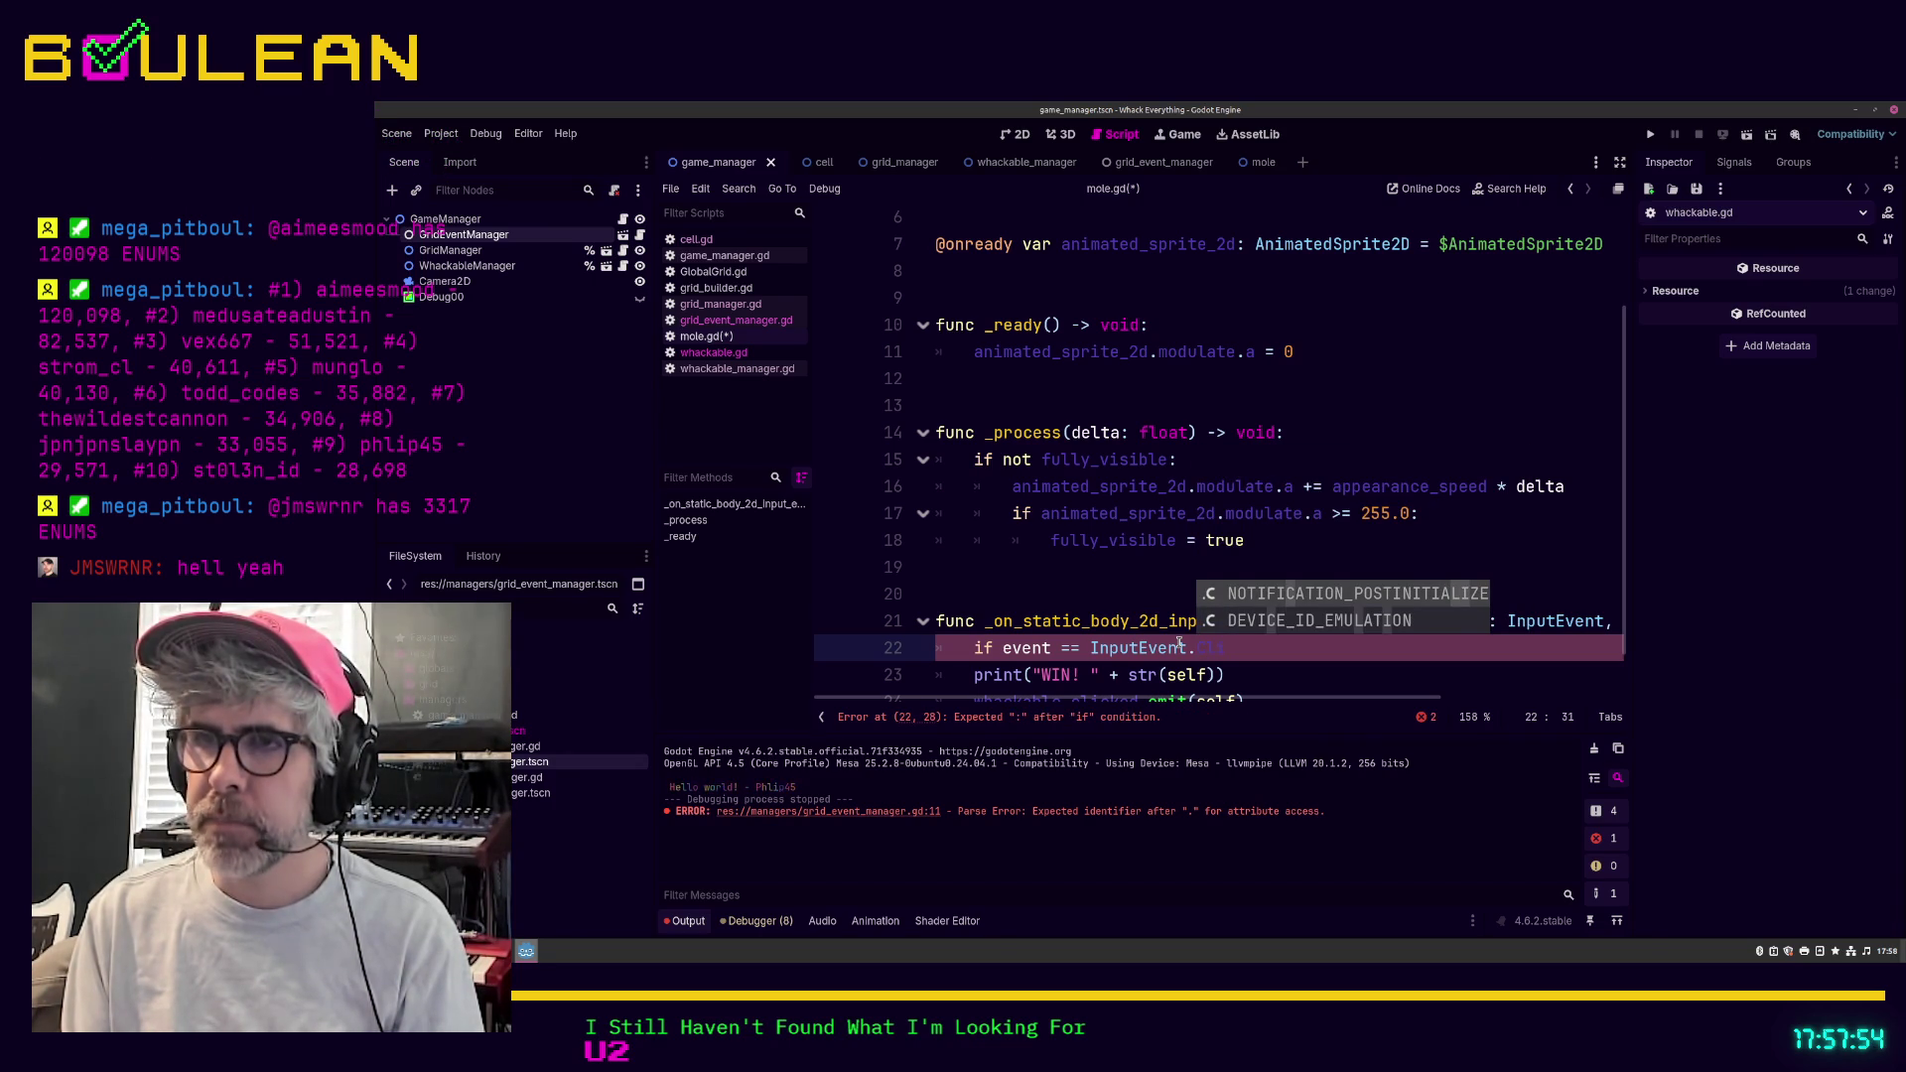
# - Replace the == comparison with an 'is' type check, leaving 'if event is InputEv'
pyautogui.press('BackSpace')
pyautogui.press('BackSpace')
pyautogui.press('BackSpace')
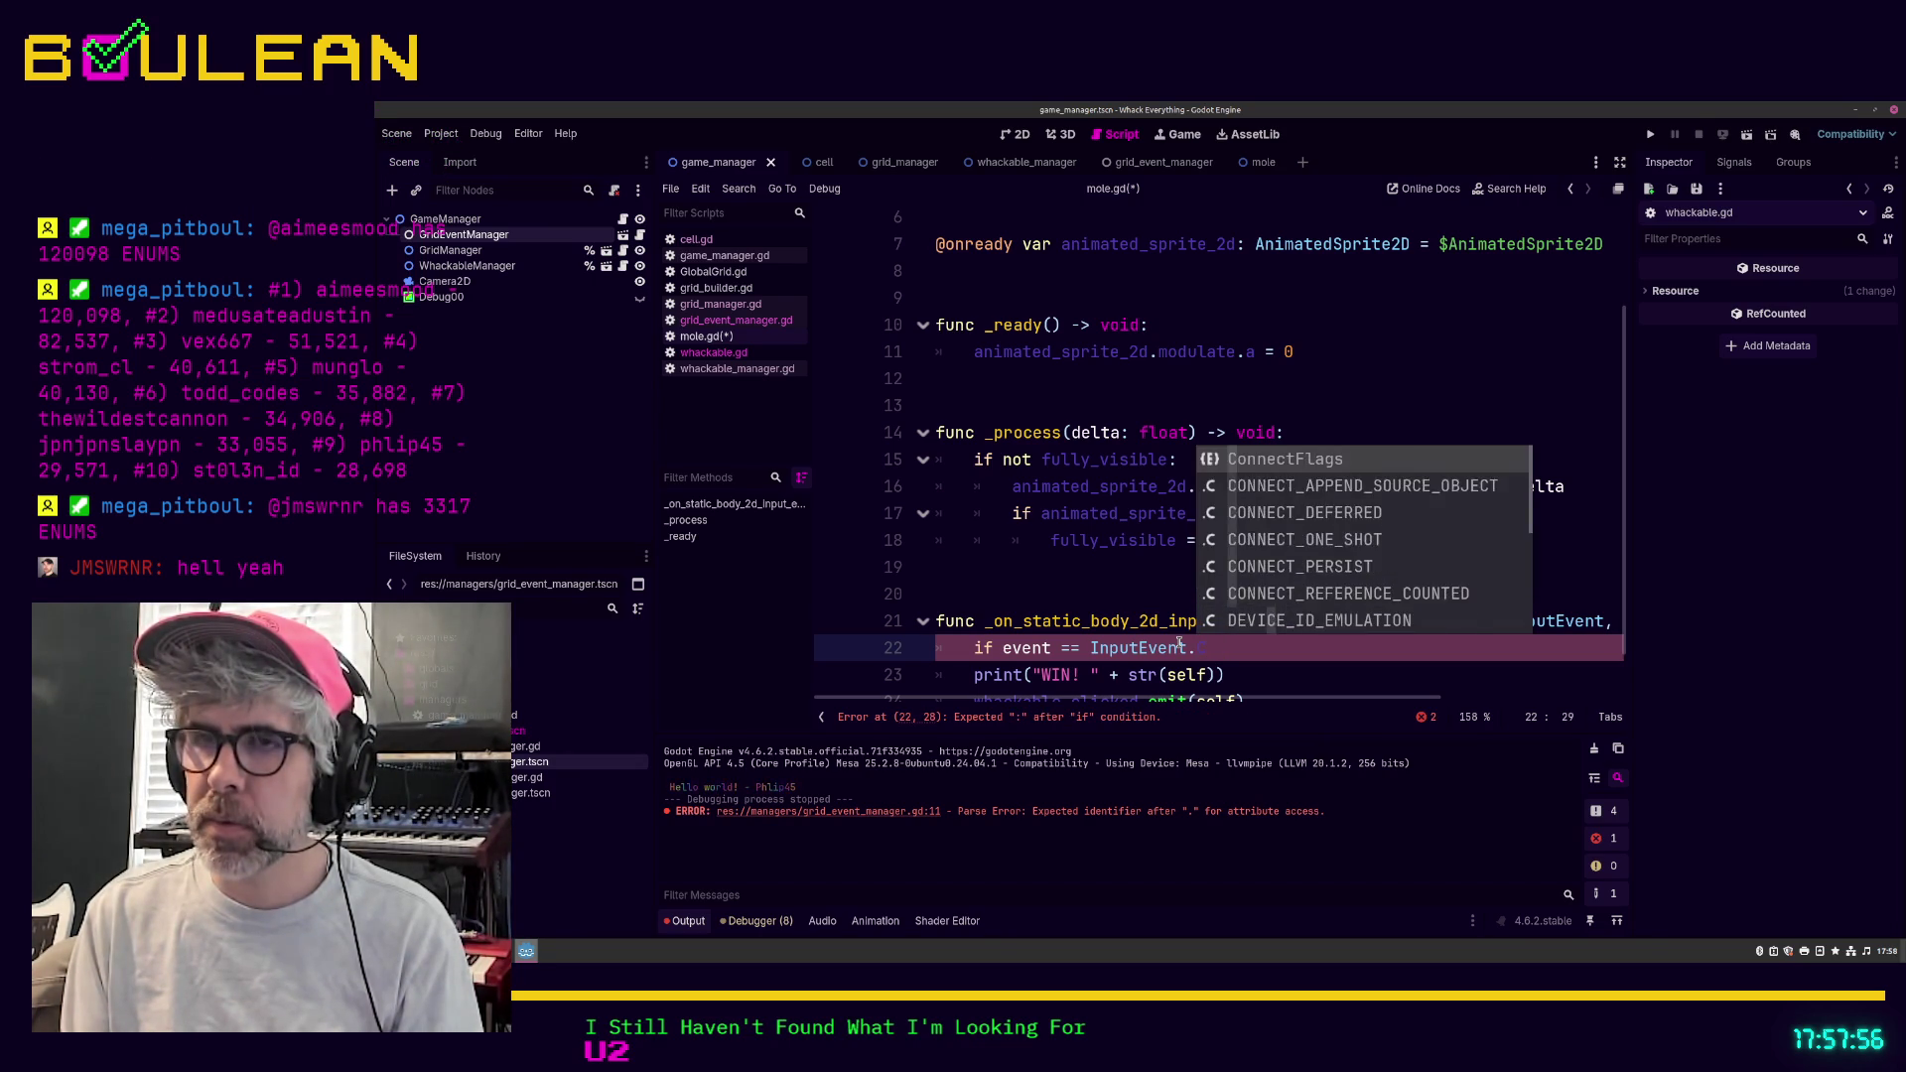
pyautogui.press('BackSpace')
pyautogui.press('BackSpace')
pyautogui.press('BackSpace')
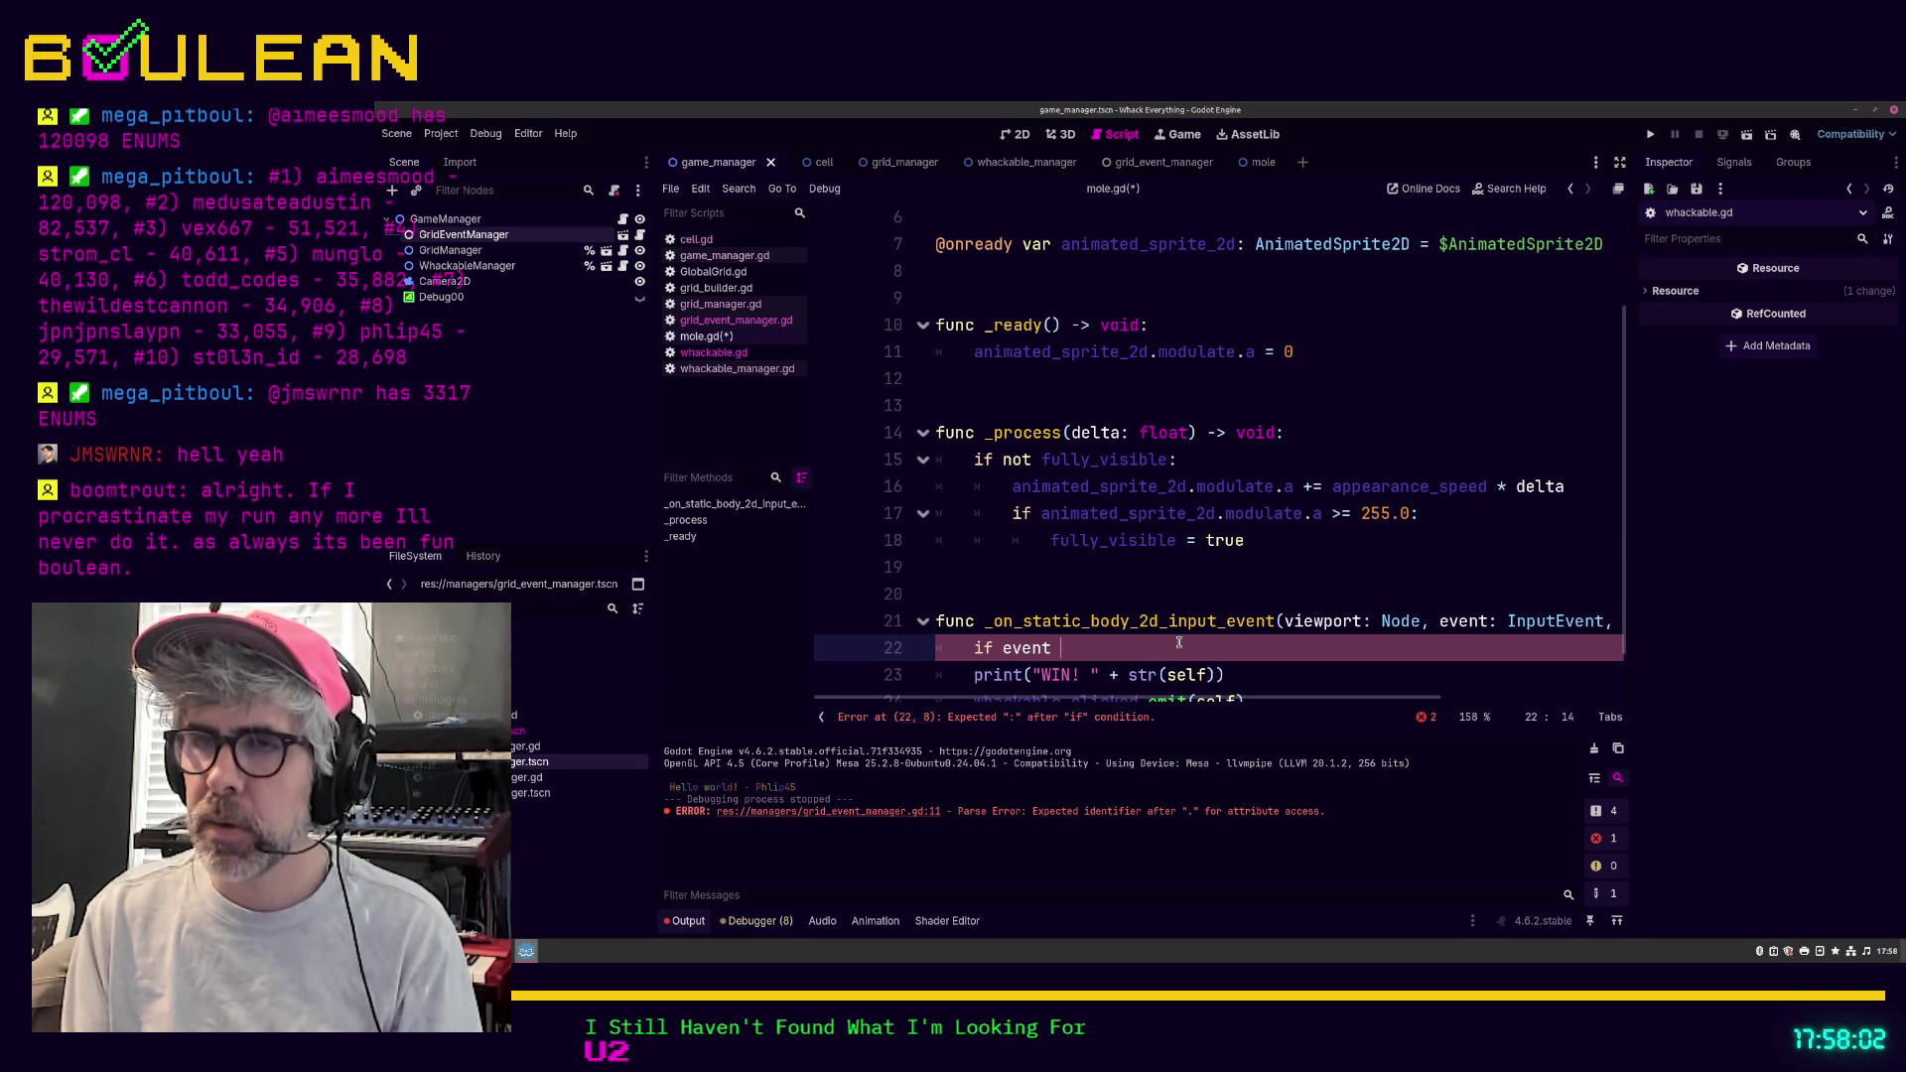
pyautogui.write('is Input')
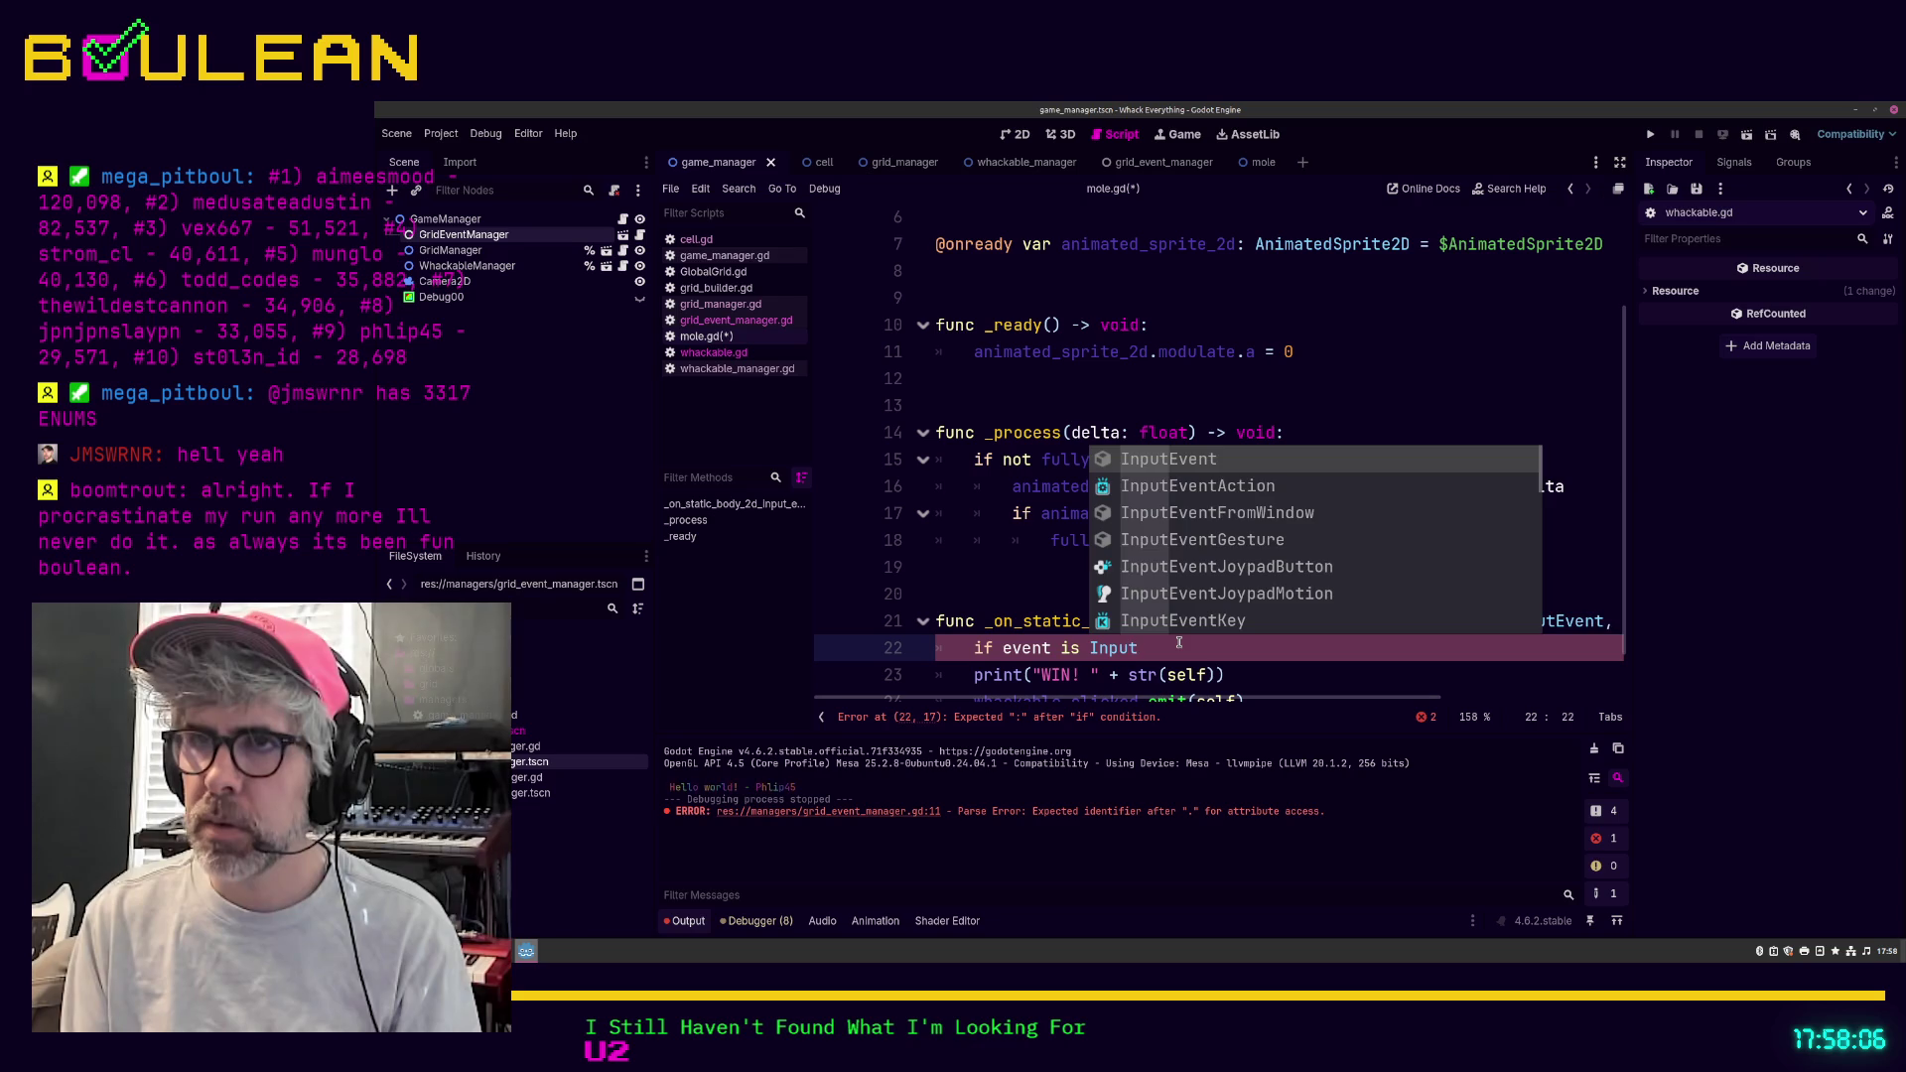
pyautogui.write('.')
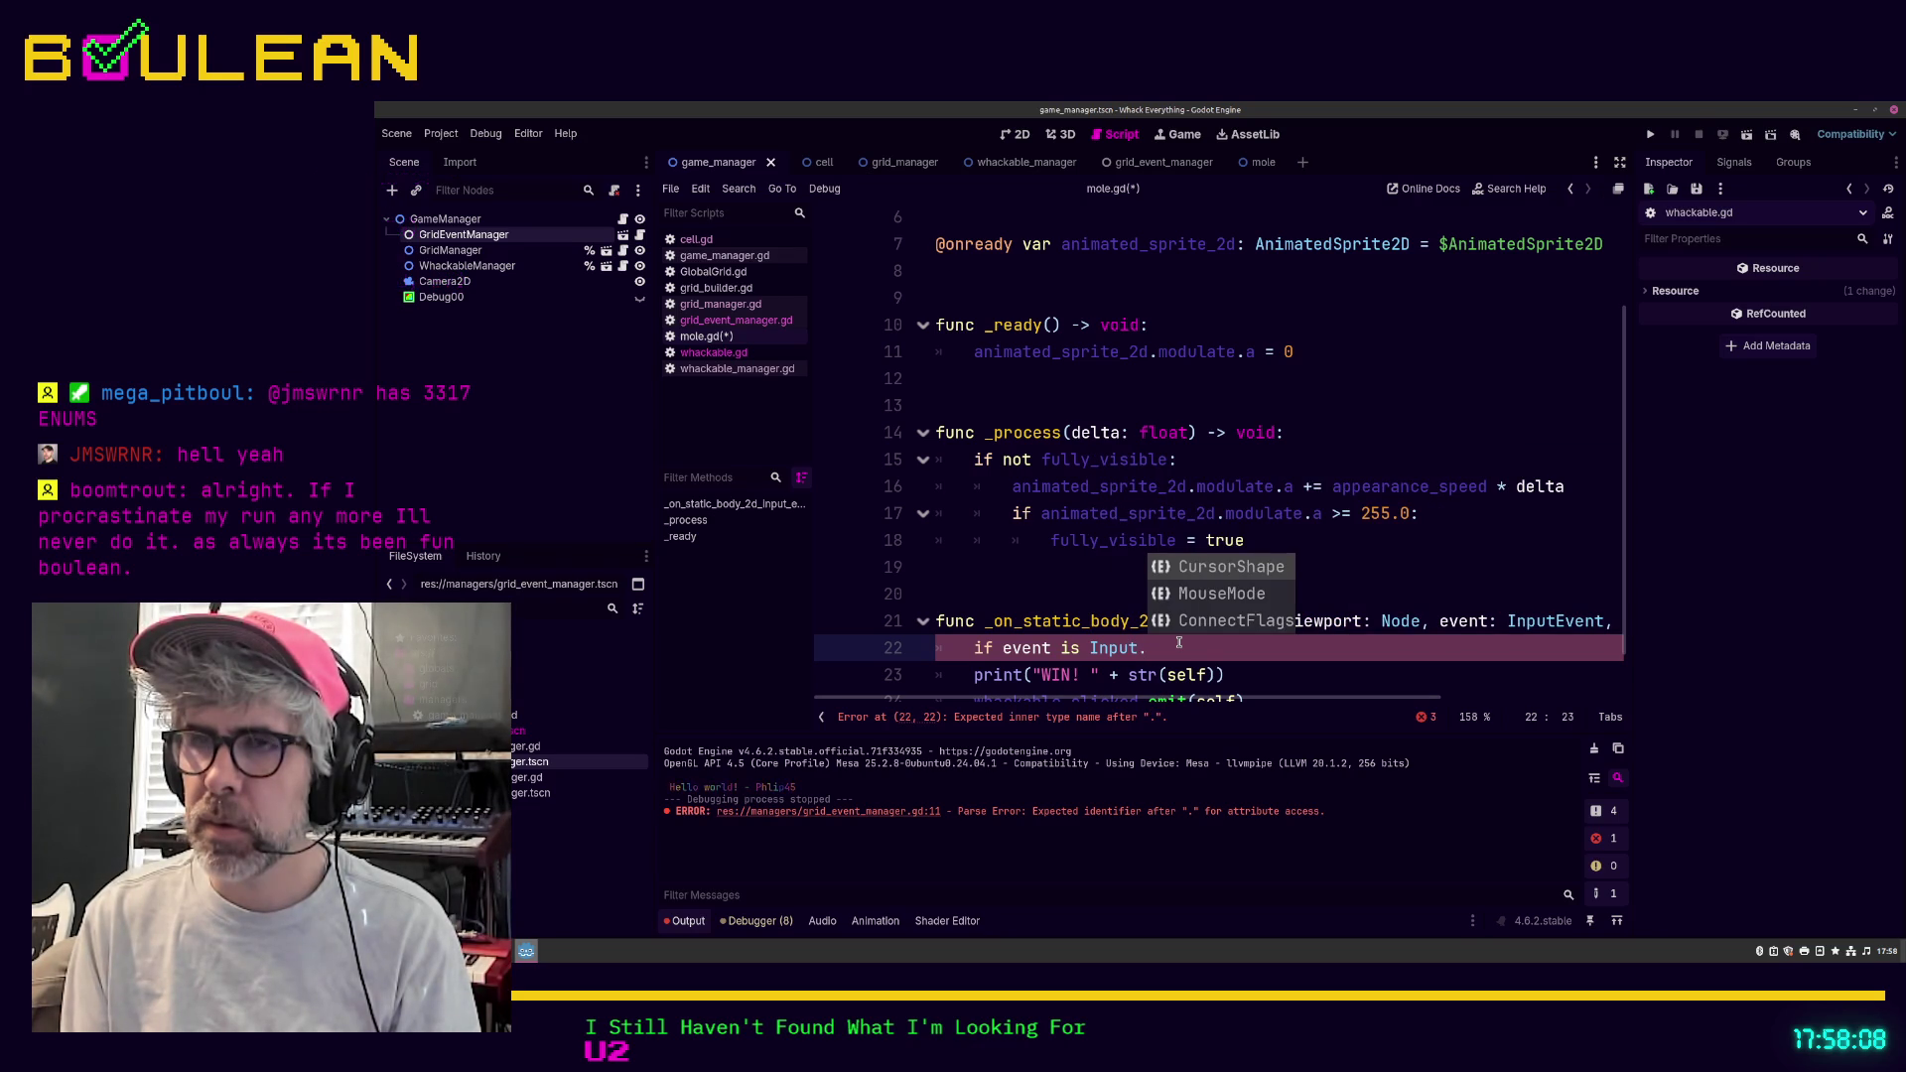
pyautogui.press('BackSpace')
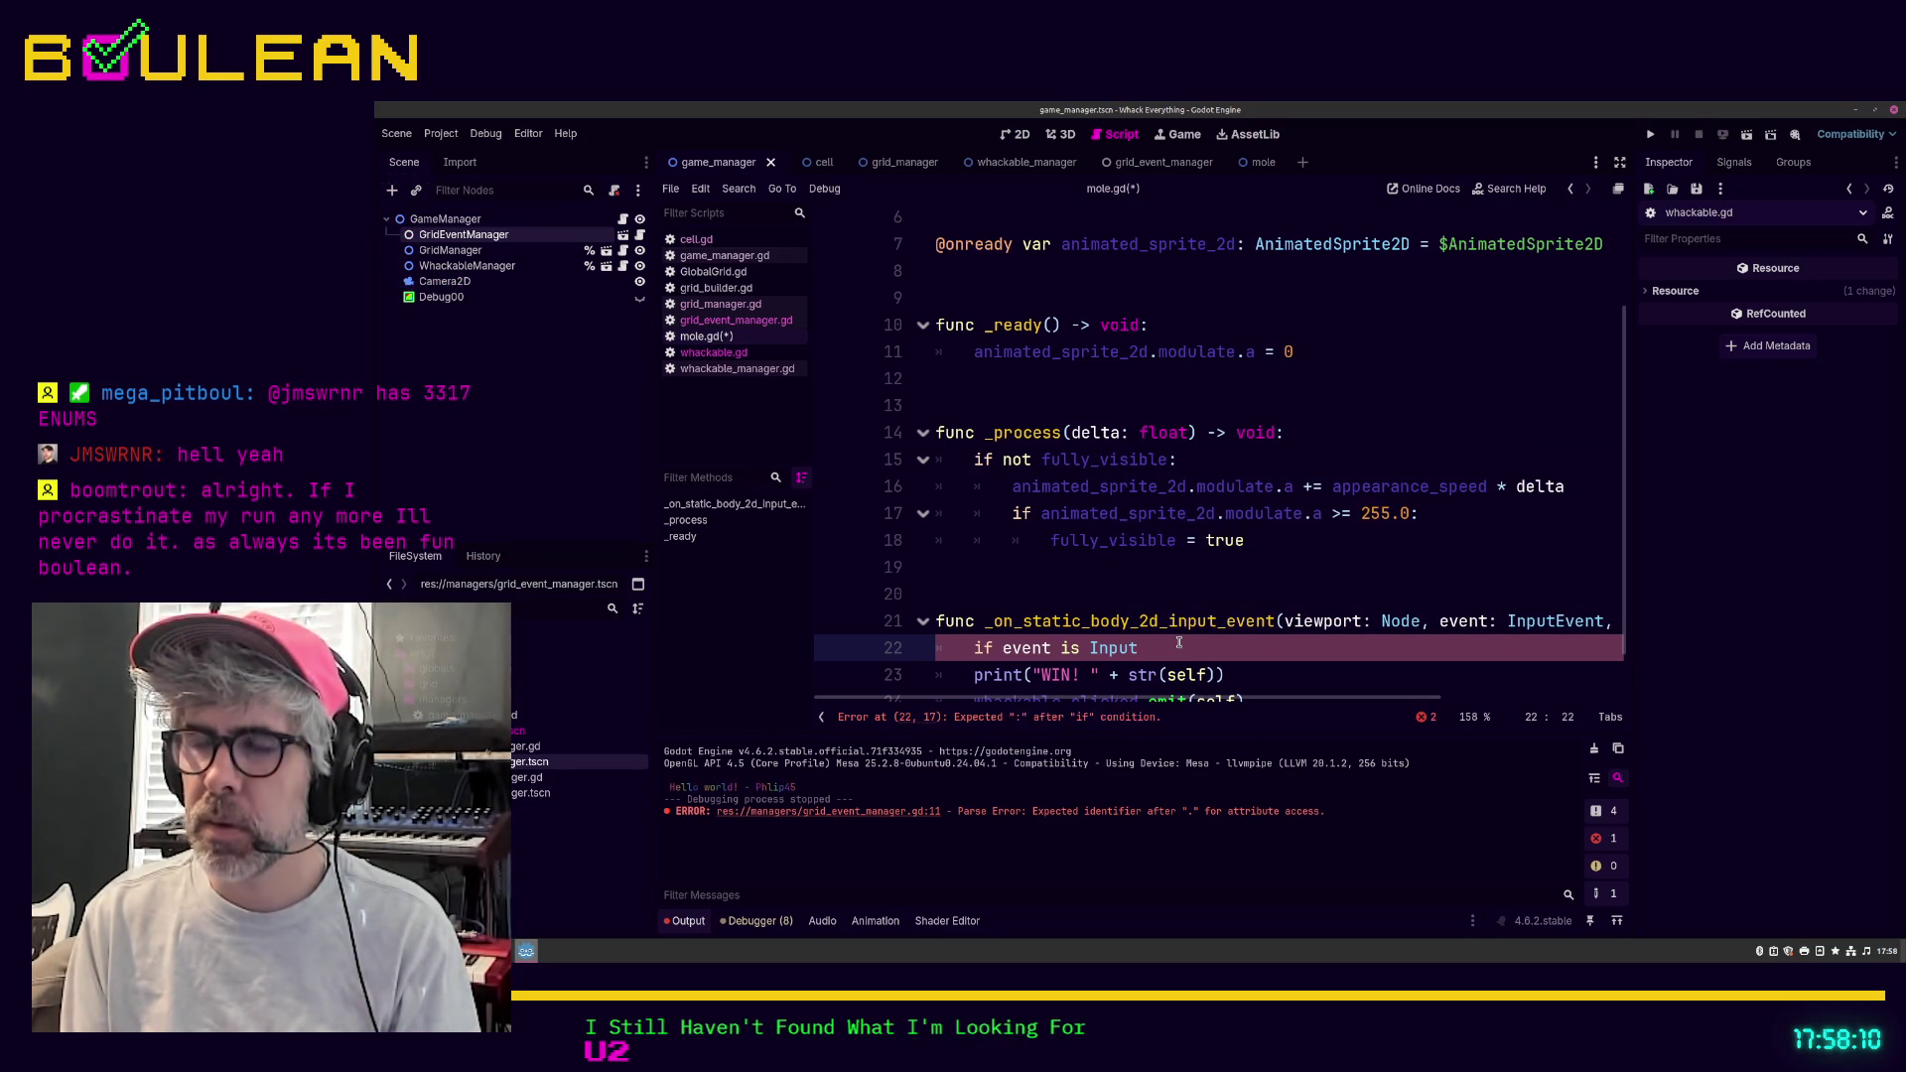
pyautogui.write('Event.')
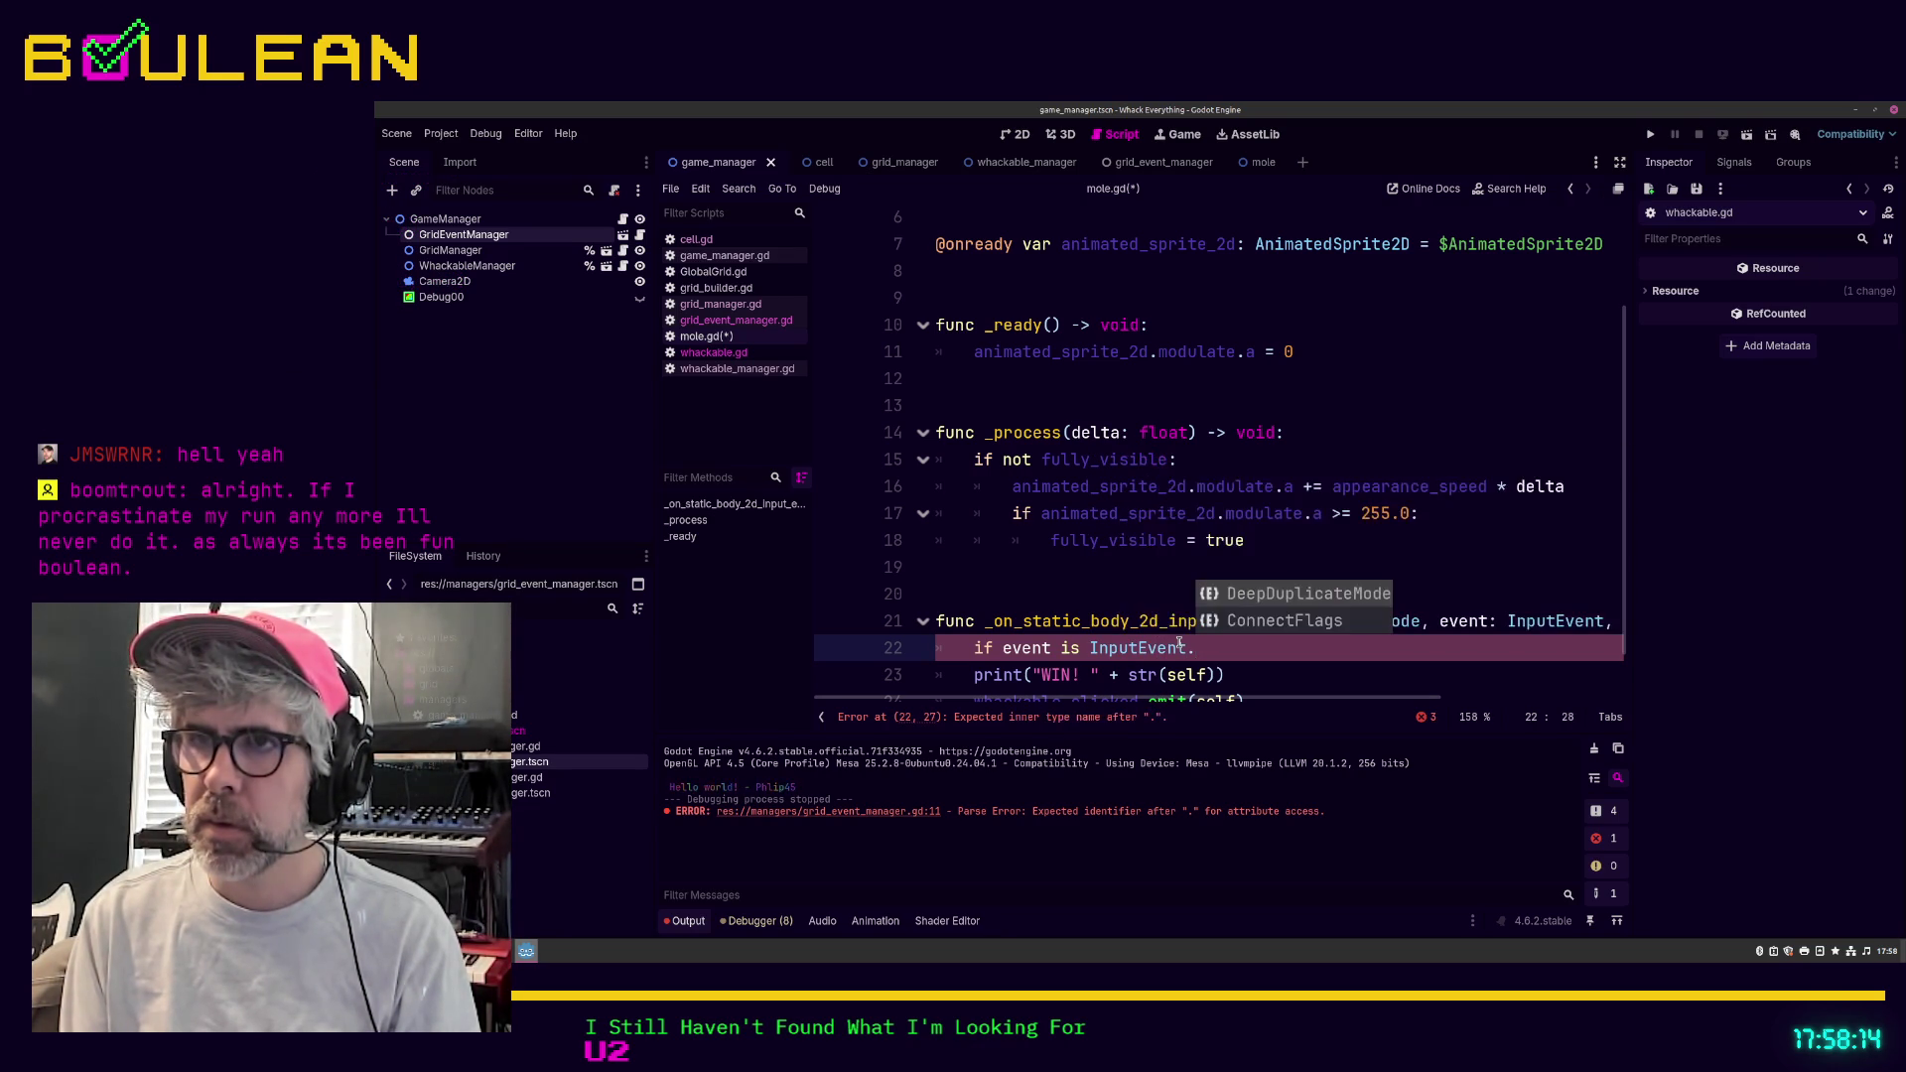
pyautogui.write('mo')
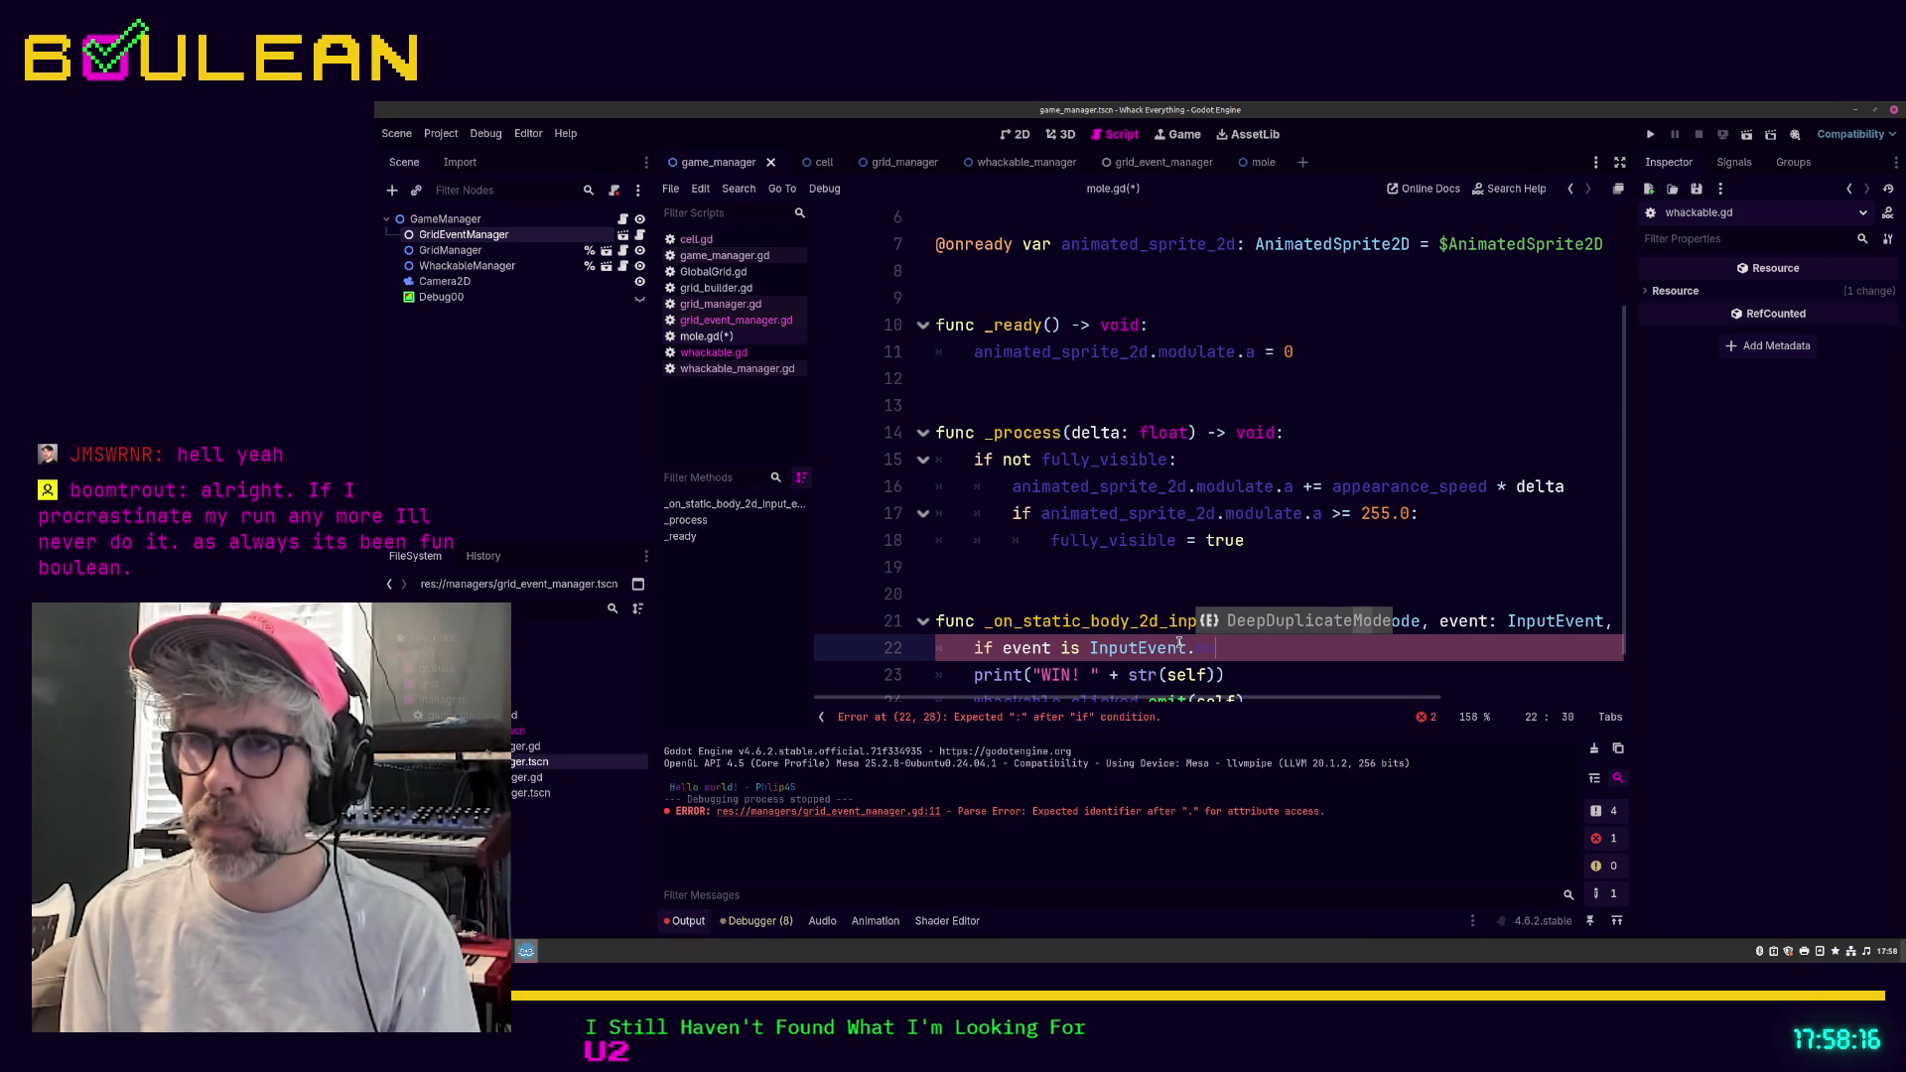
pyautogui.press('BackSpace')
pyautogui.press('BackSpace')
pyautogui.press('BackSpace')
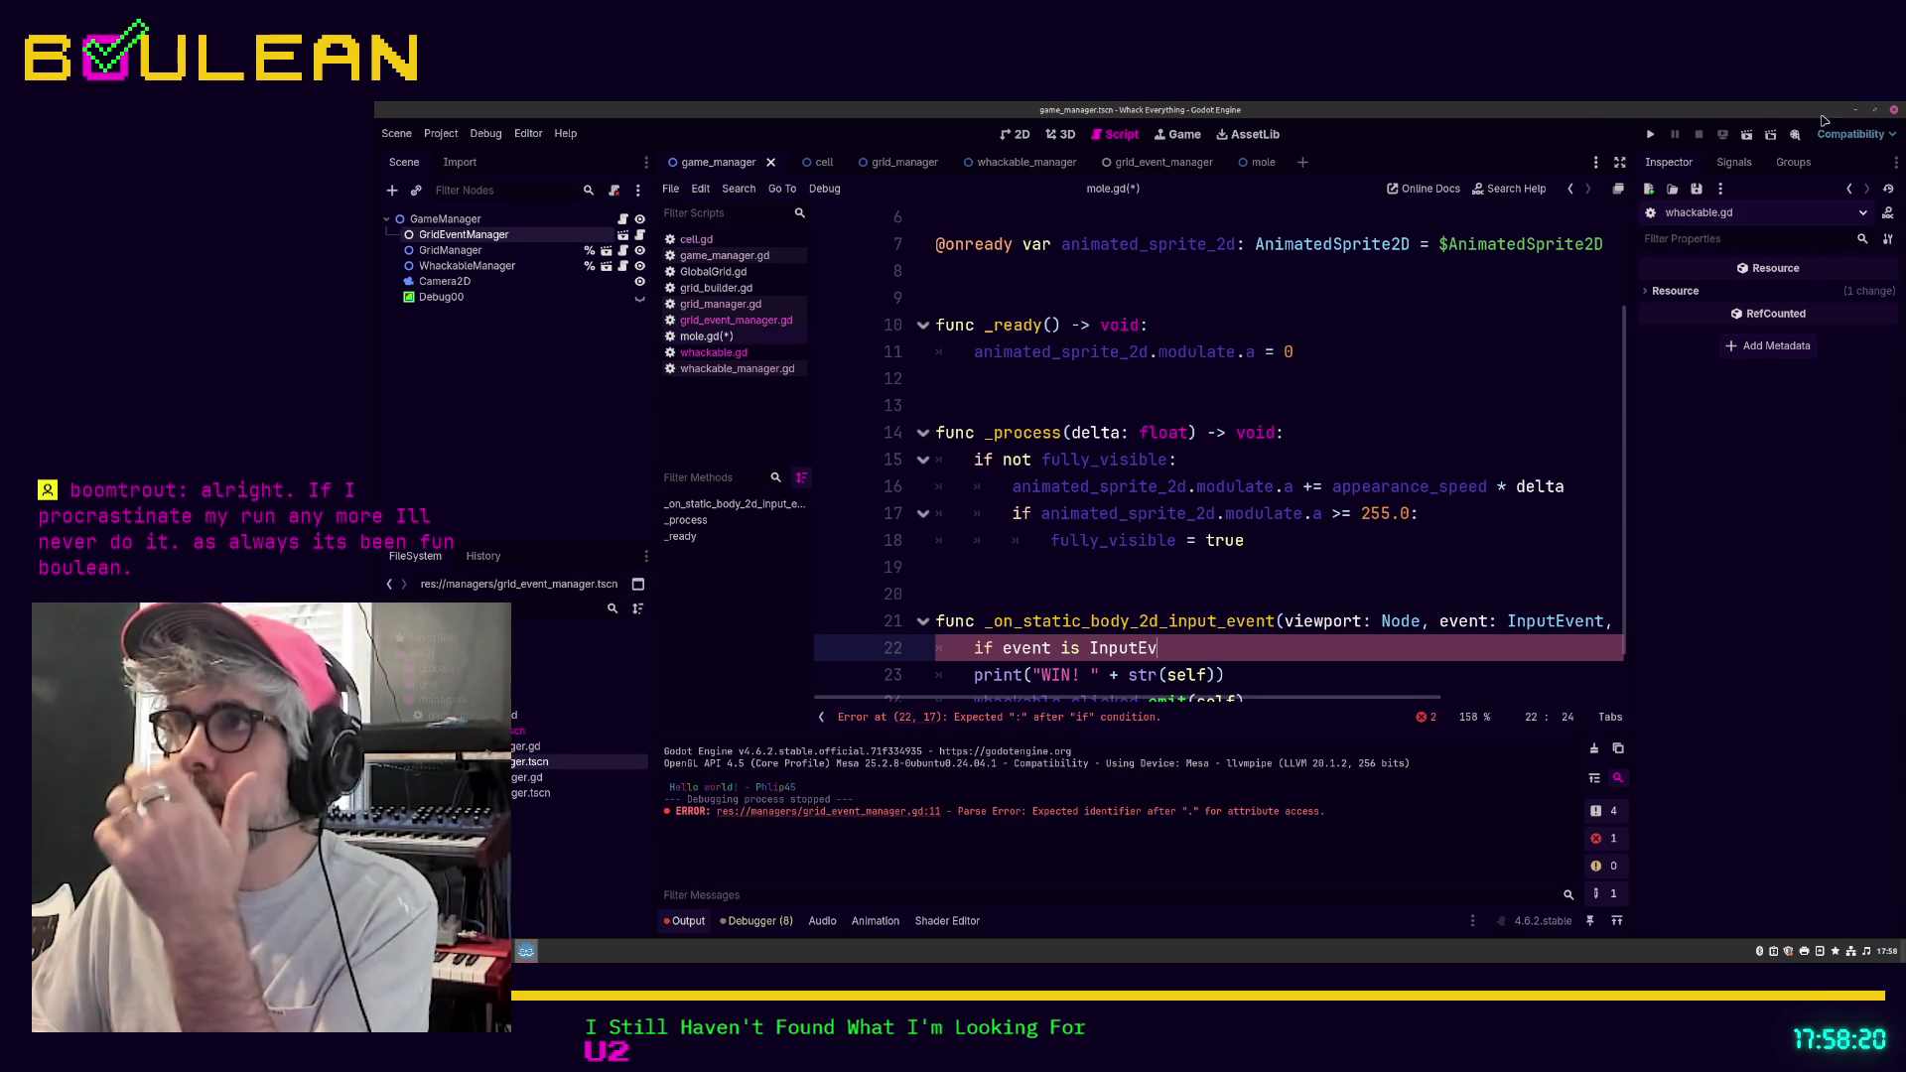
# - Switch to Firefox and search for 'godot check for mouse click'
pyautogui.click(1855, 109)
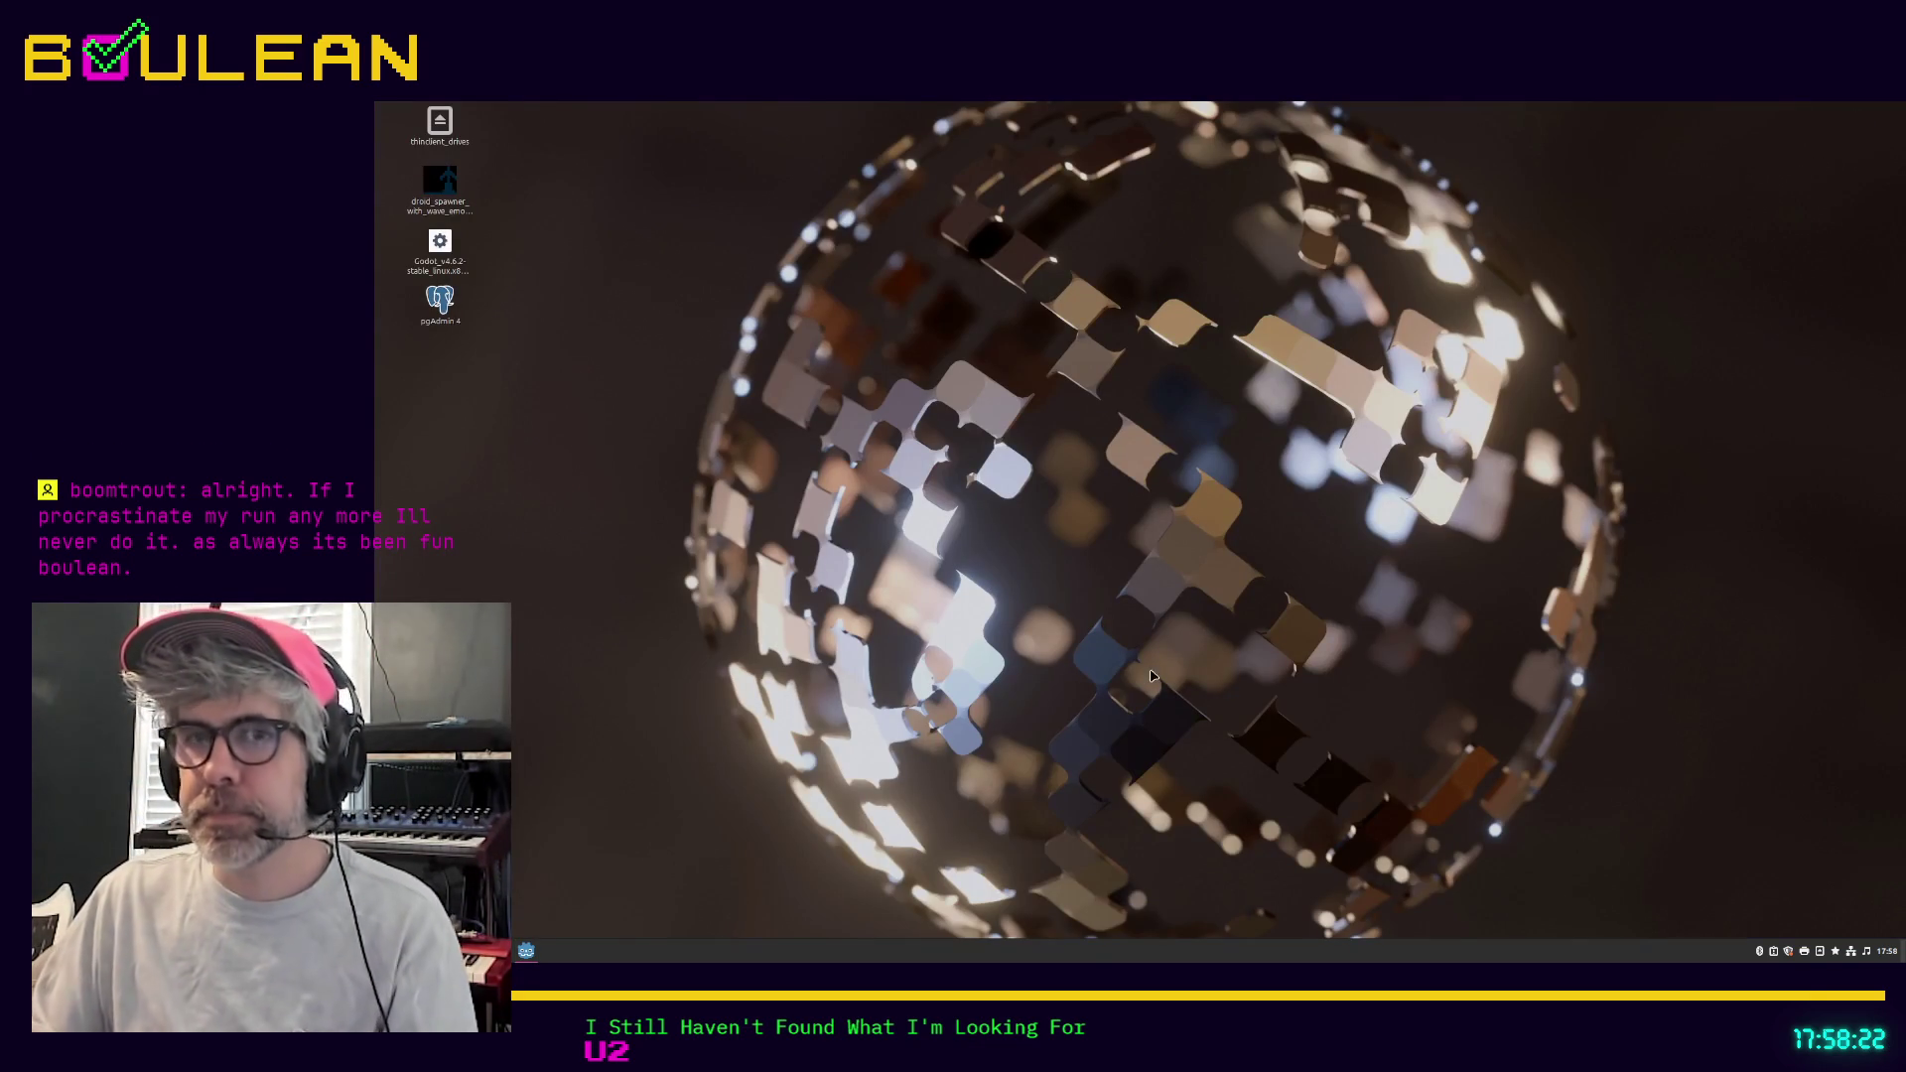
pyautogui.hotkey('alt', 'Tab')
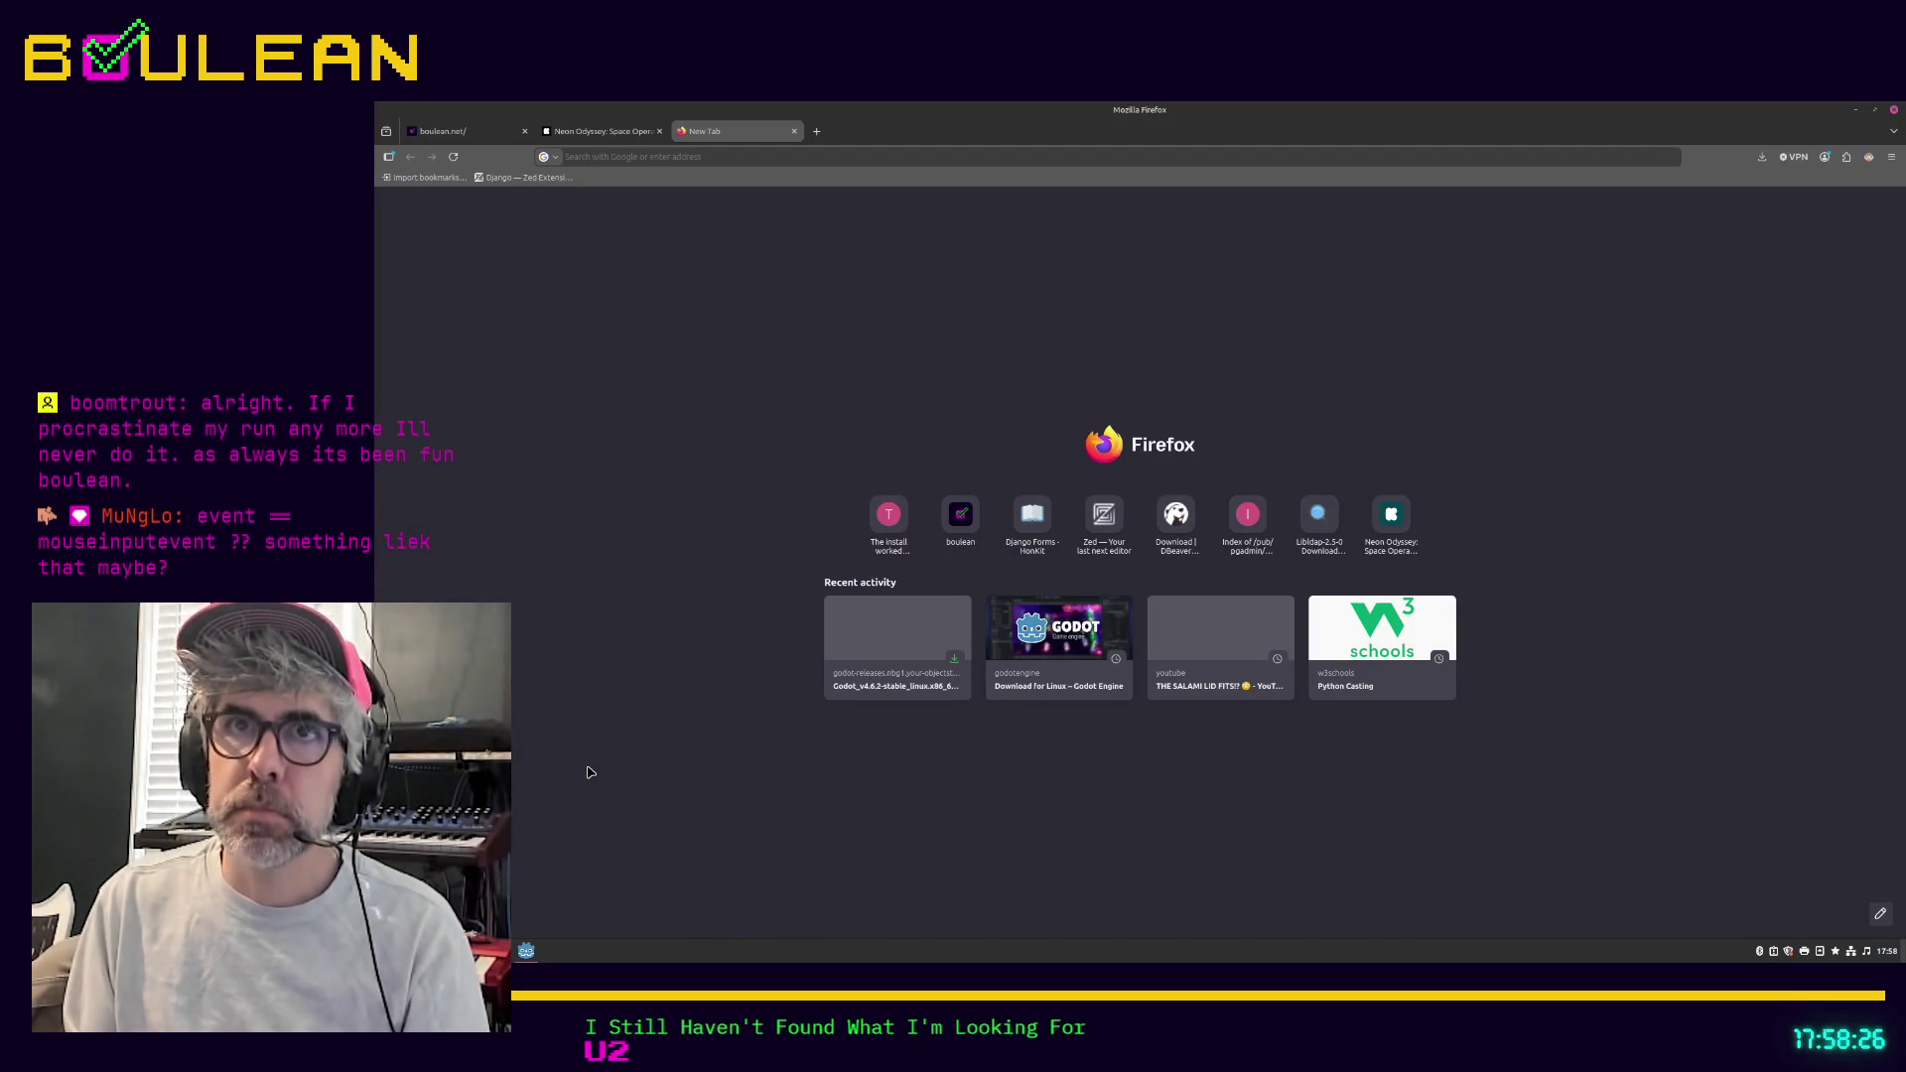
pyautogui.press('Tab')
pyautogui.press('Tab')
pyautogui.press('Tab')
pyautogui.hotkey('shift', 'Tab')
pyautogui.hotkey('shift', 'Tab')
pyautogui.hotkey('shift', 'Tab')
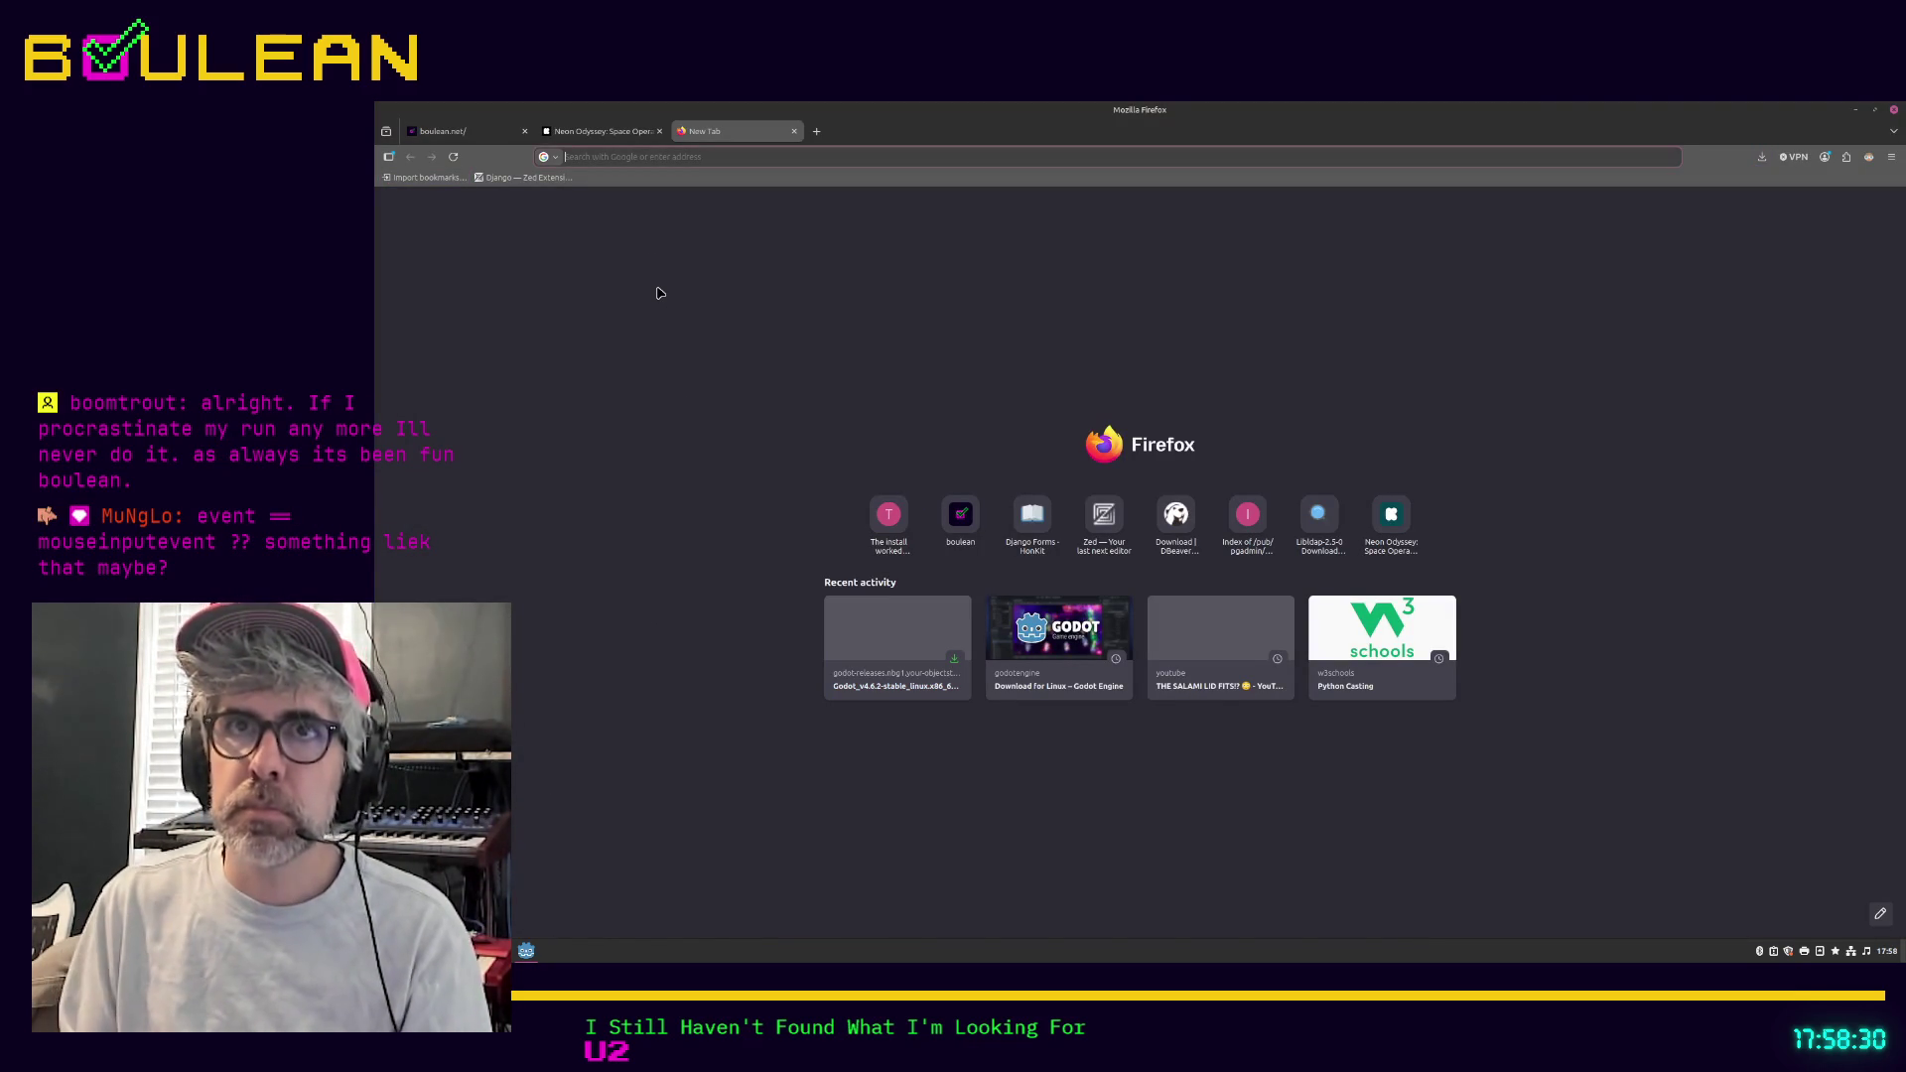
pyautogui.write('godot check for mouse click')
pyautogui.press('Return')
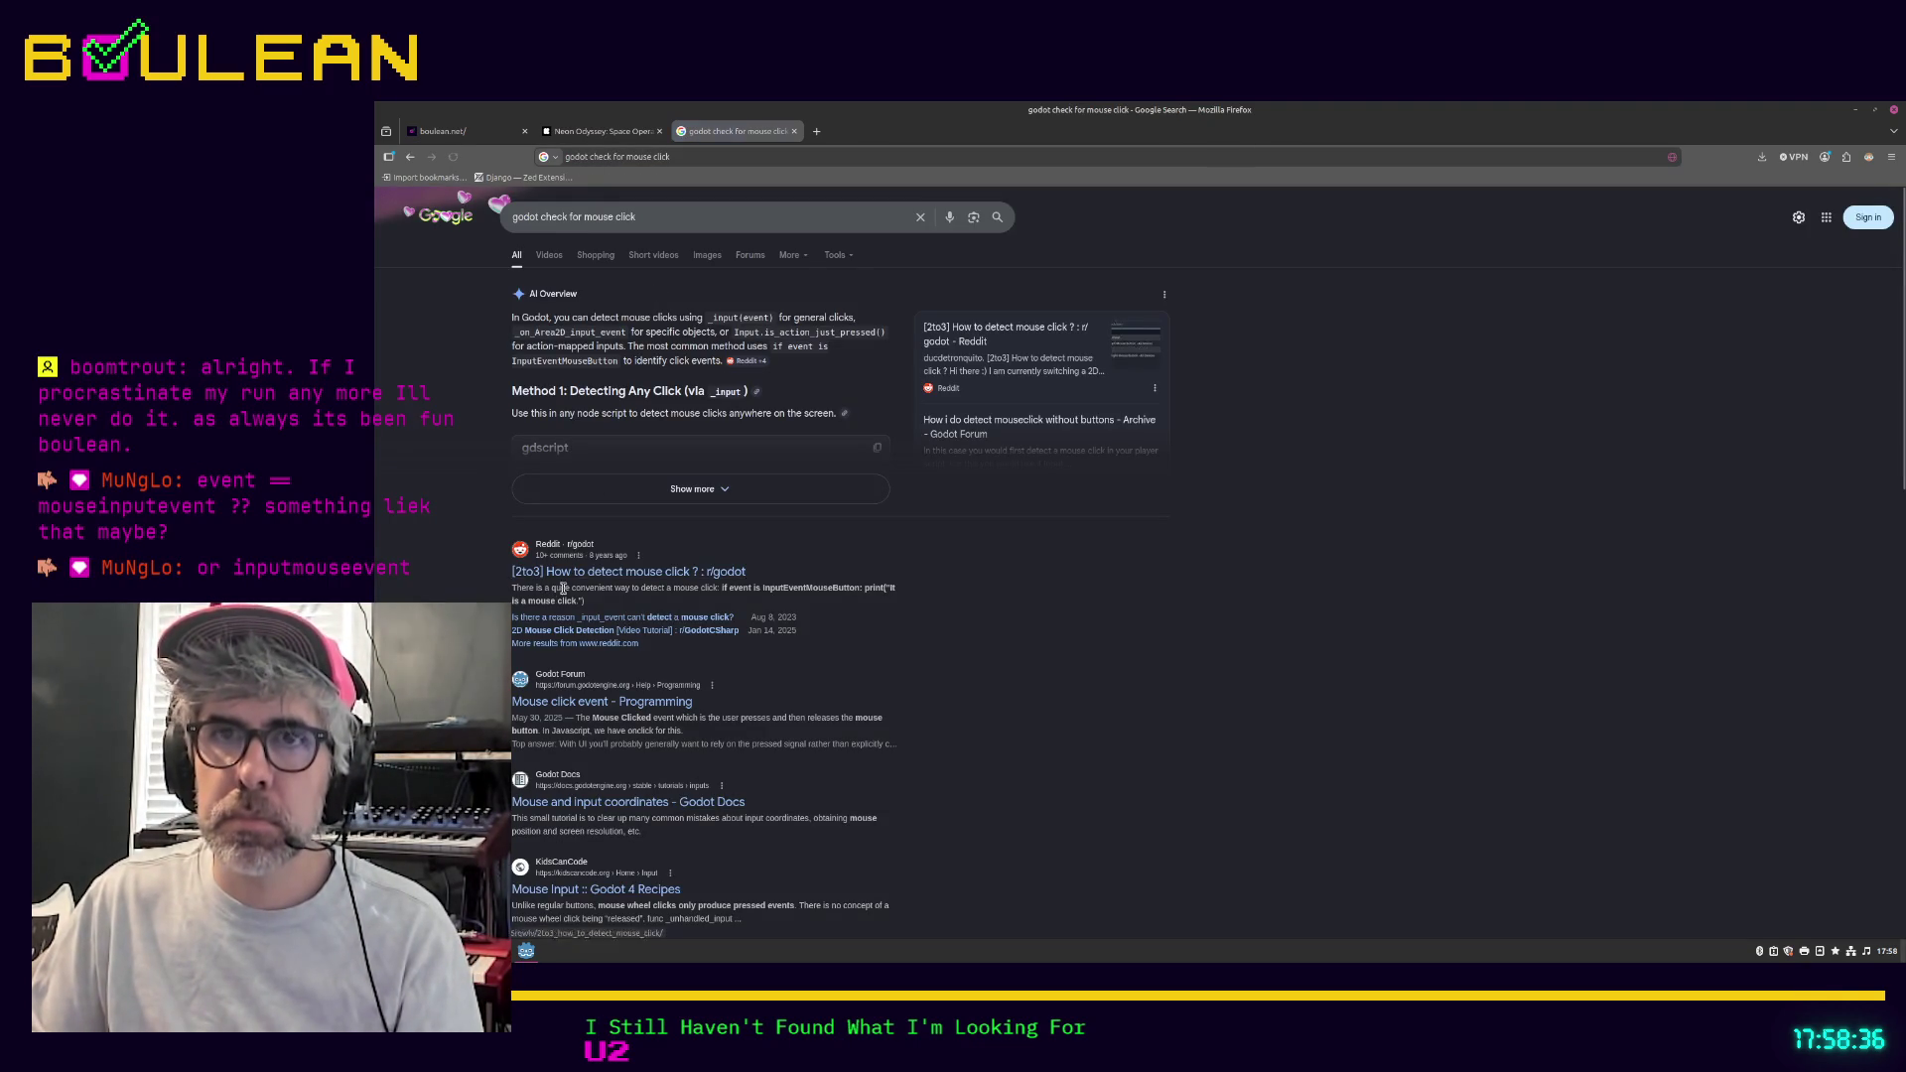
# - Read the Reddit thread on detecting mouse clicks, then minimize Firefox back to Godot
pyautogui.click(556, 572)
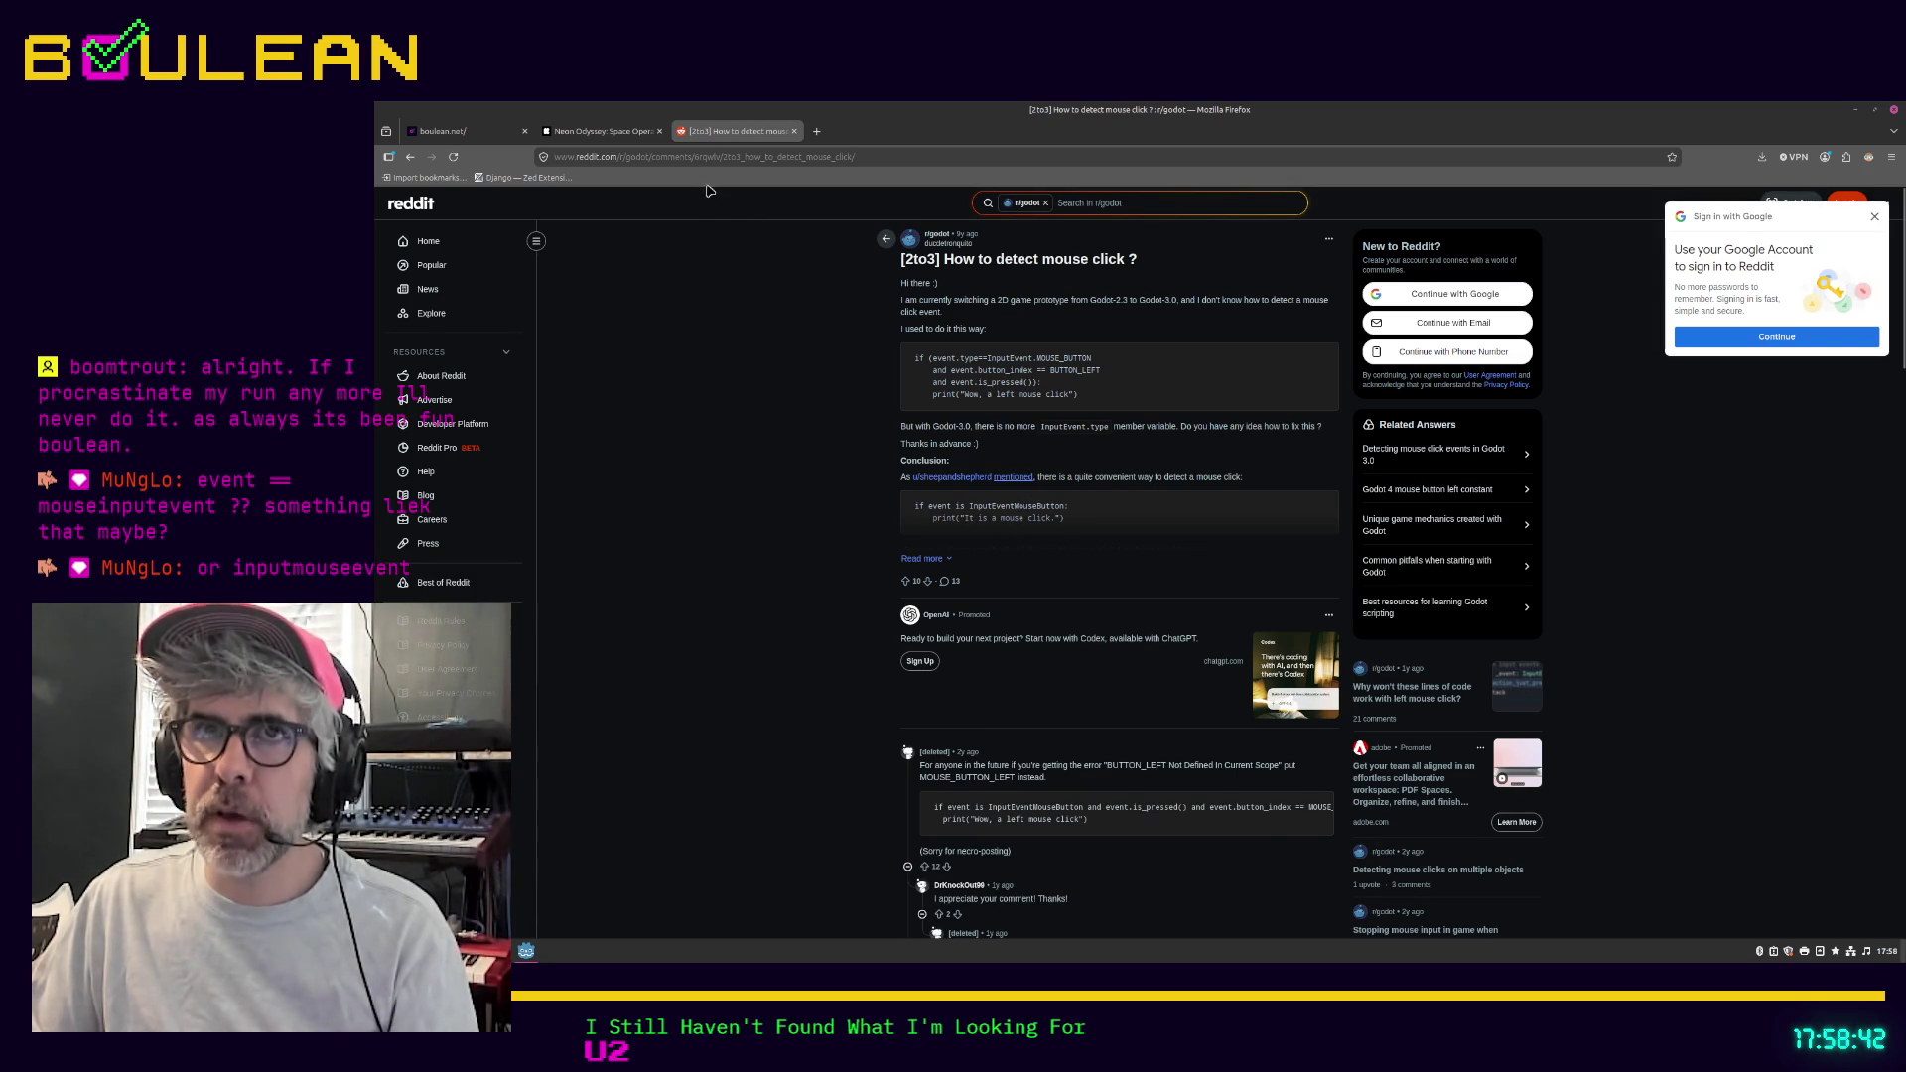
pyautogui.click(1855, 110)
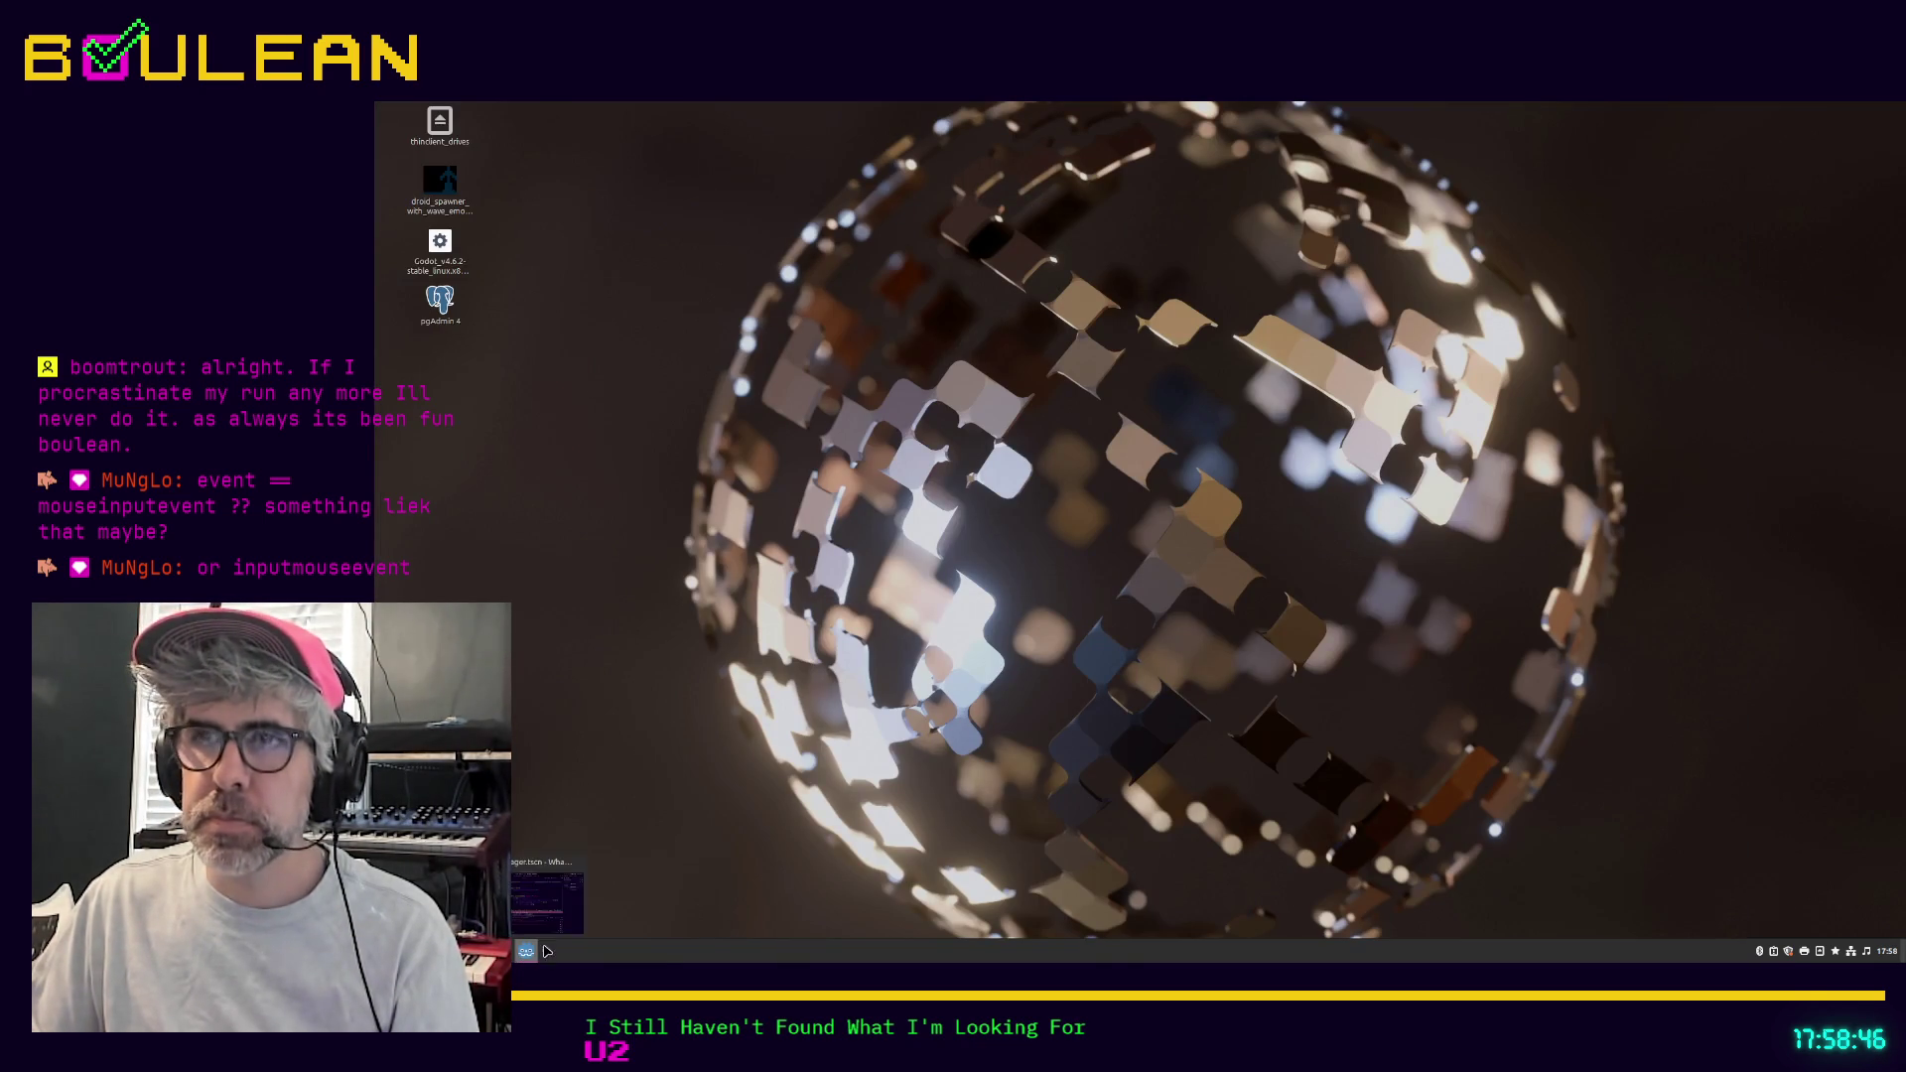
pyautogui.click(533, 952)
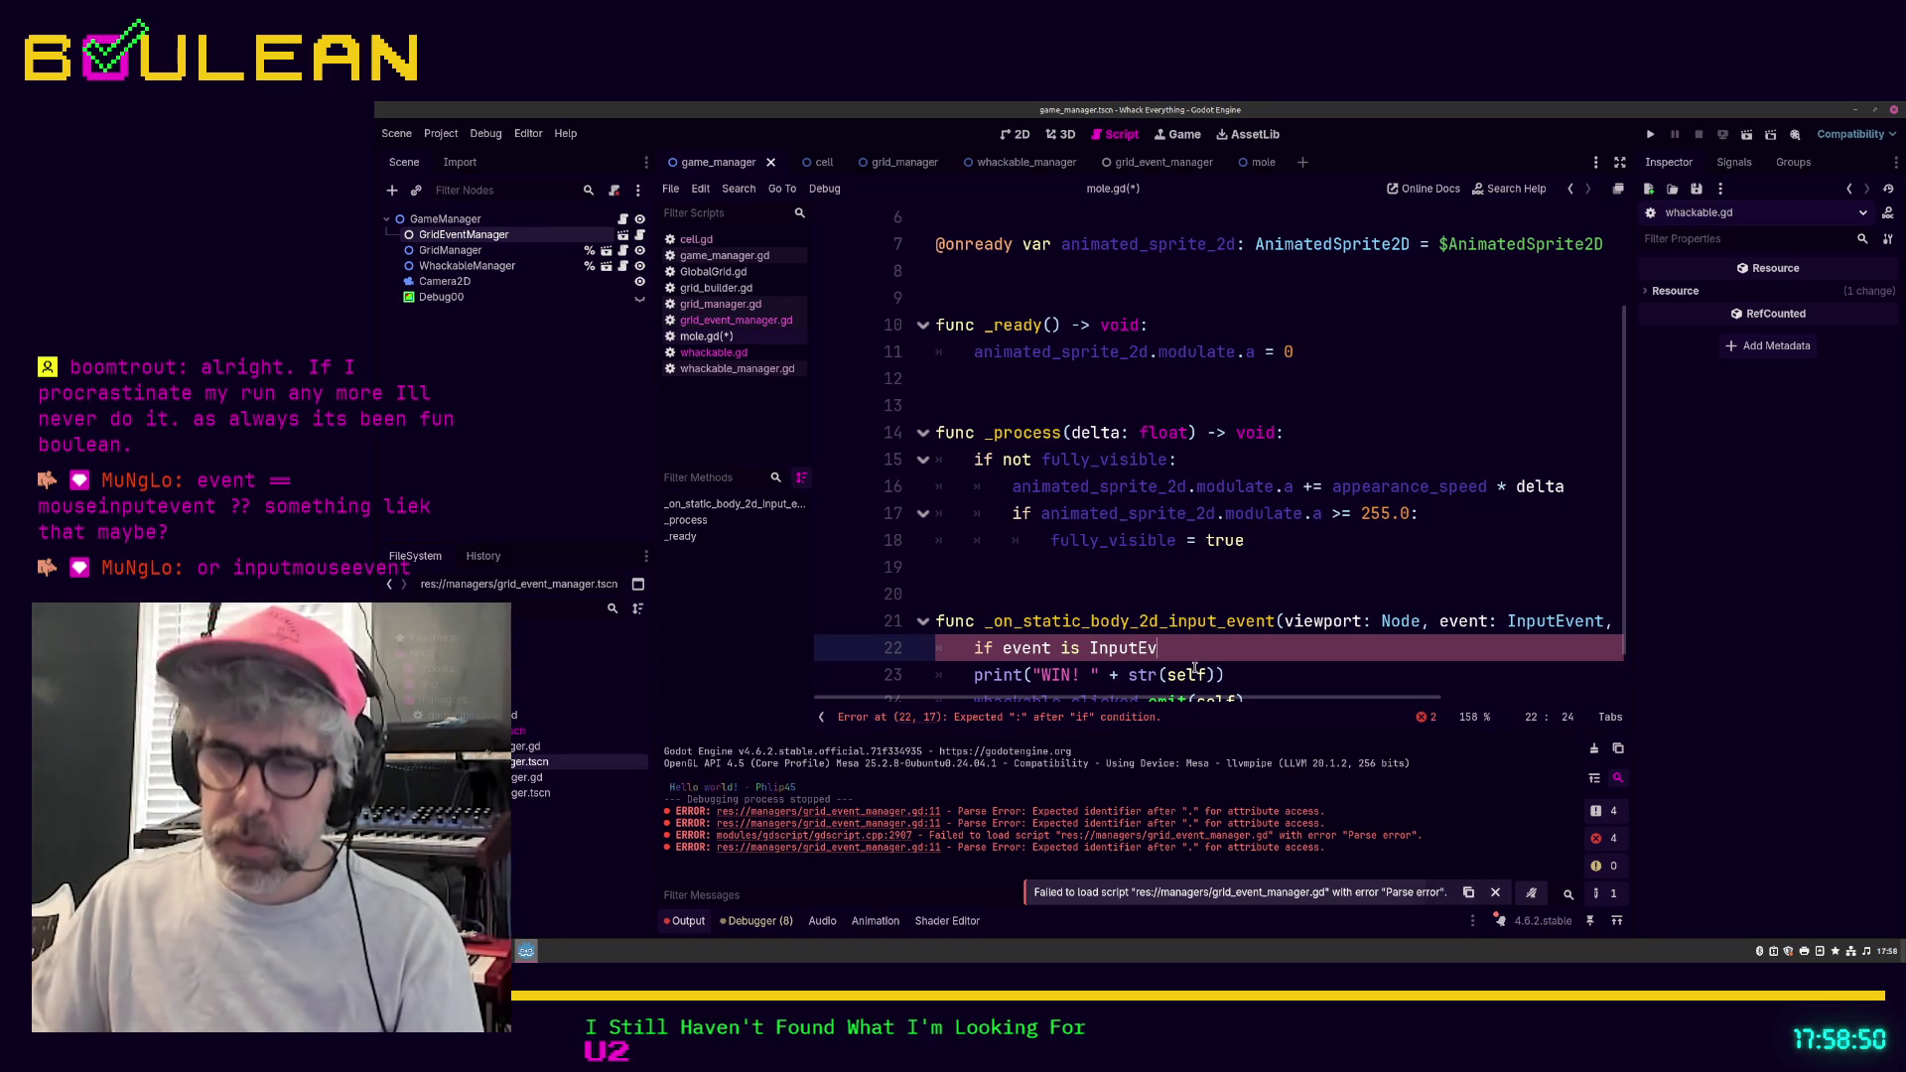
# - Complete line 22 as 'if event is InputEventMouseButton:'
pyautogui.write('entM')
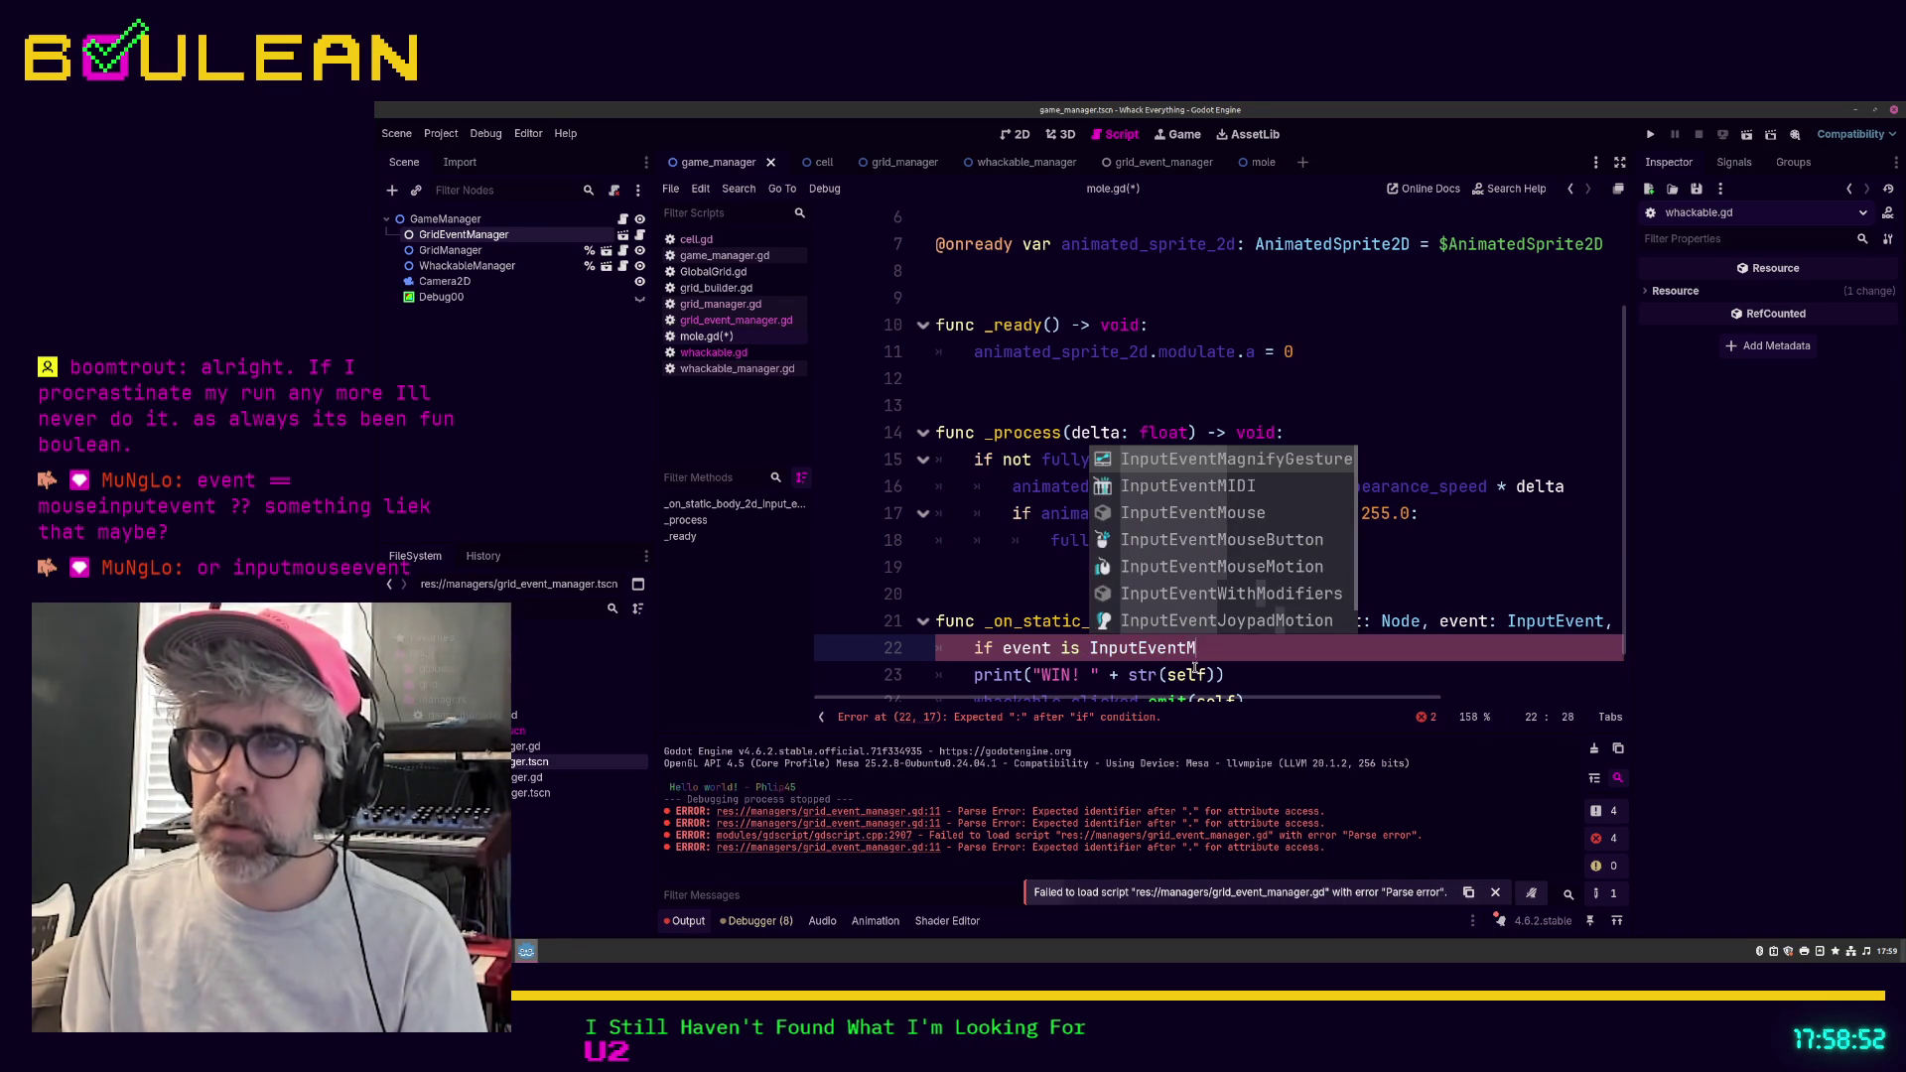
pyautogui.write('ou')
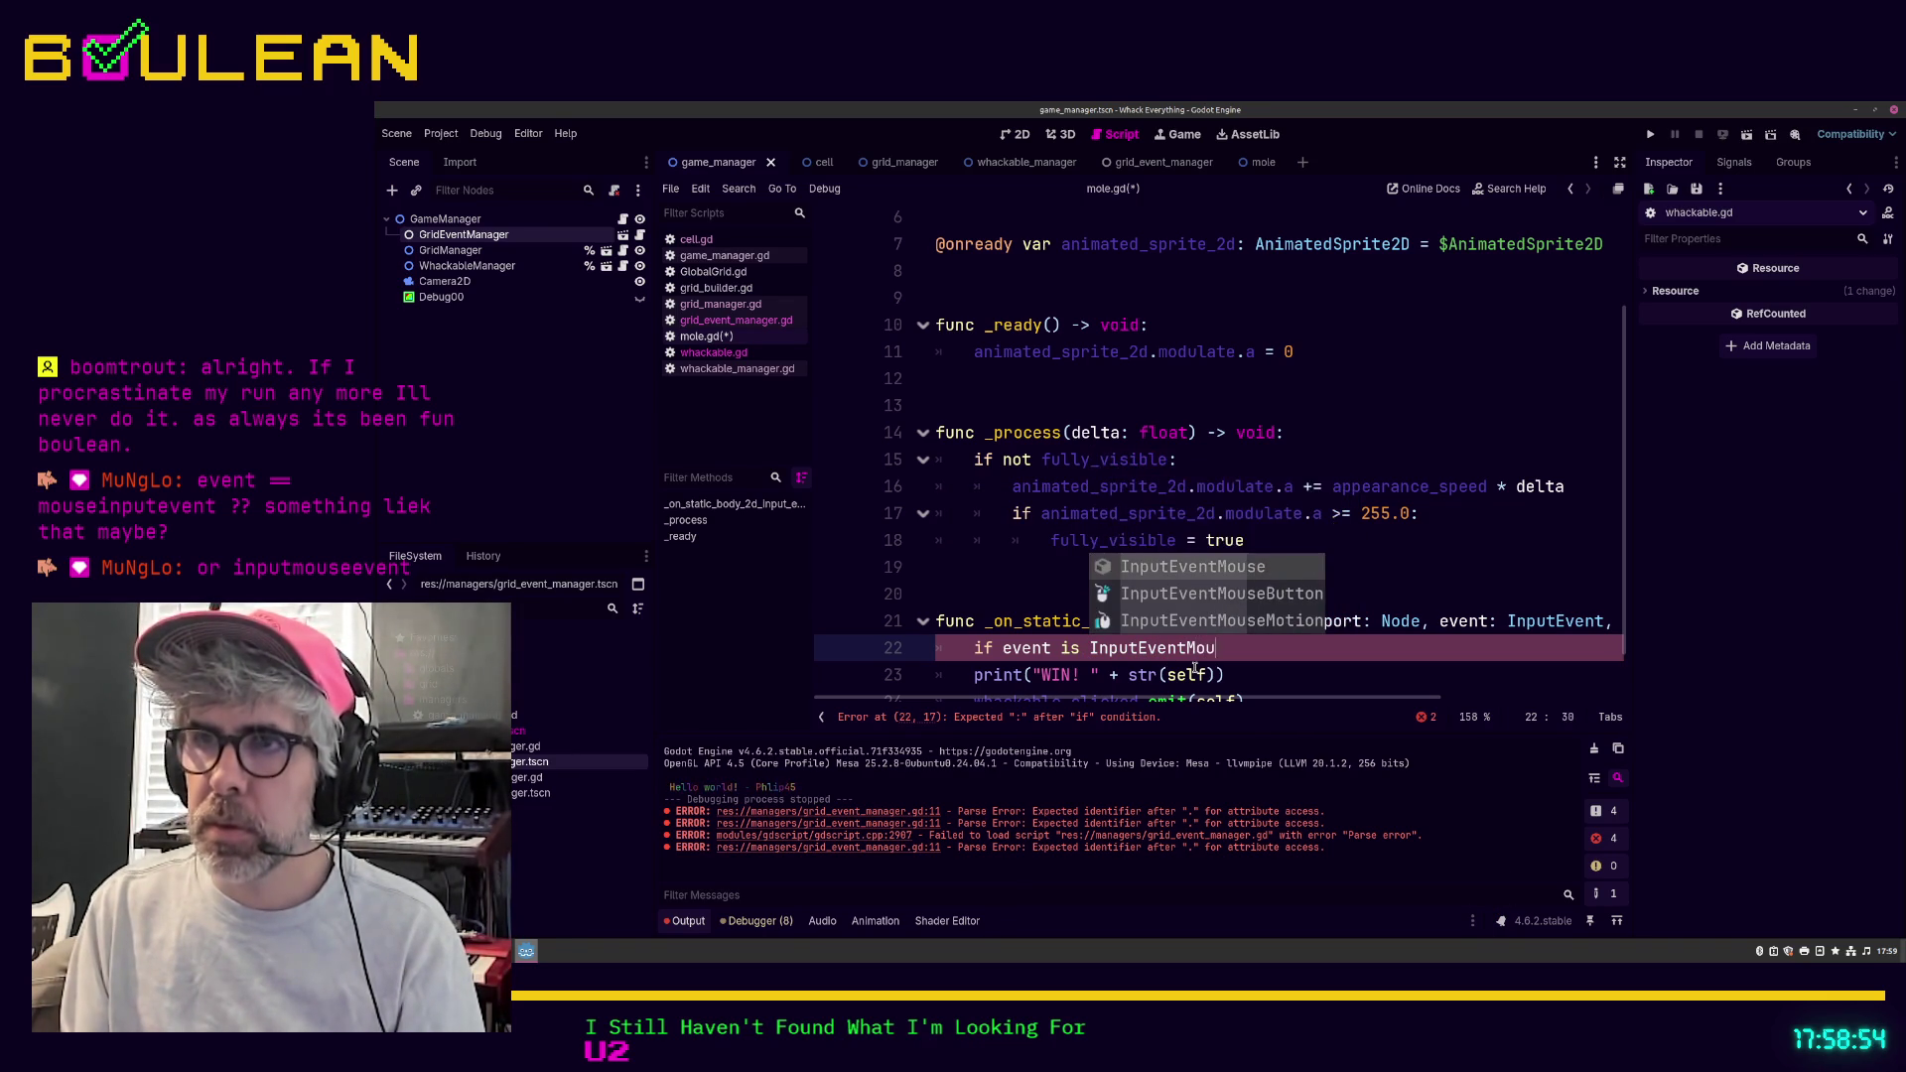
pyautogui.press('Down')
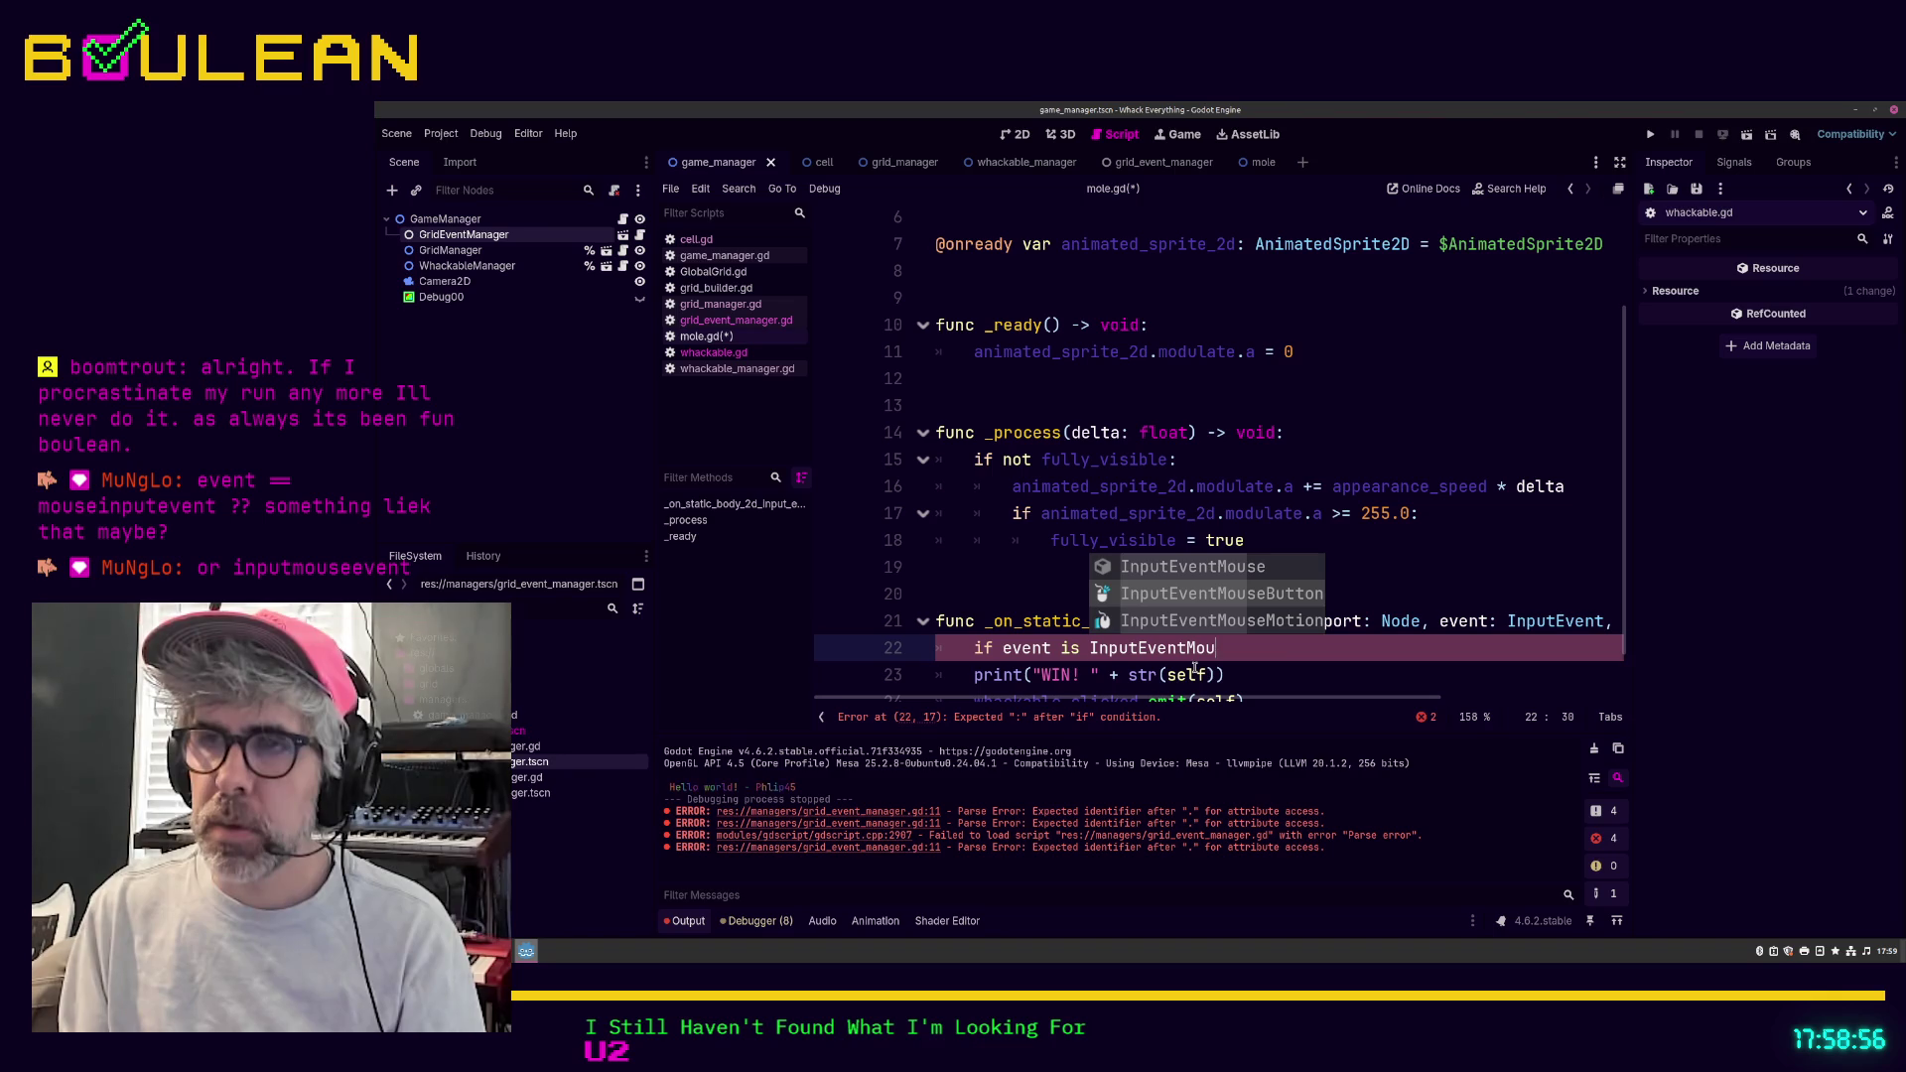
pyautogui.press('Return')
pyautogui.write('.')
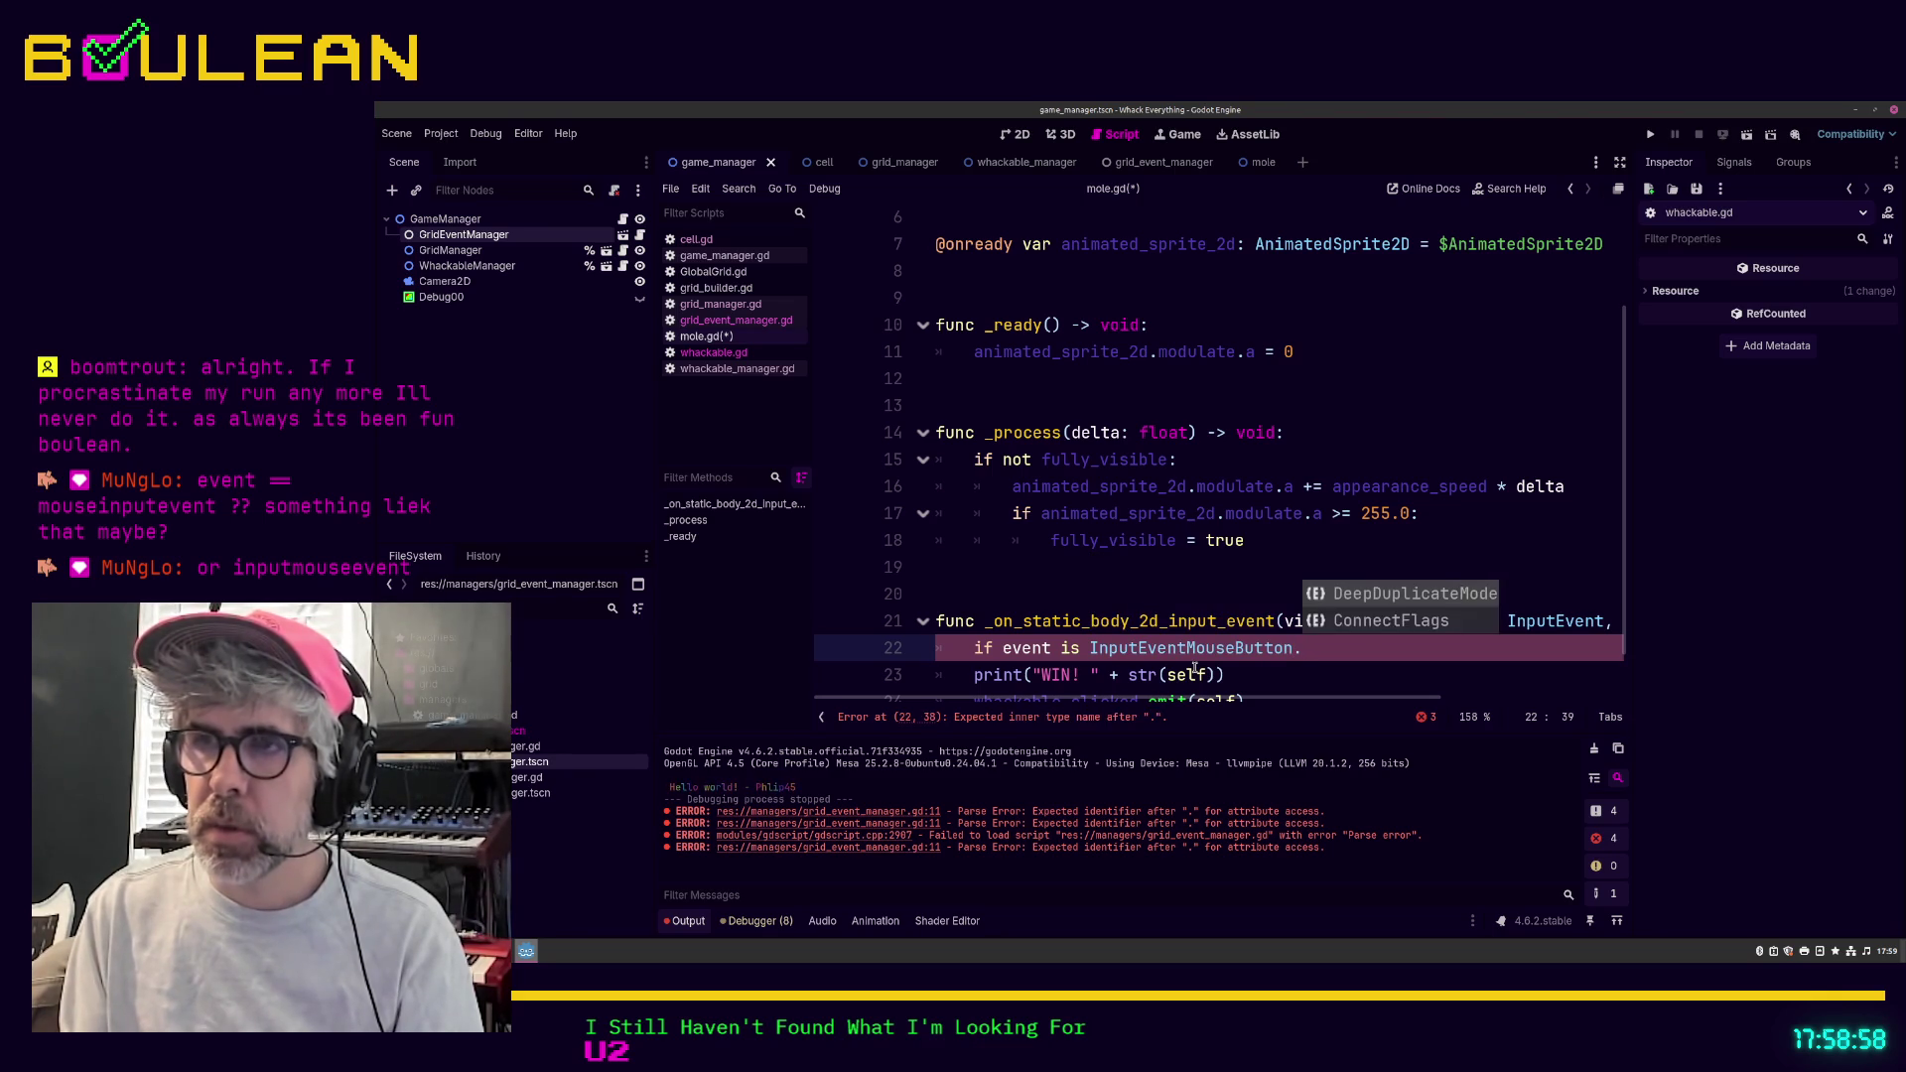
pyautogui.press('BackSpace')
pyautogui.write(':')
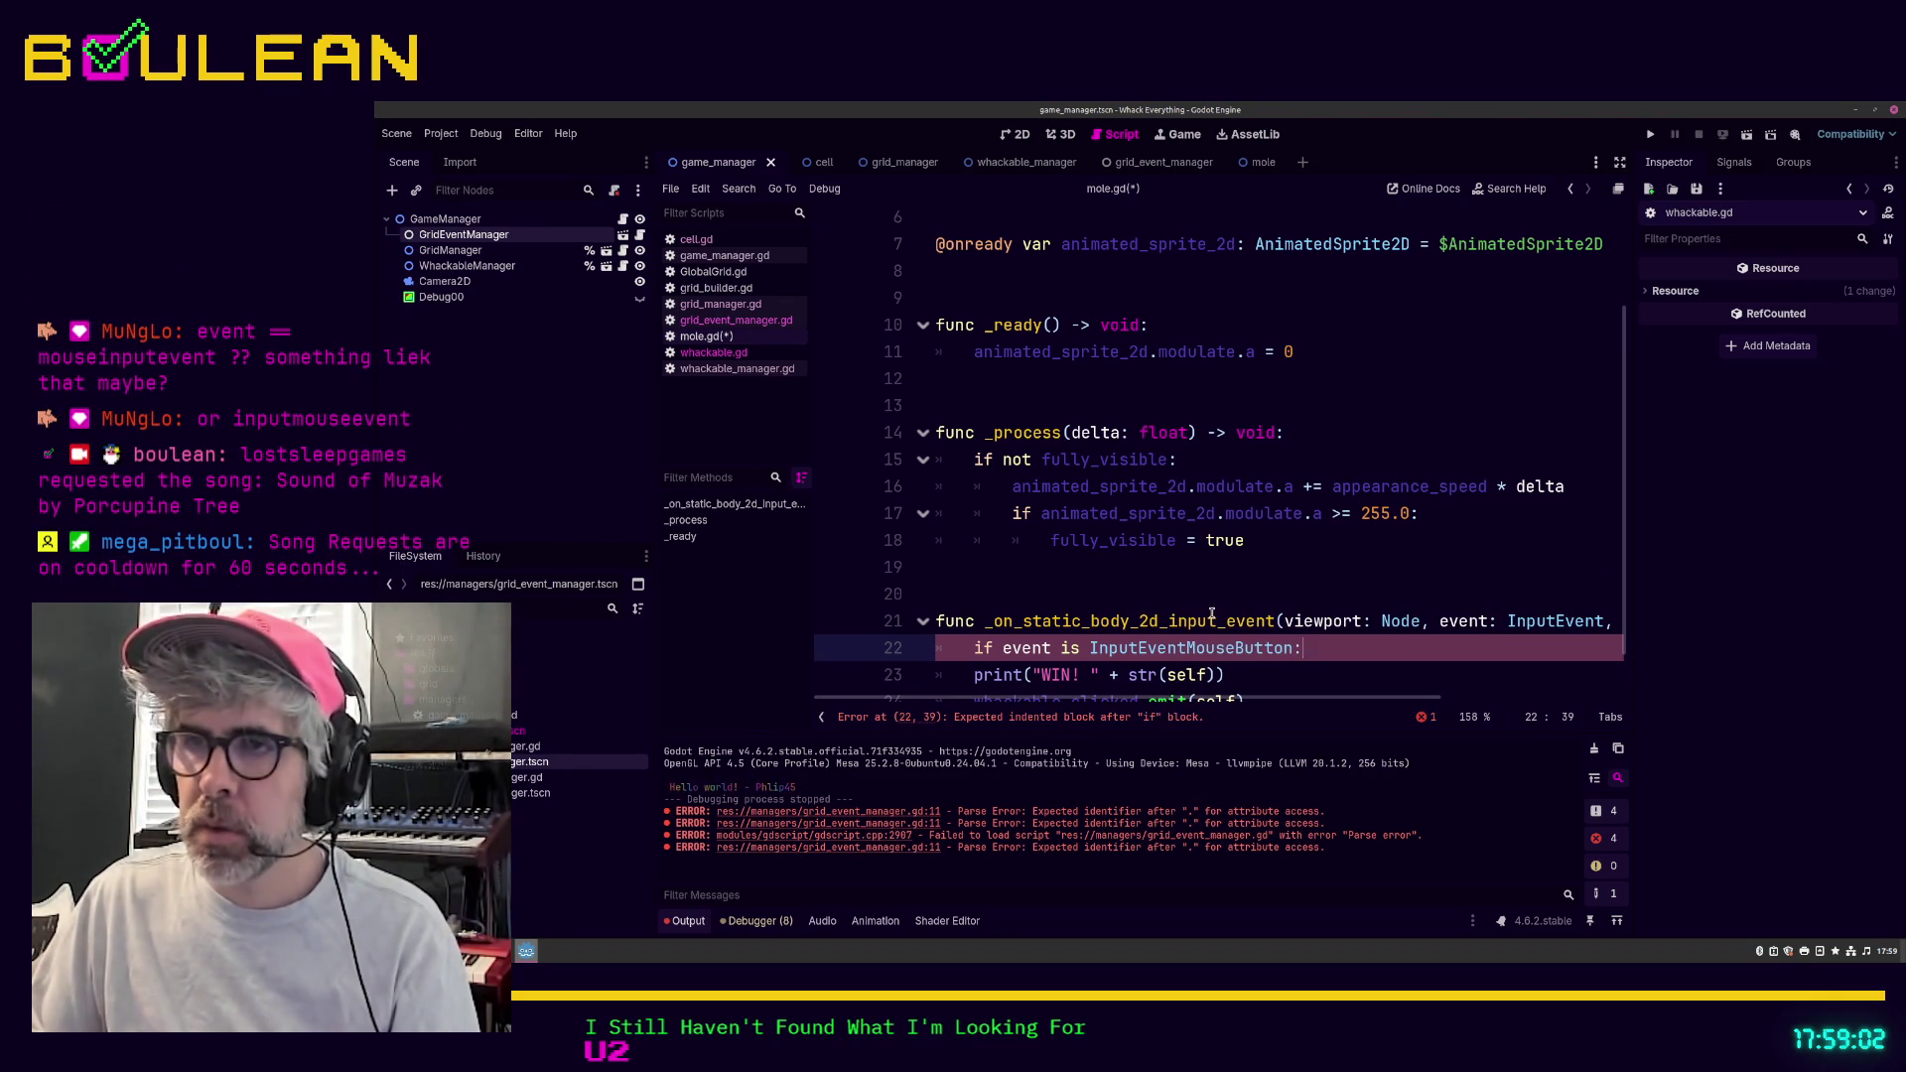
# - Indent the print and emit lines 23–24 inside the if block
pyautogui.scroll(-1, 1211, 613)
pyautogui.click(1280, 651)
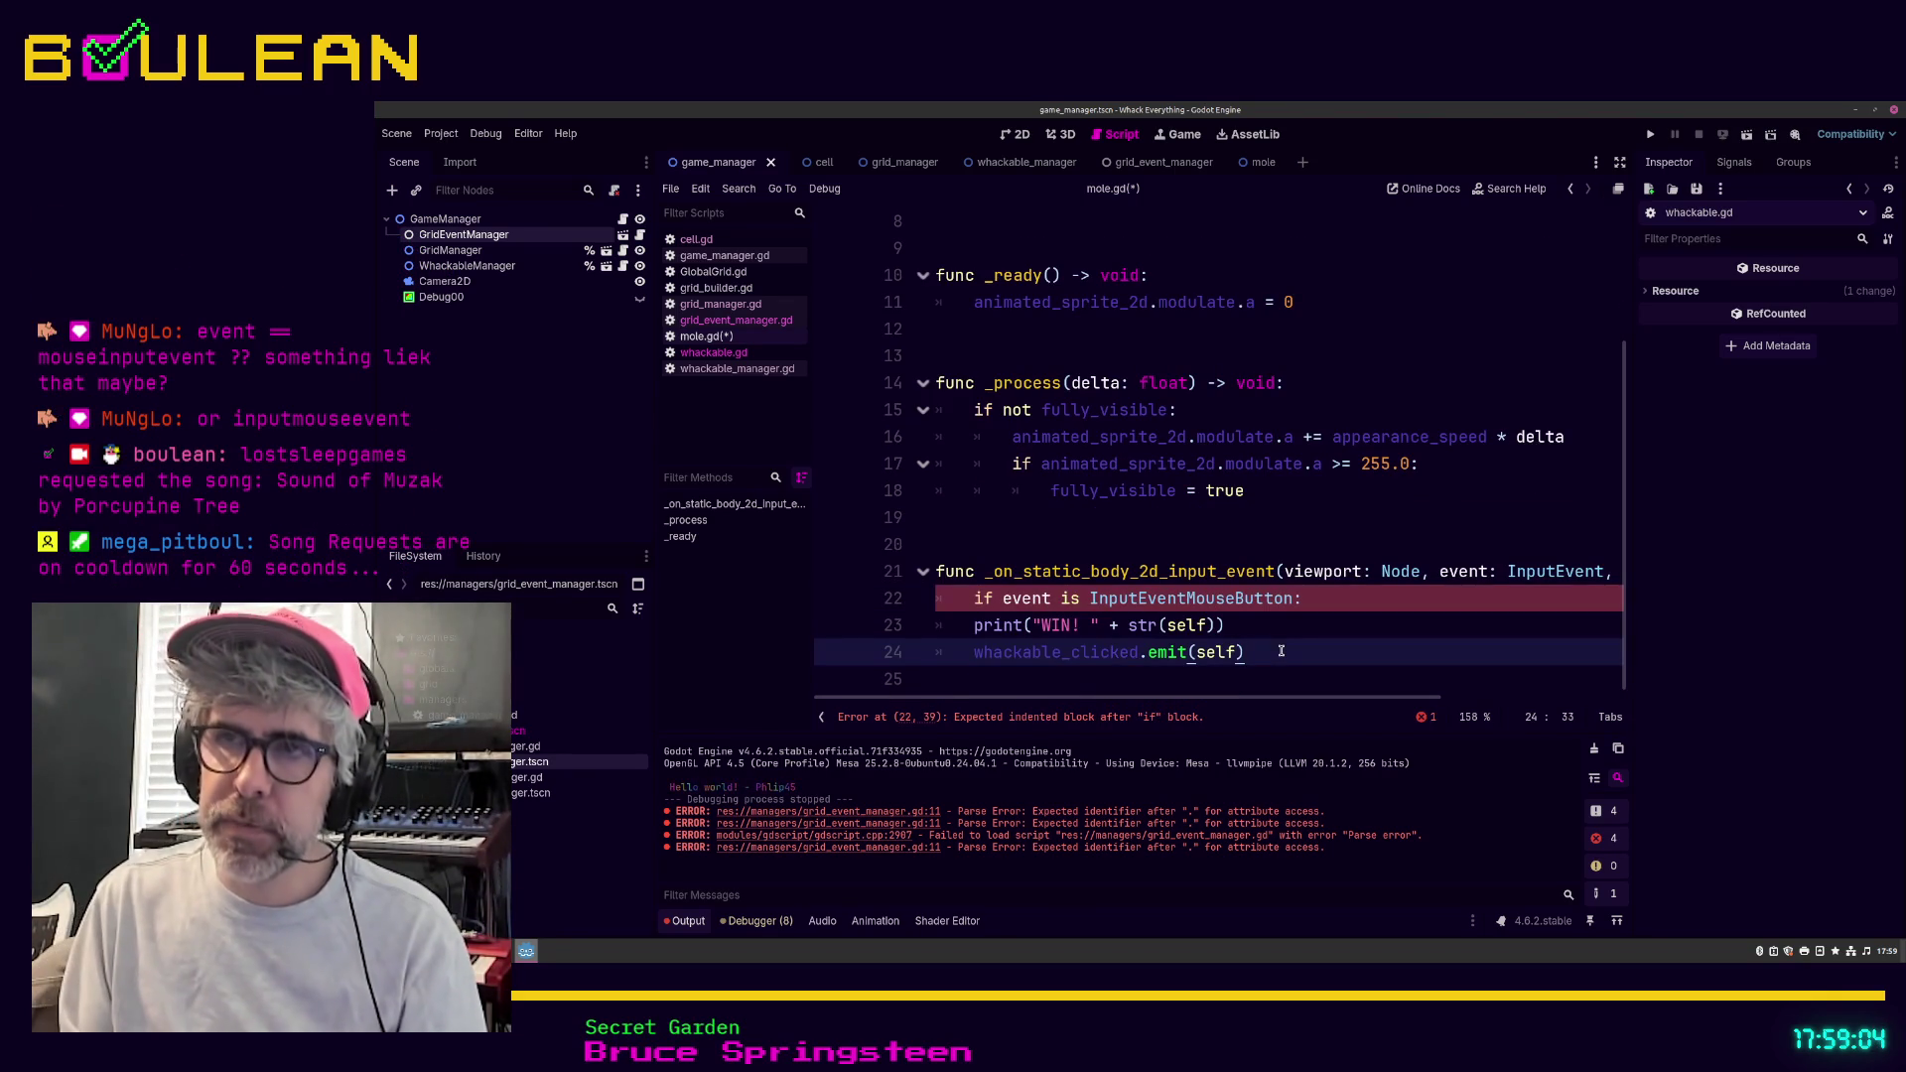
pyautogui.hotkey('shift', 'Home')
pyautogui.hotkey('shift', 'Home')
pyautogui.hotkey('shift', 'Up')
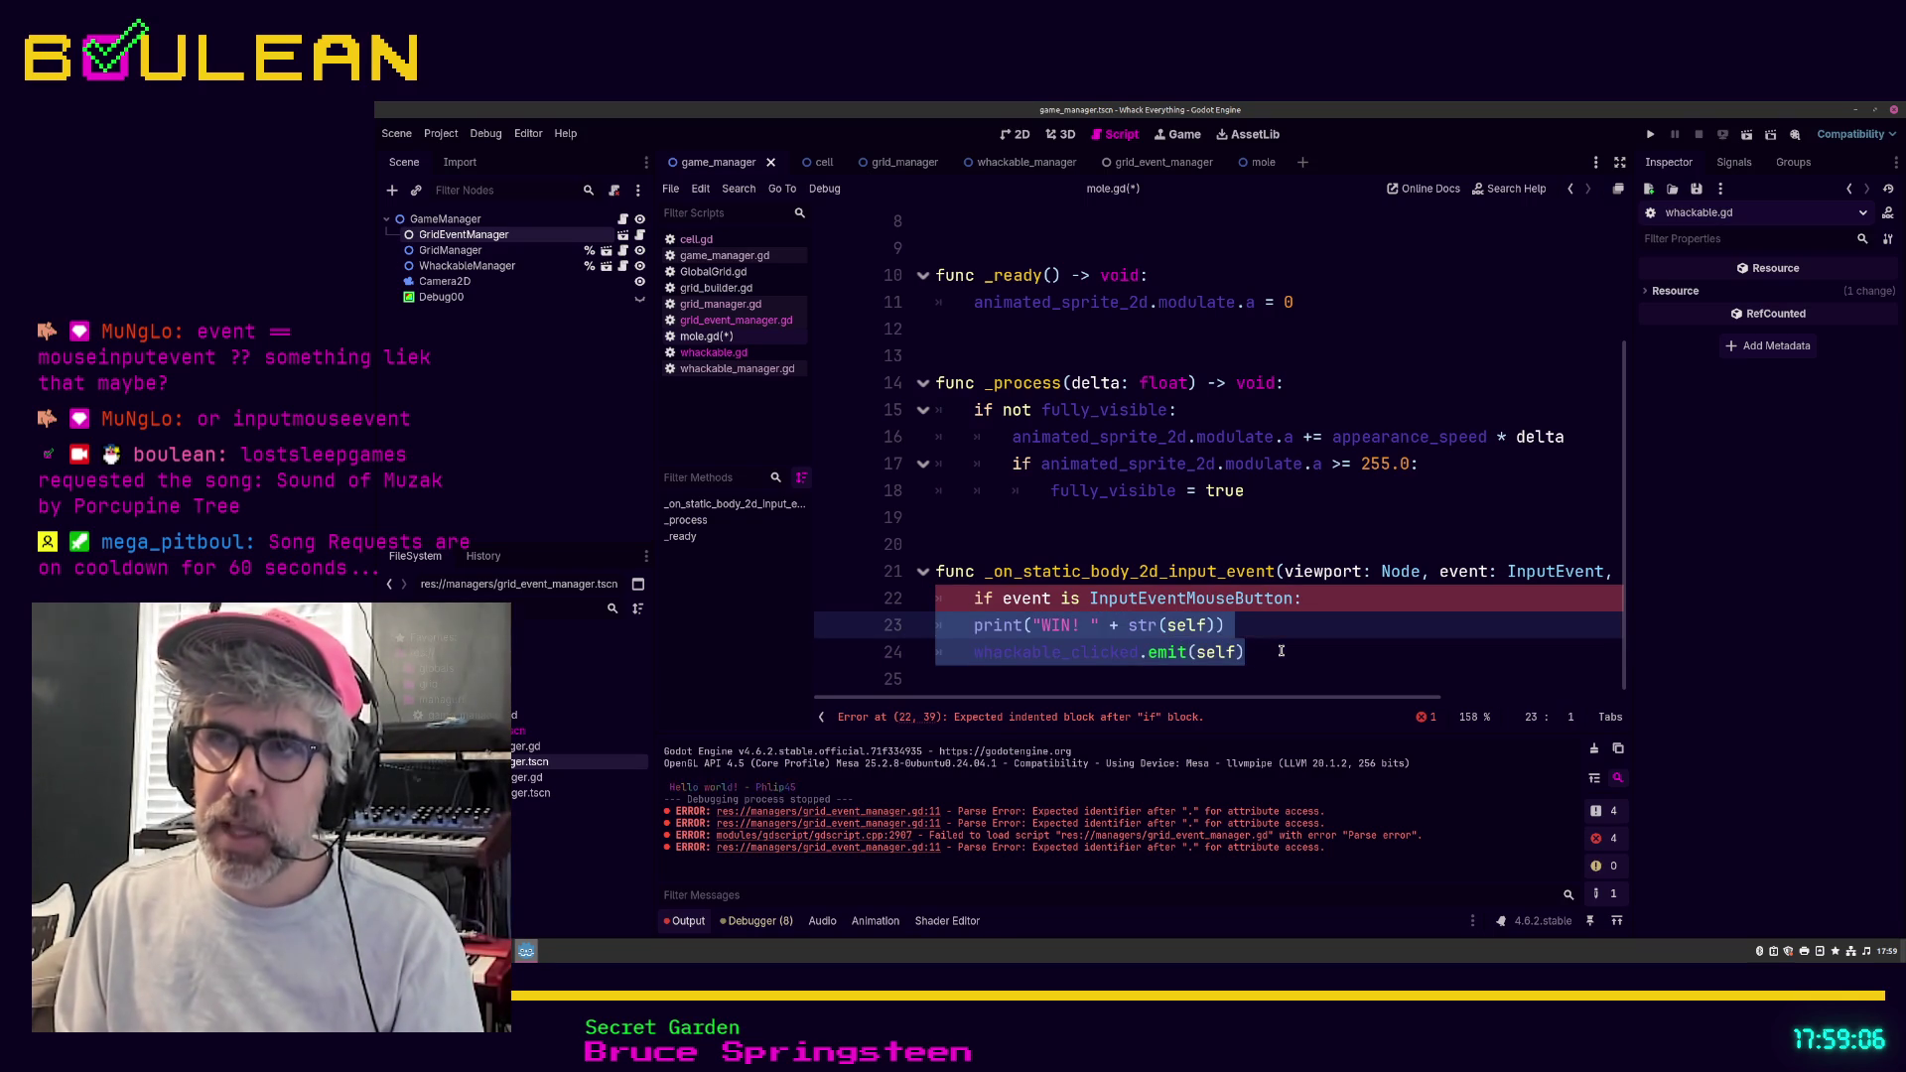
pyautogui.press('Tab')
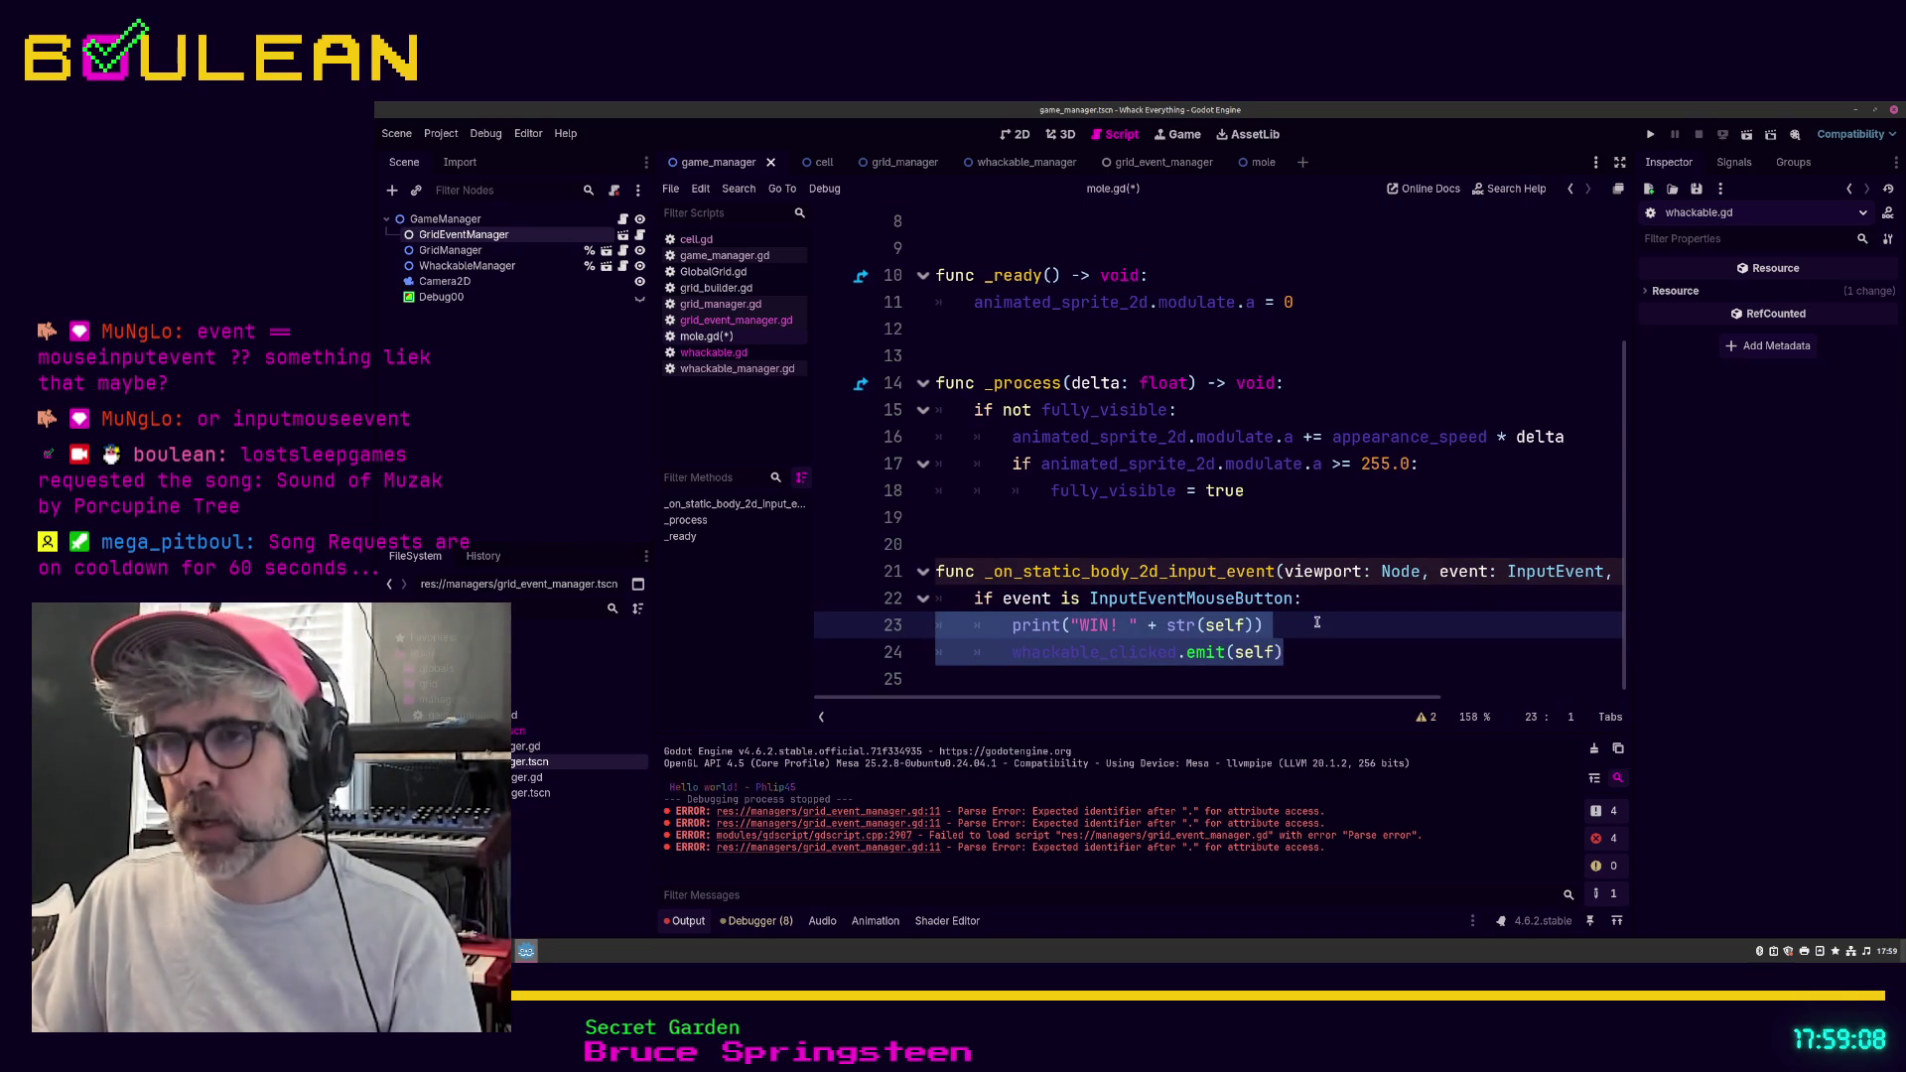
pyautogui.click(1316, 621)
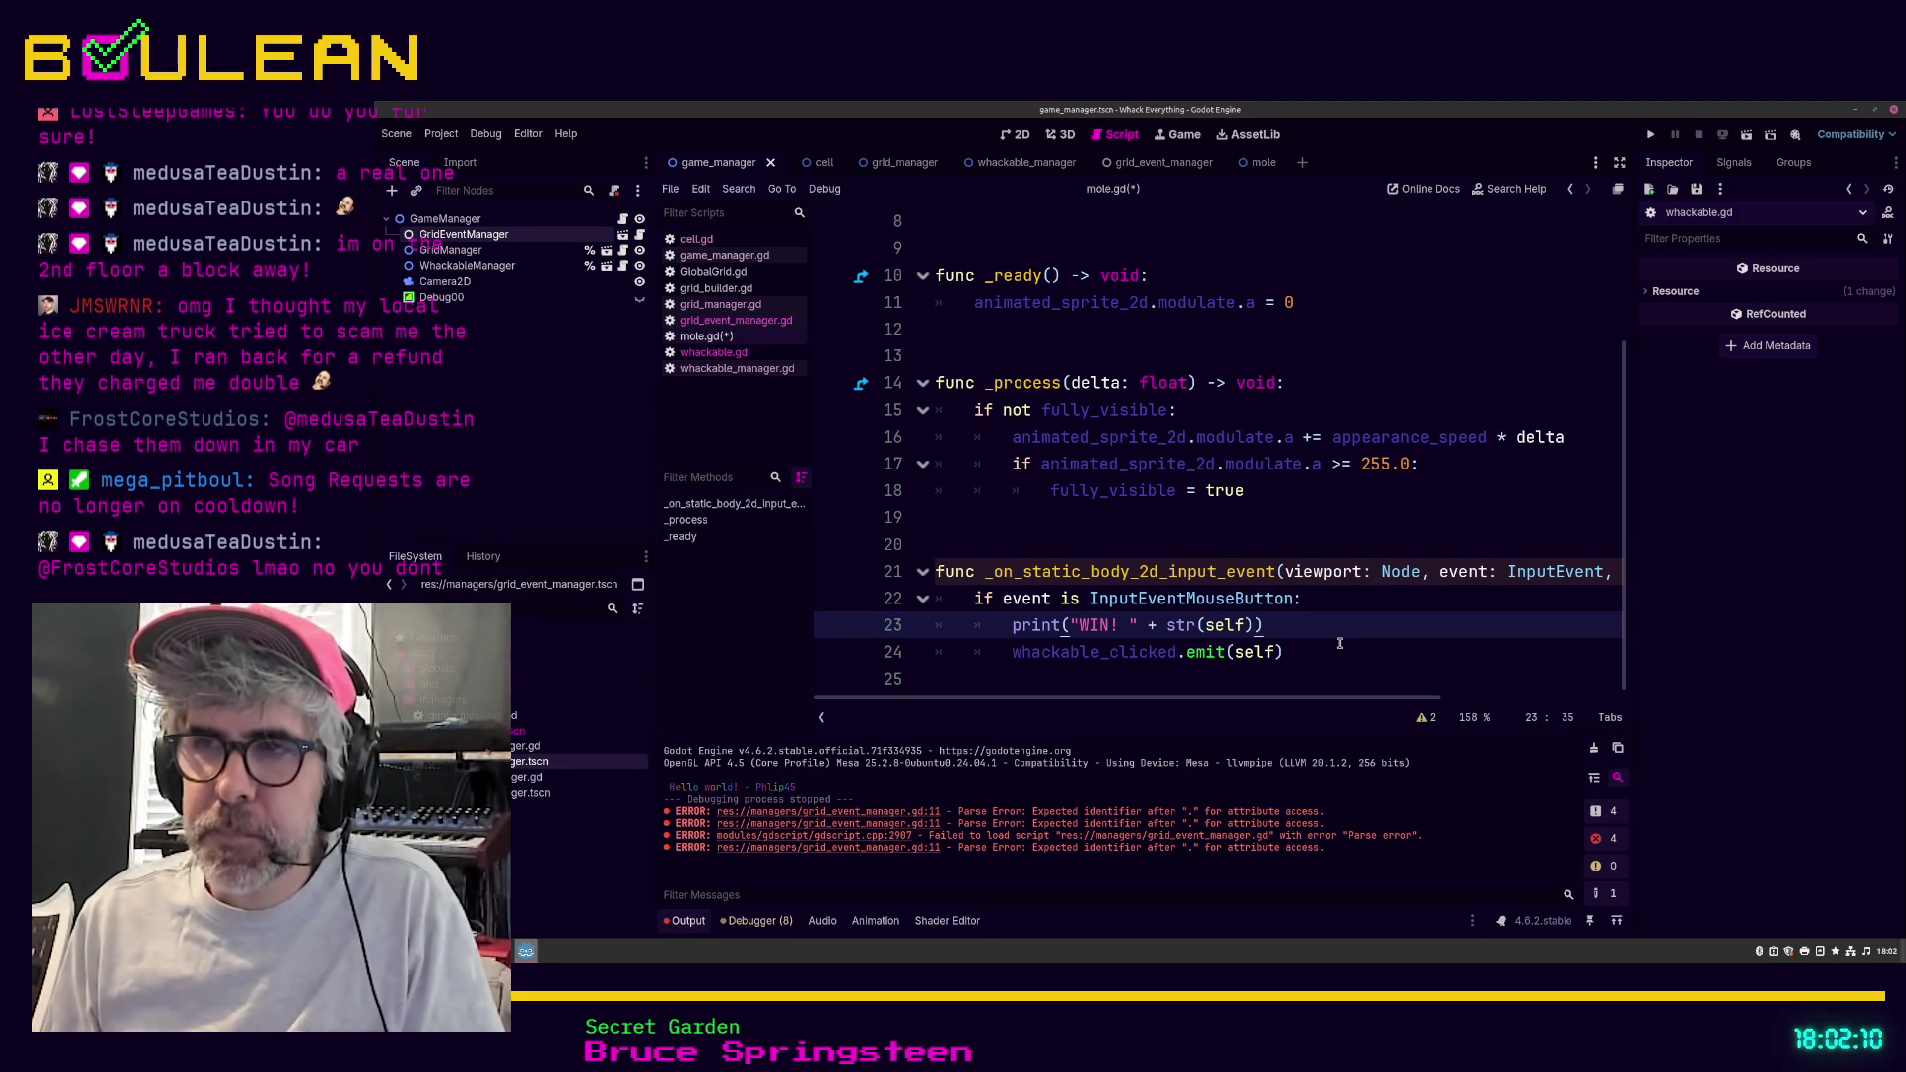
# - Save mole.gd and the scene with Ctrl+S
pyautogui.press('Down')
pyautogui.press('End')
pyautogui.hotkey('ctrl', 's')
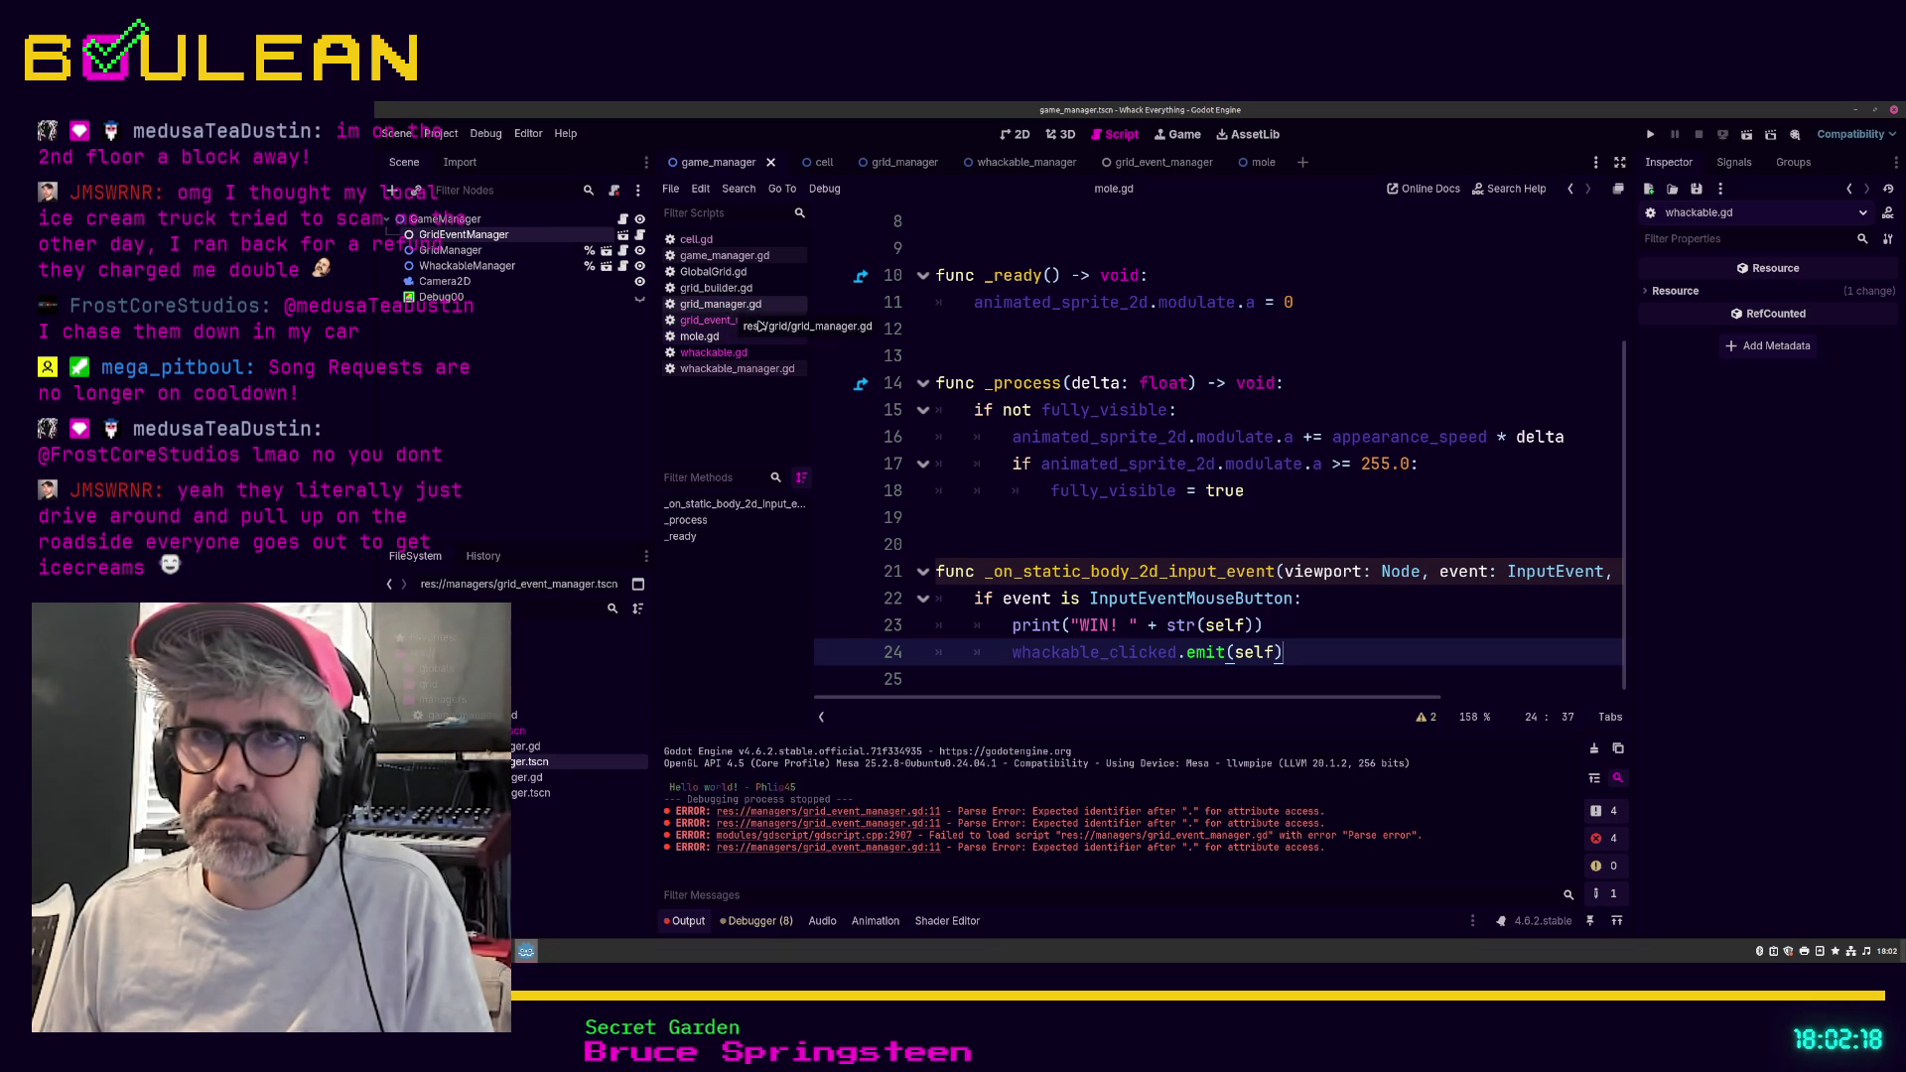
# - Begin a 'grid' line after add_to_grid in whackable_manager.gd, then return to grid_event_manager.gd
pyautogui.click(716, 257)
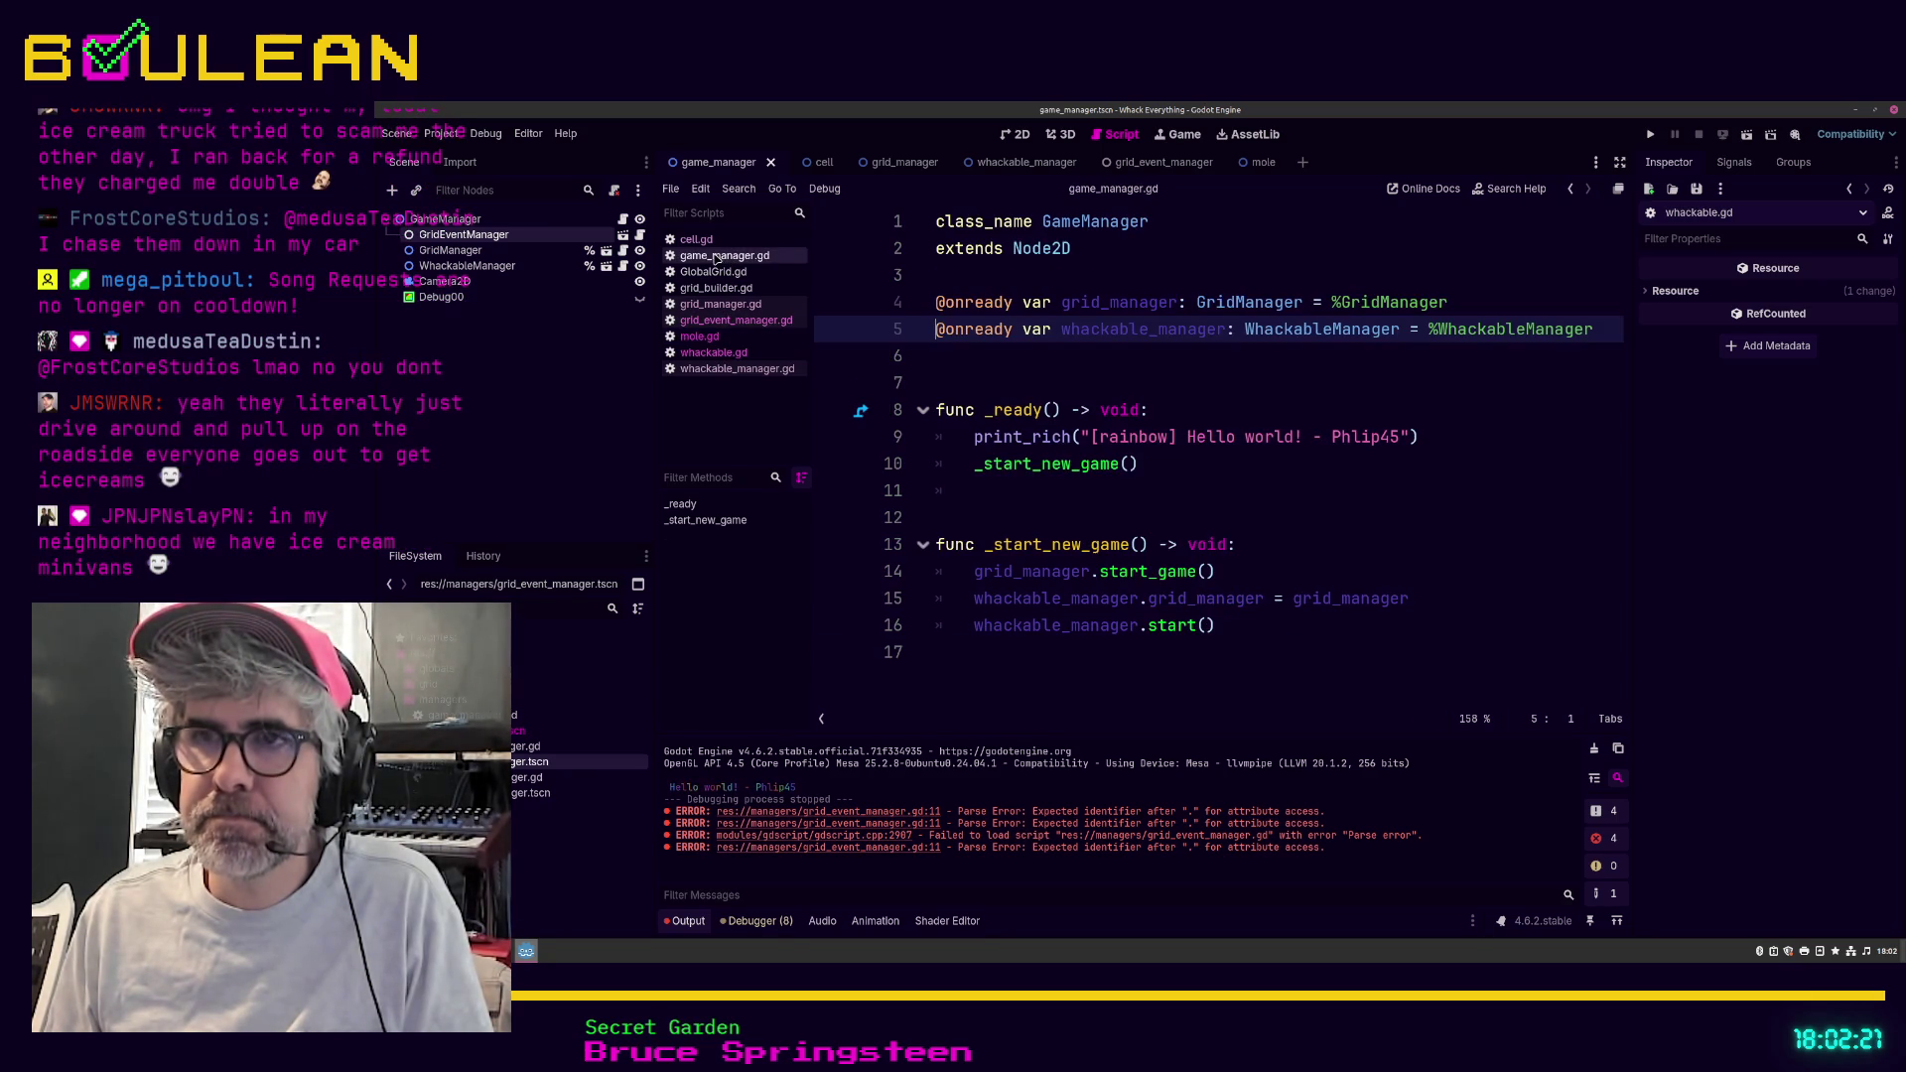
pyautogui.click(734, 368)
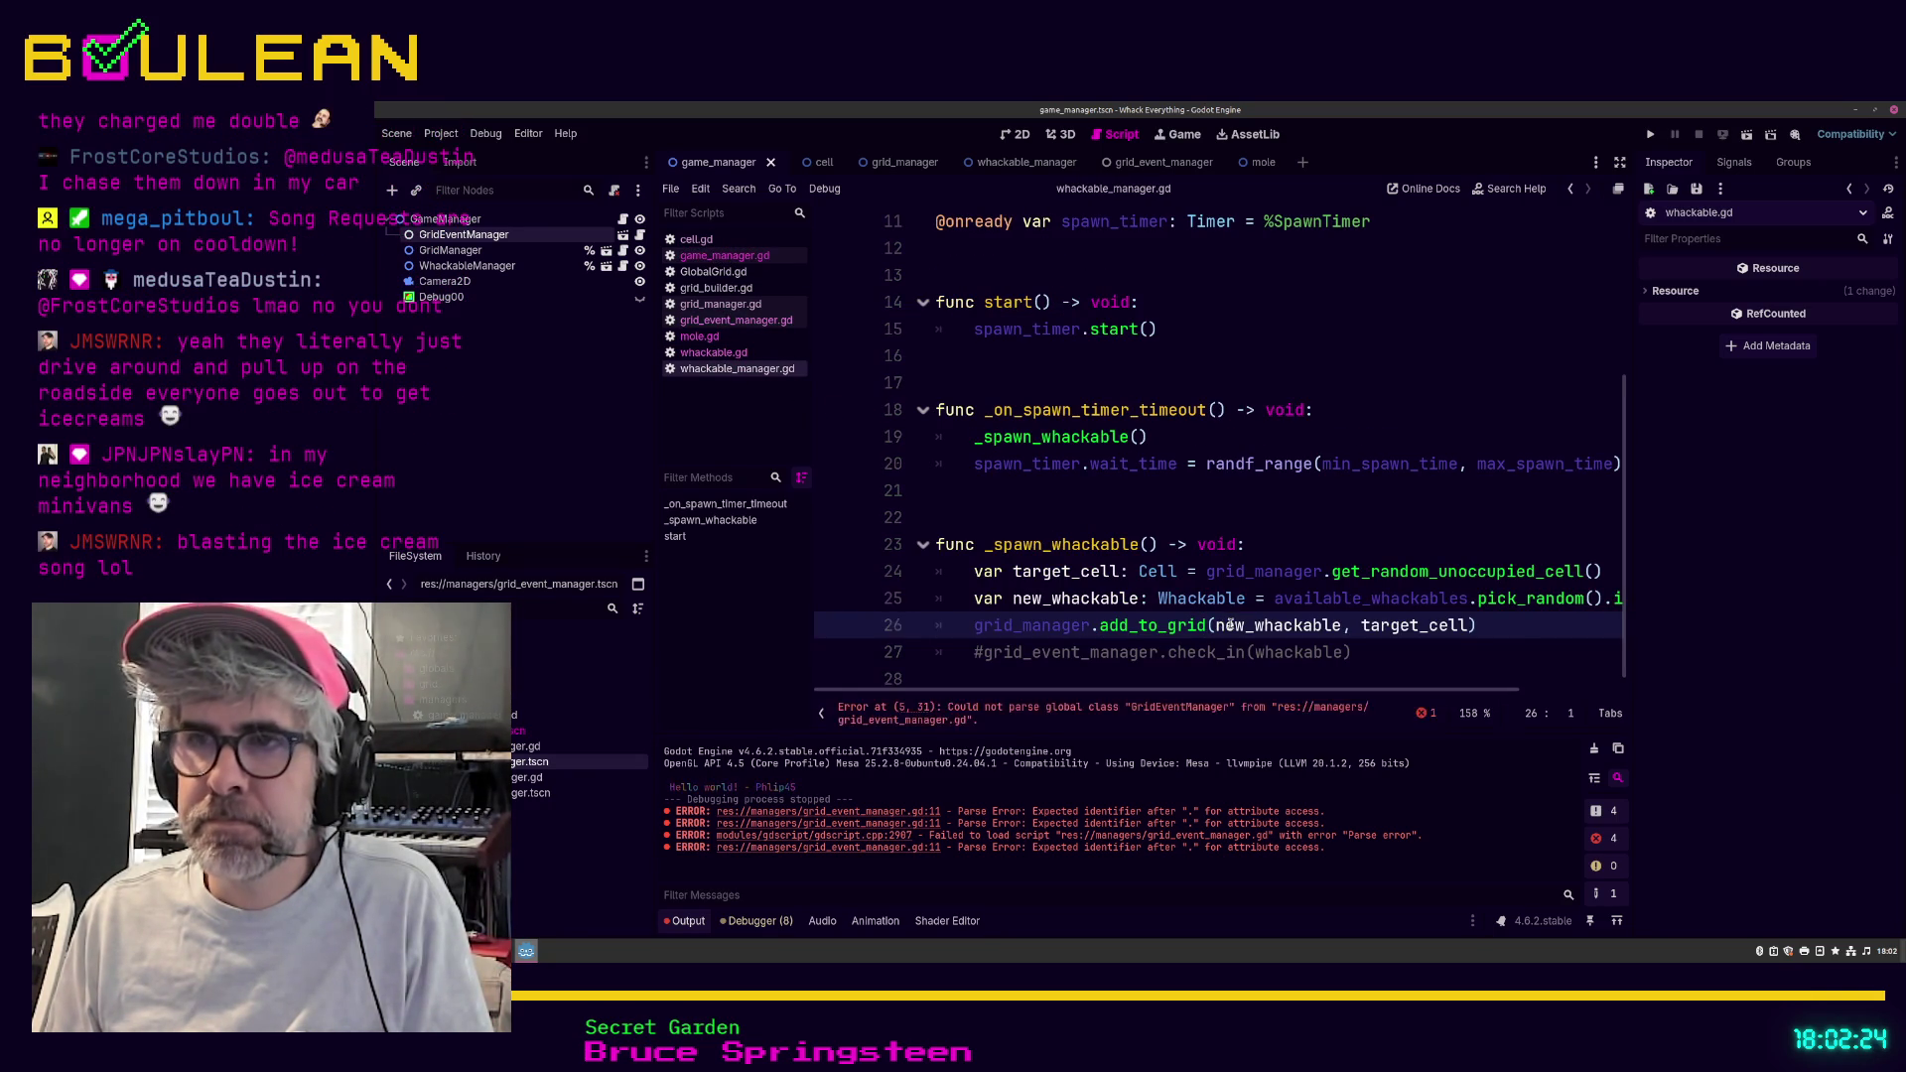
pyautogui.click(1496, 635)
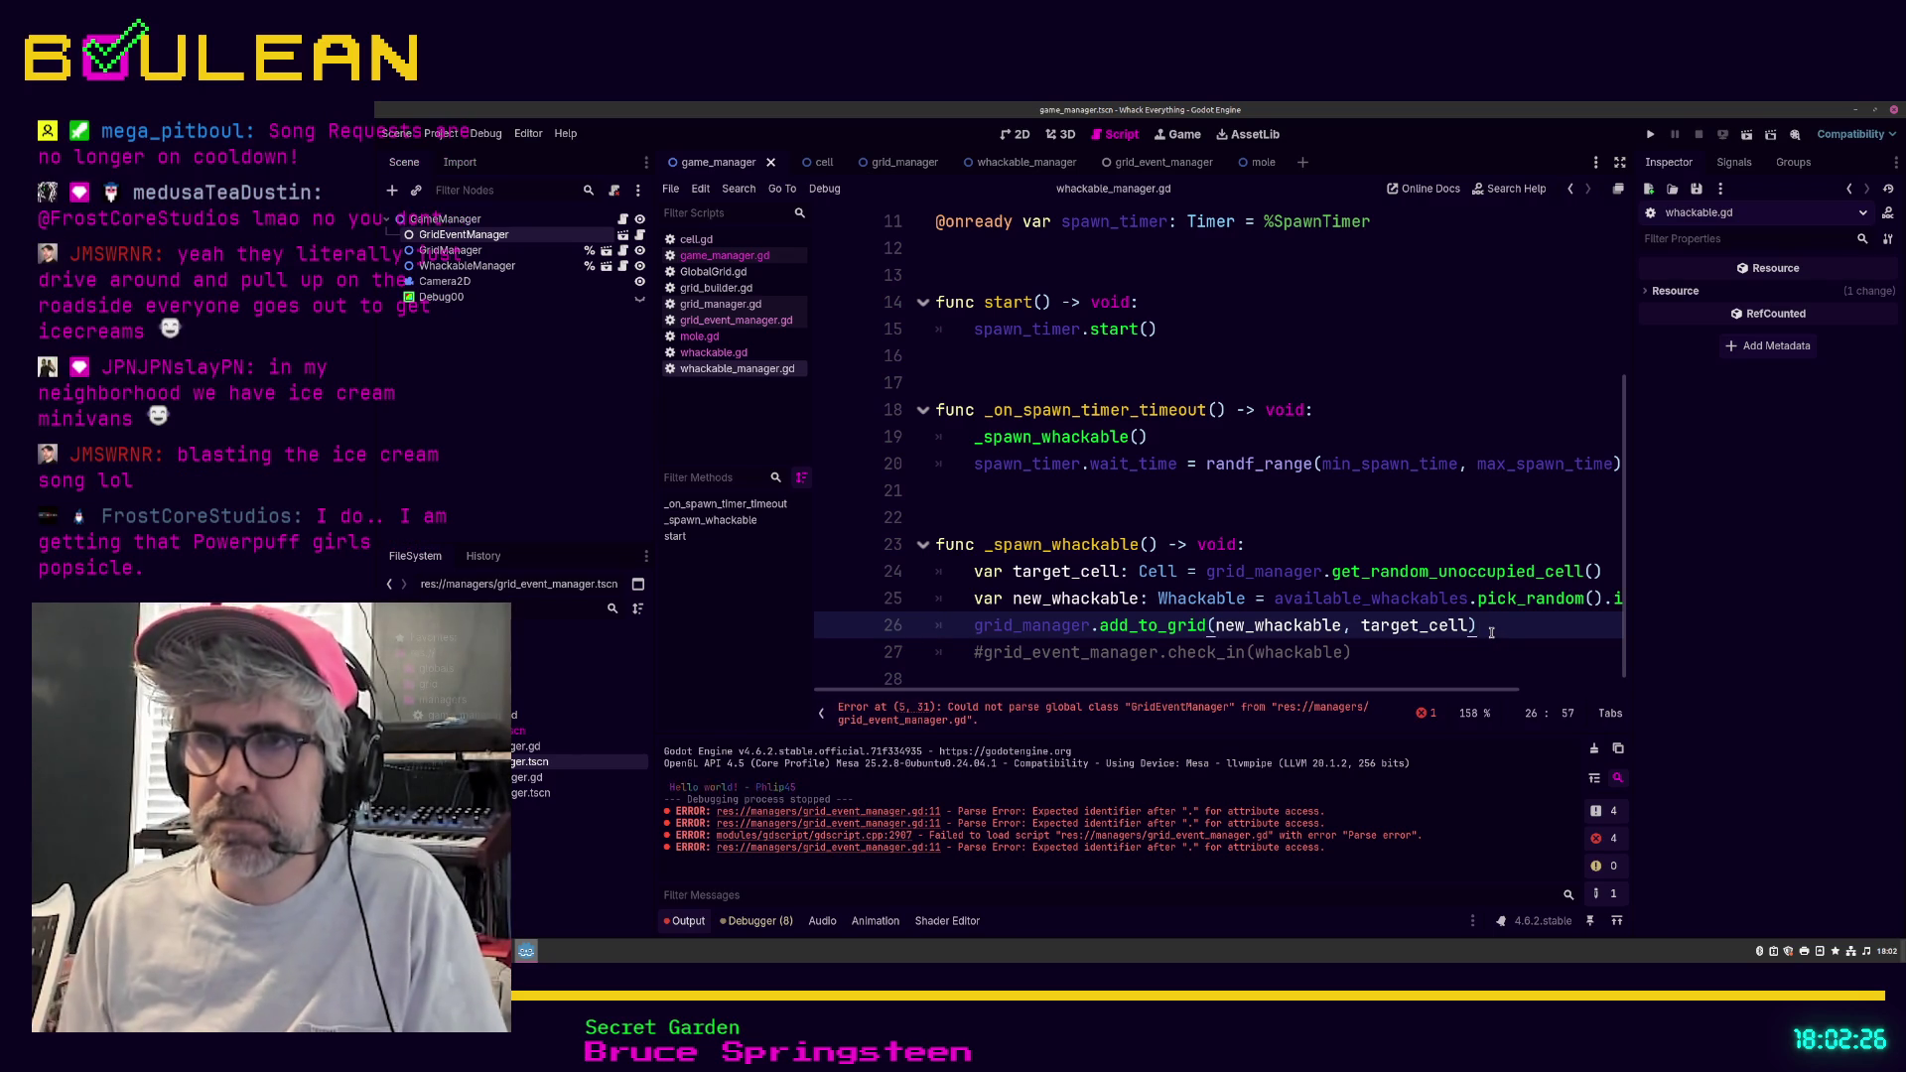
pyautogui.press('Return')
pyautogui.write('grid')
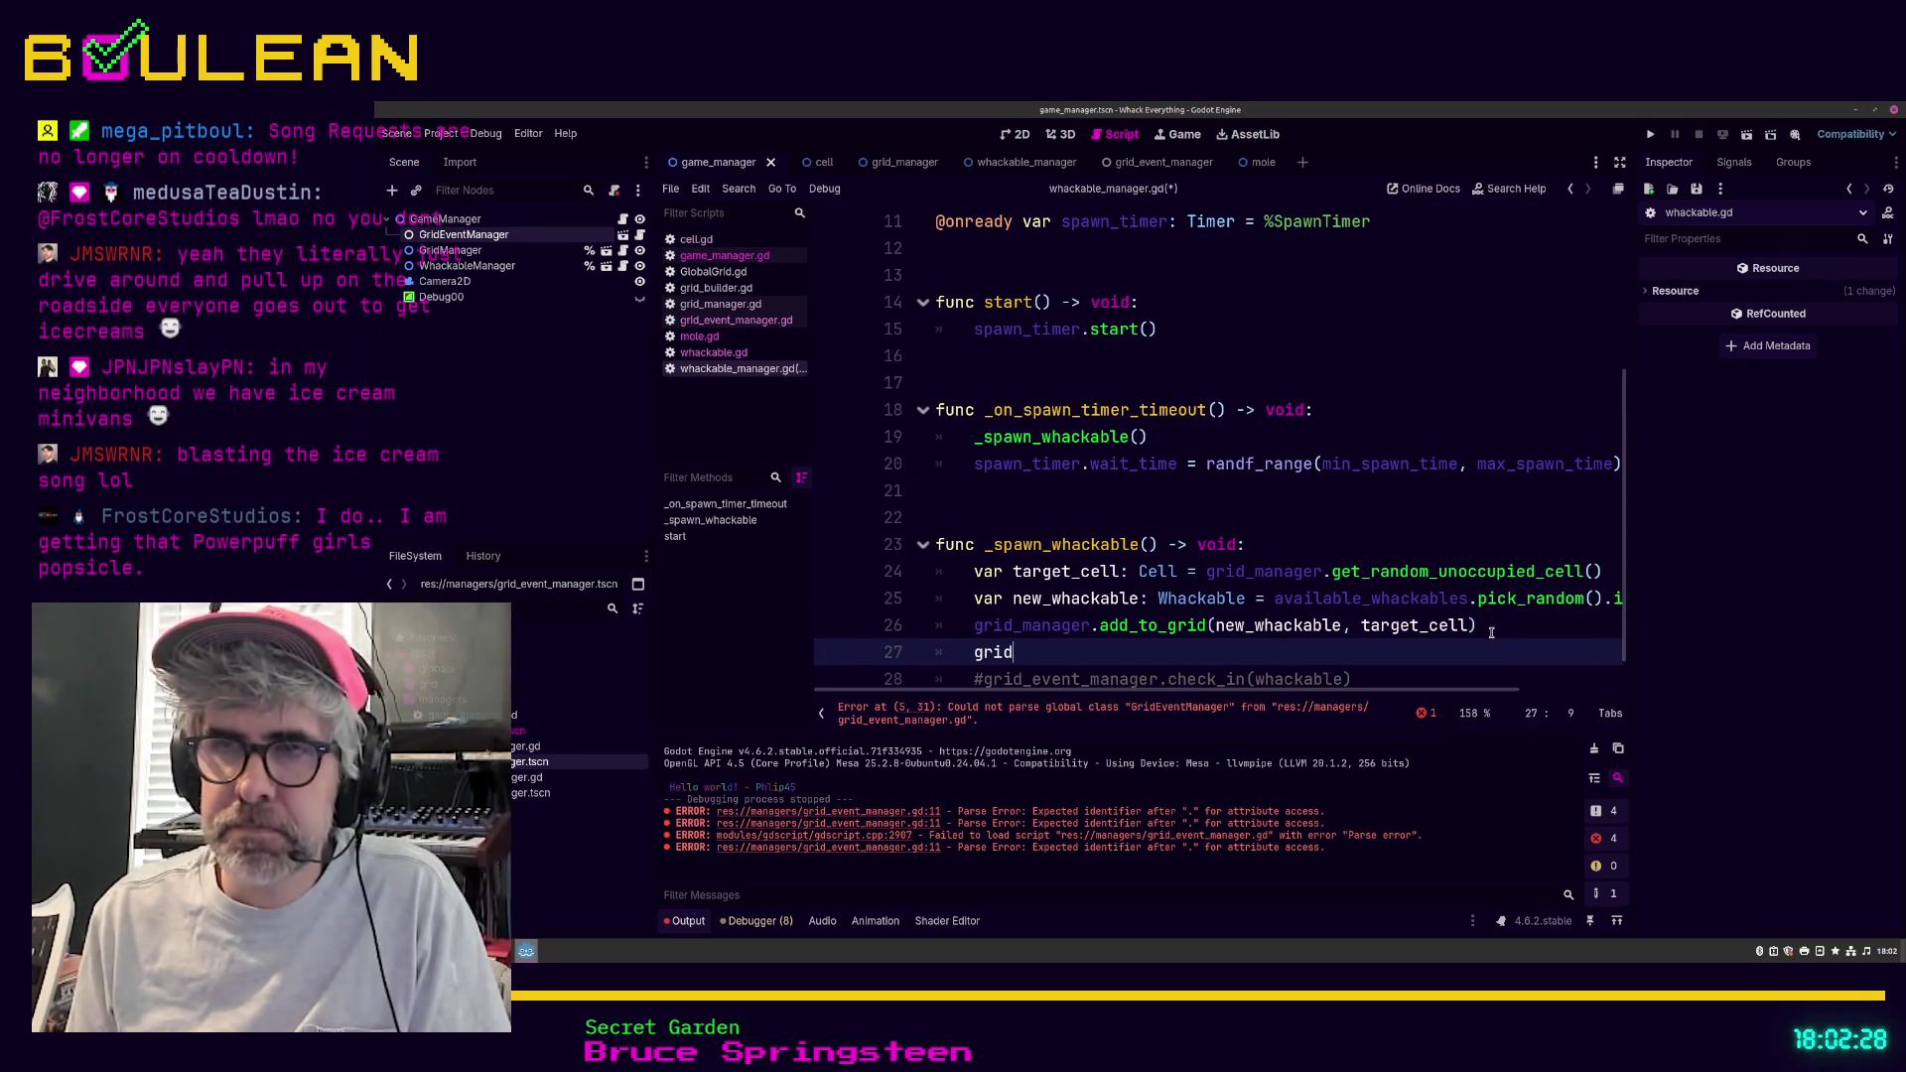
pyautogui.click(735, 320)
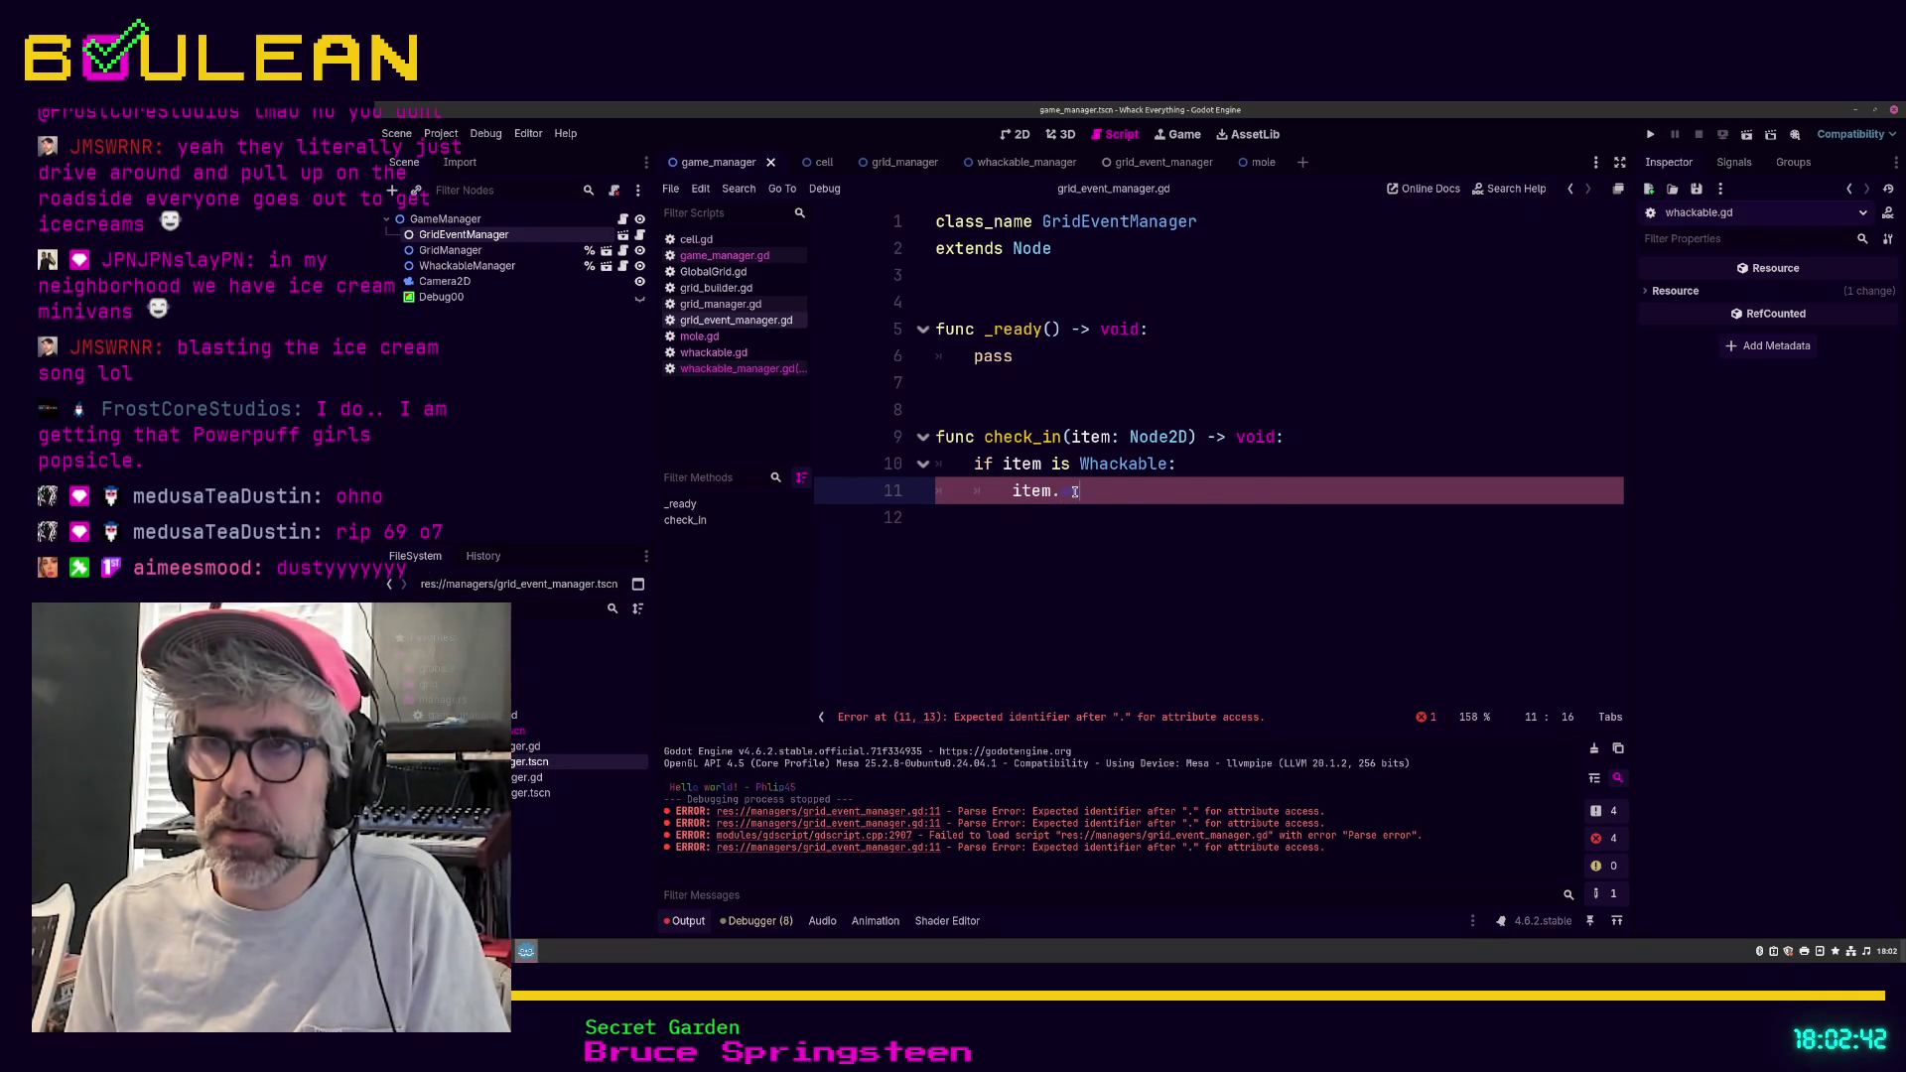
# - Complete line 11 as item.whackable_clicked.connect(_on_whackable_clicked) using code suggestions
pyautogui.hotkey('ctrl', 'space')
pyautogui.press('Return')
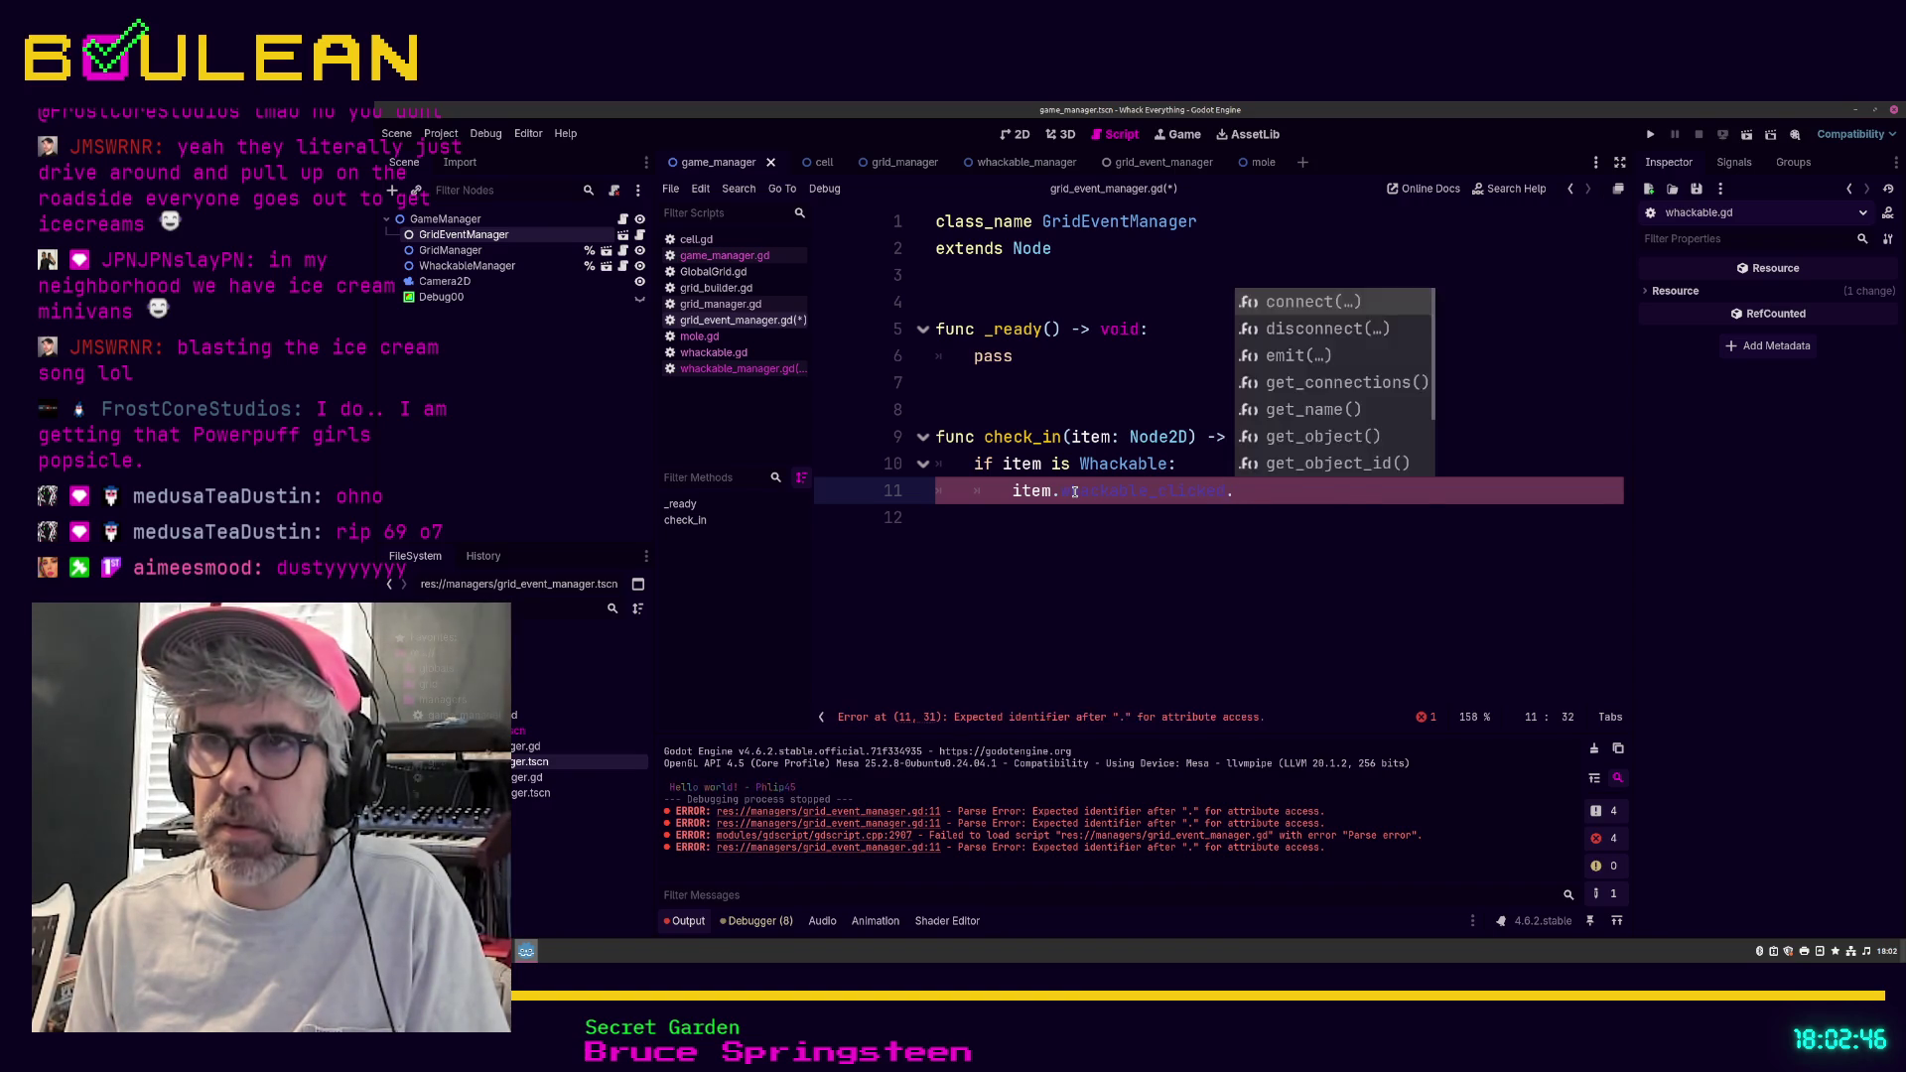
pyautogui.write('conn')
pyautogui.press('Return')
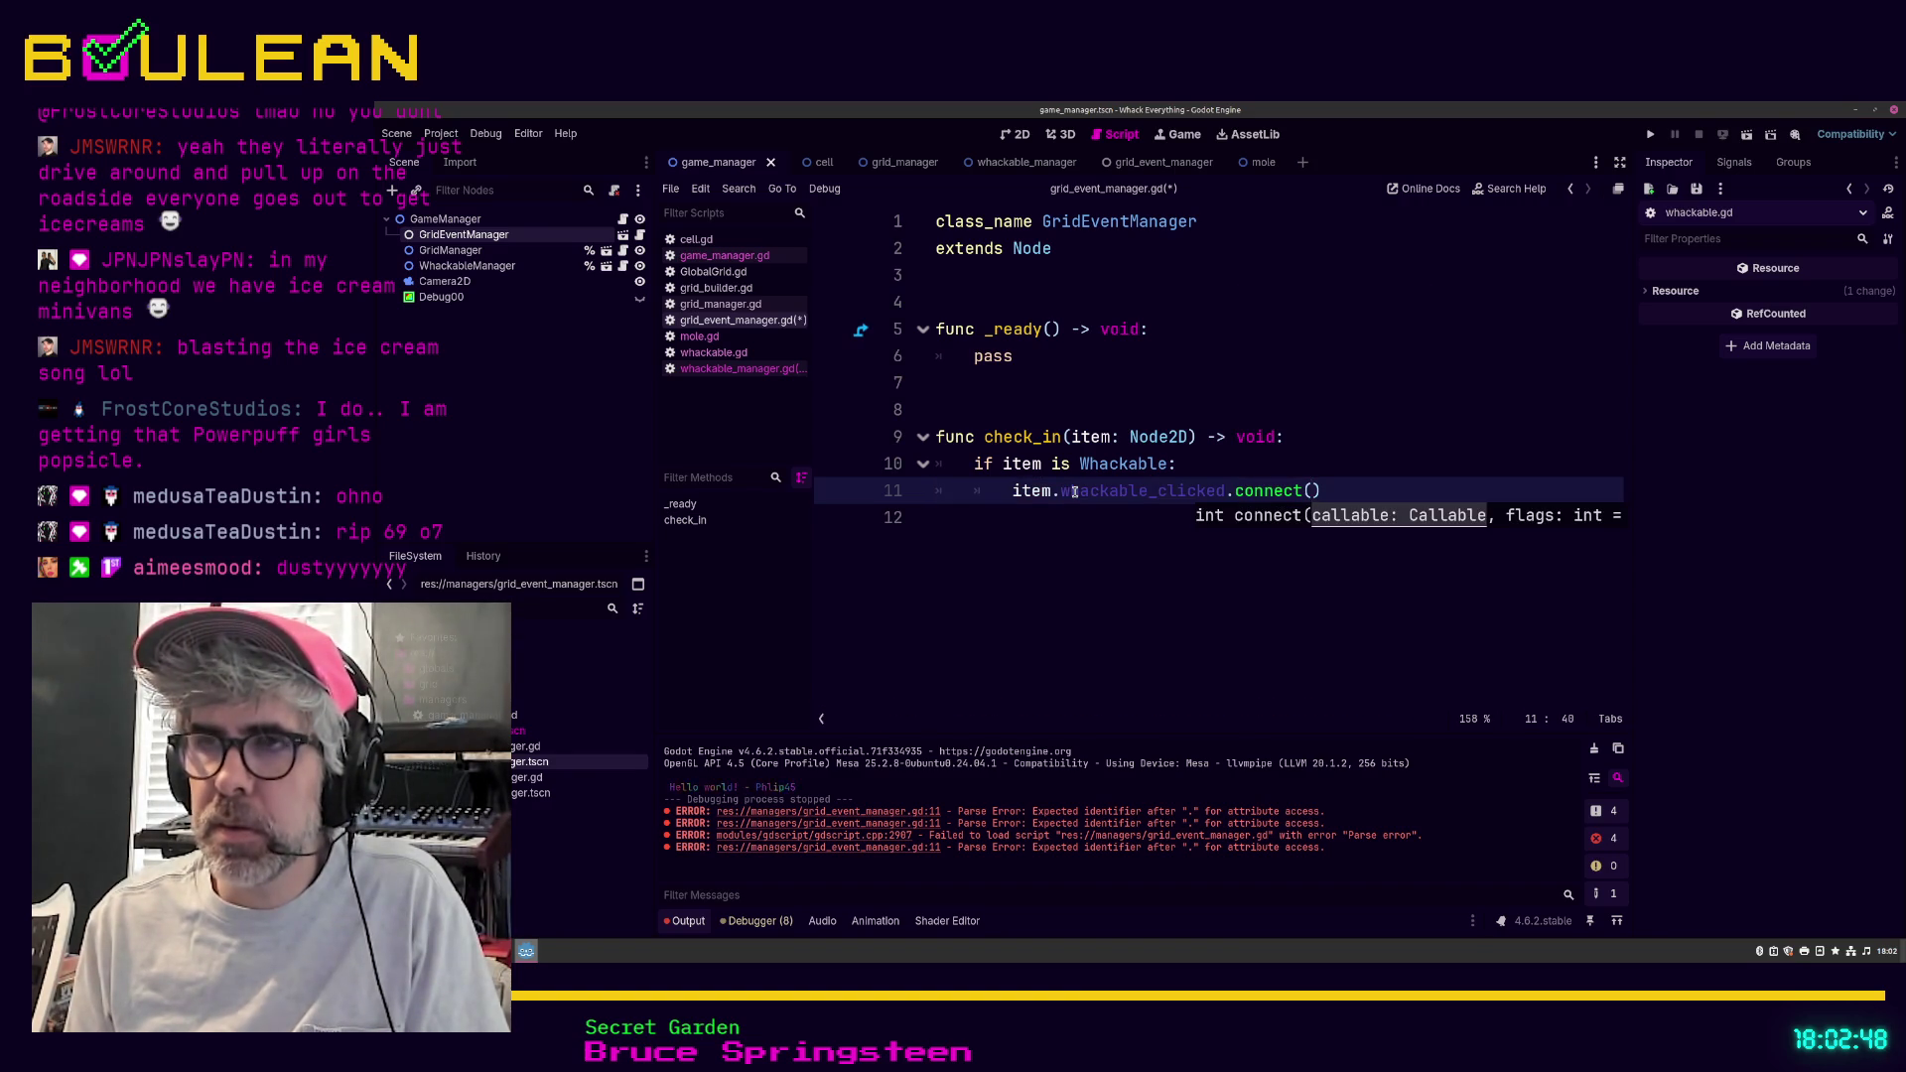
pyautogui.write('_on_wh')
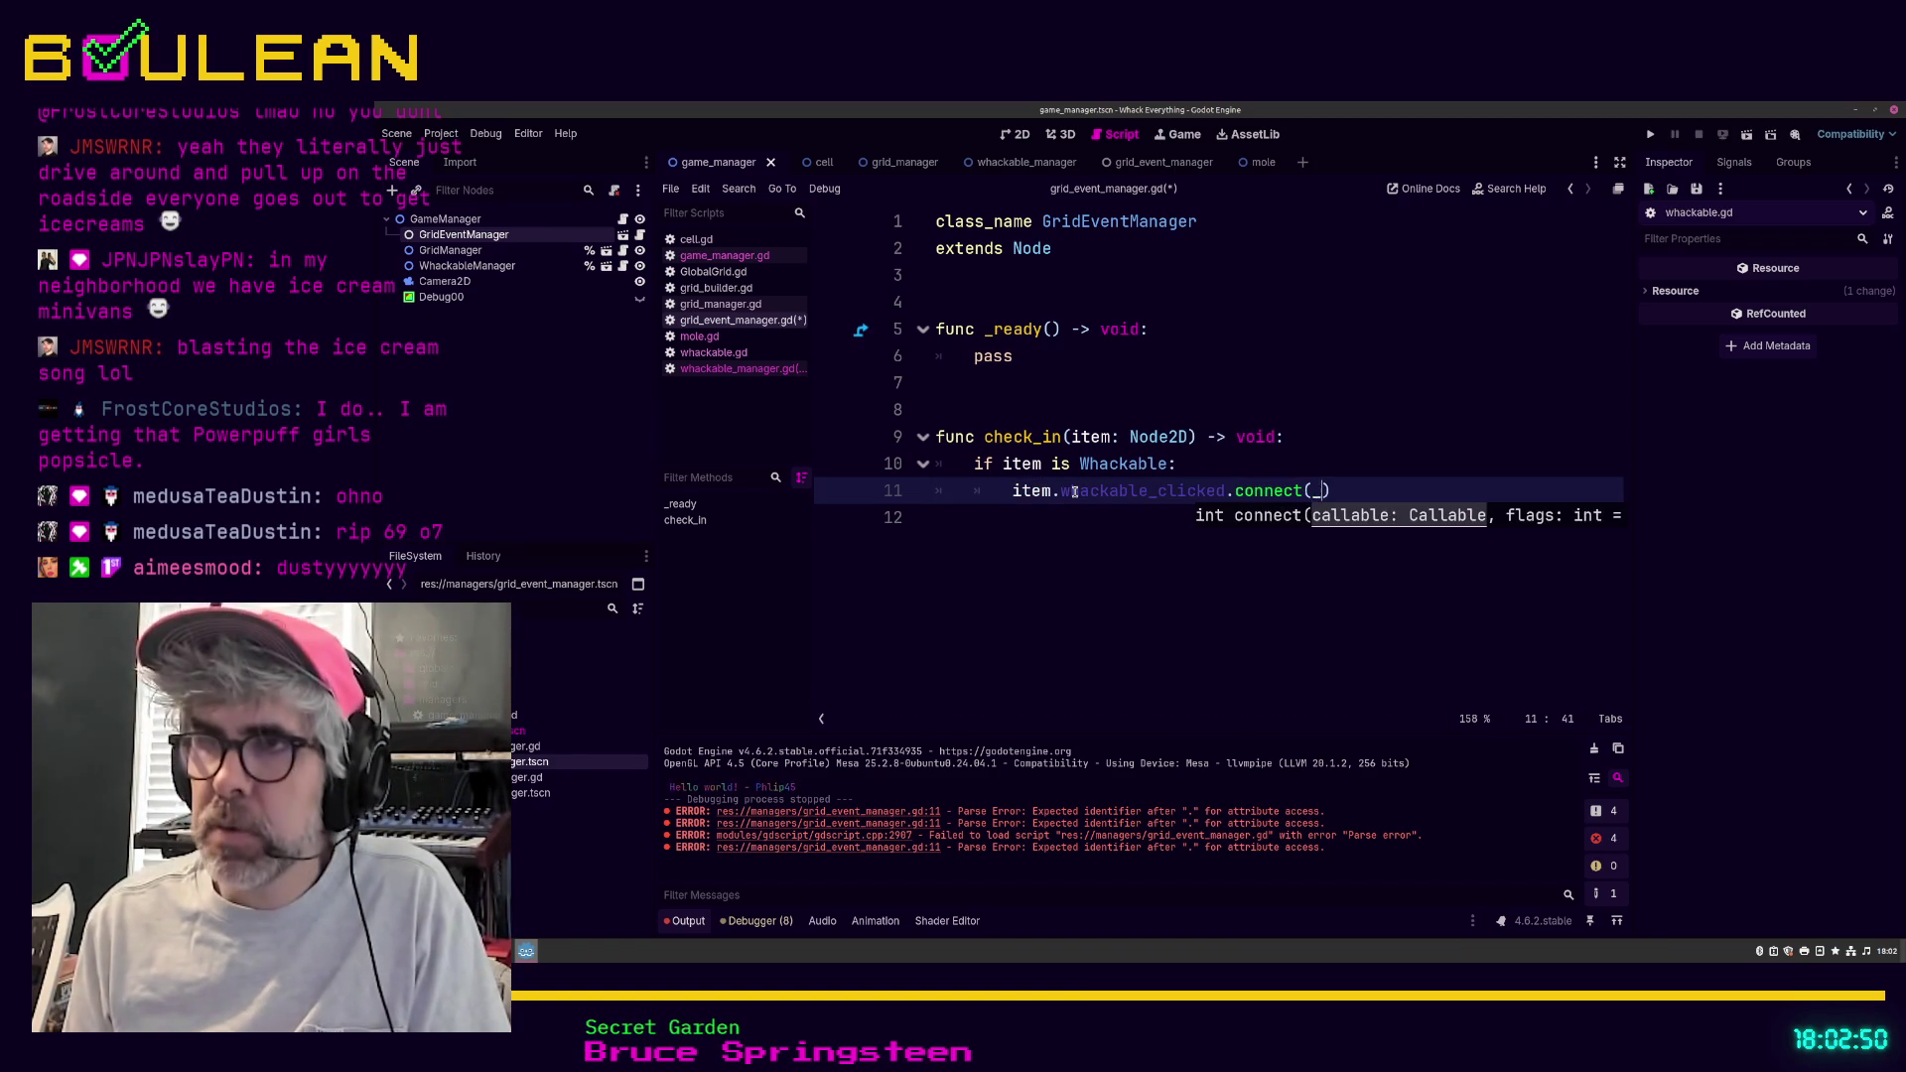
pyautogui.write('acka')
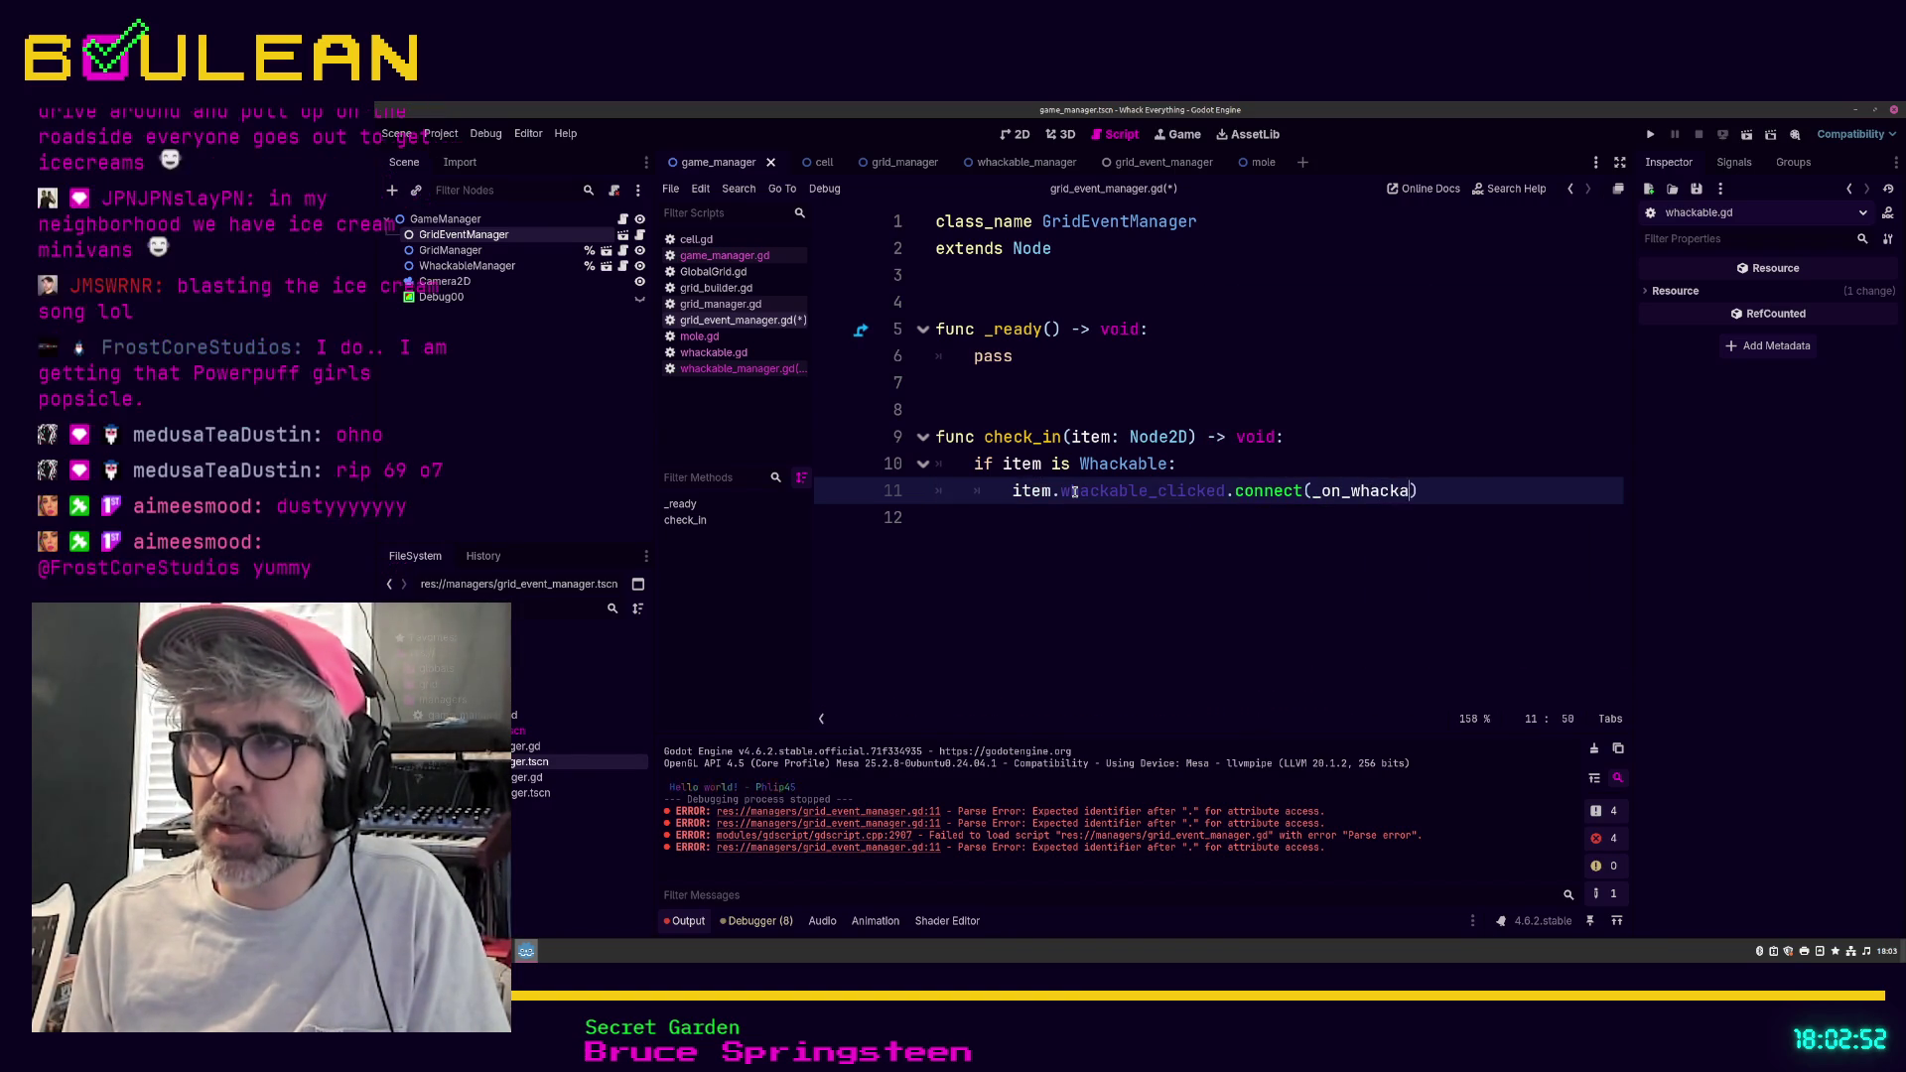
pyautogui.write('ble_clicked')
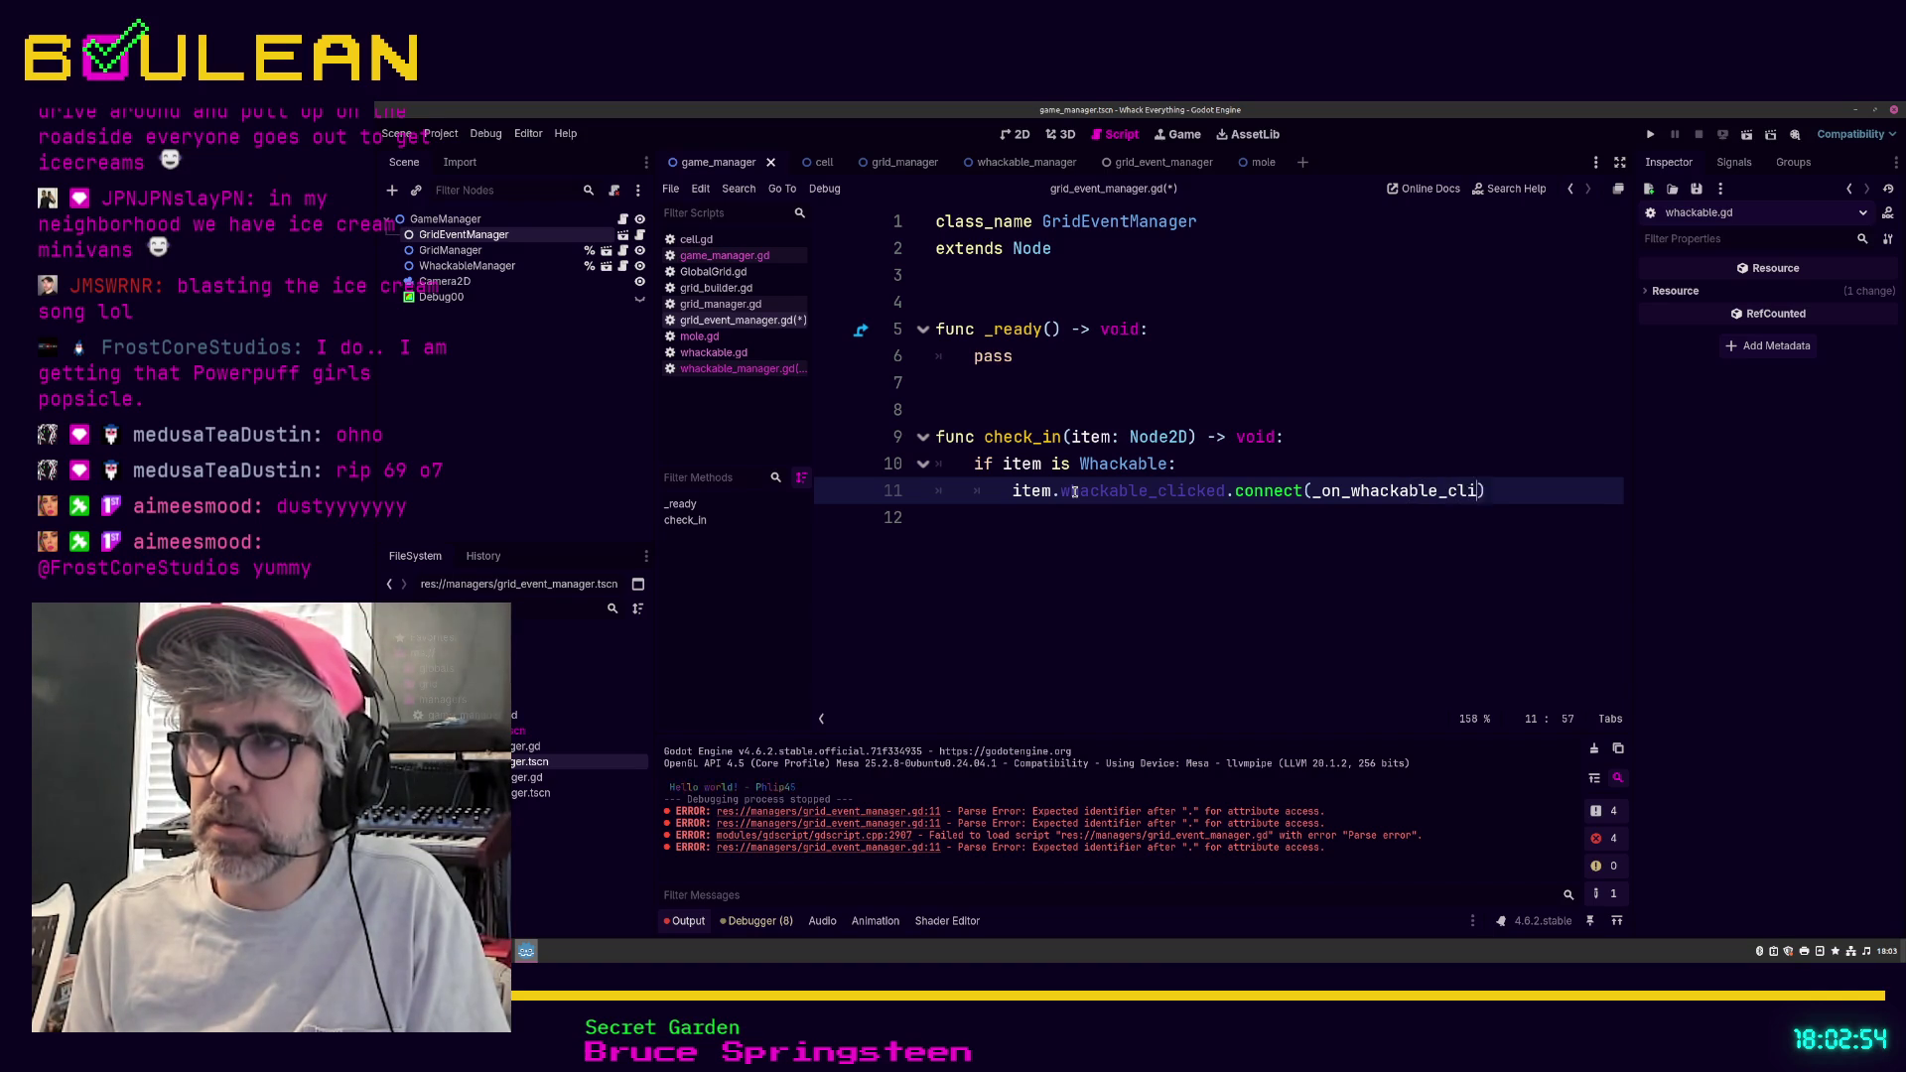
# - Add the stub func _on_whackable_clicked(whackable: Whackable) -> void: pass, and save grid_event_manager.gd
pyautogui.press('Down')
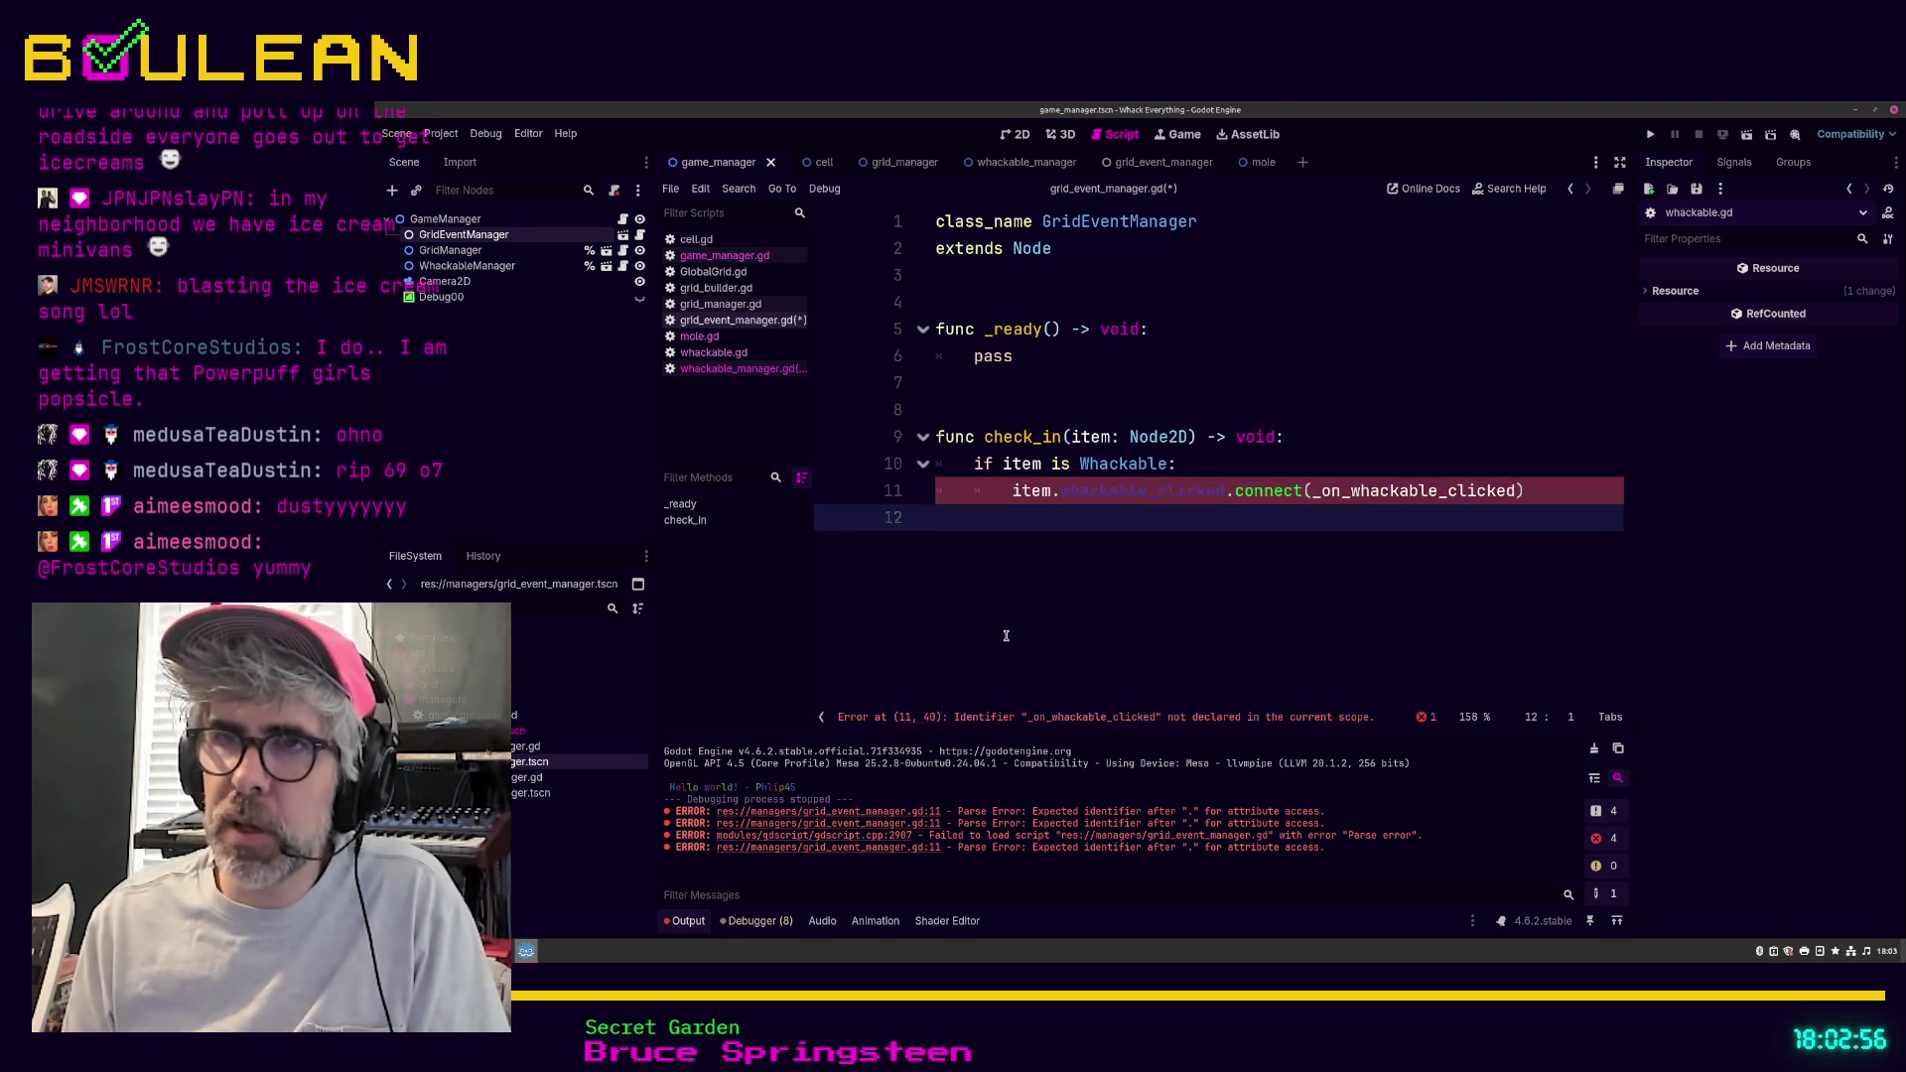
pyautogui.press('Return')
pyautogui.press('Return')
pyautogui.write('func _on_w')
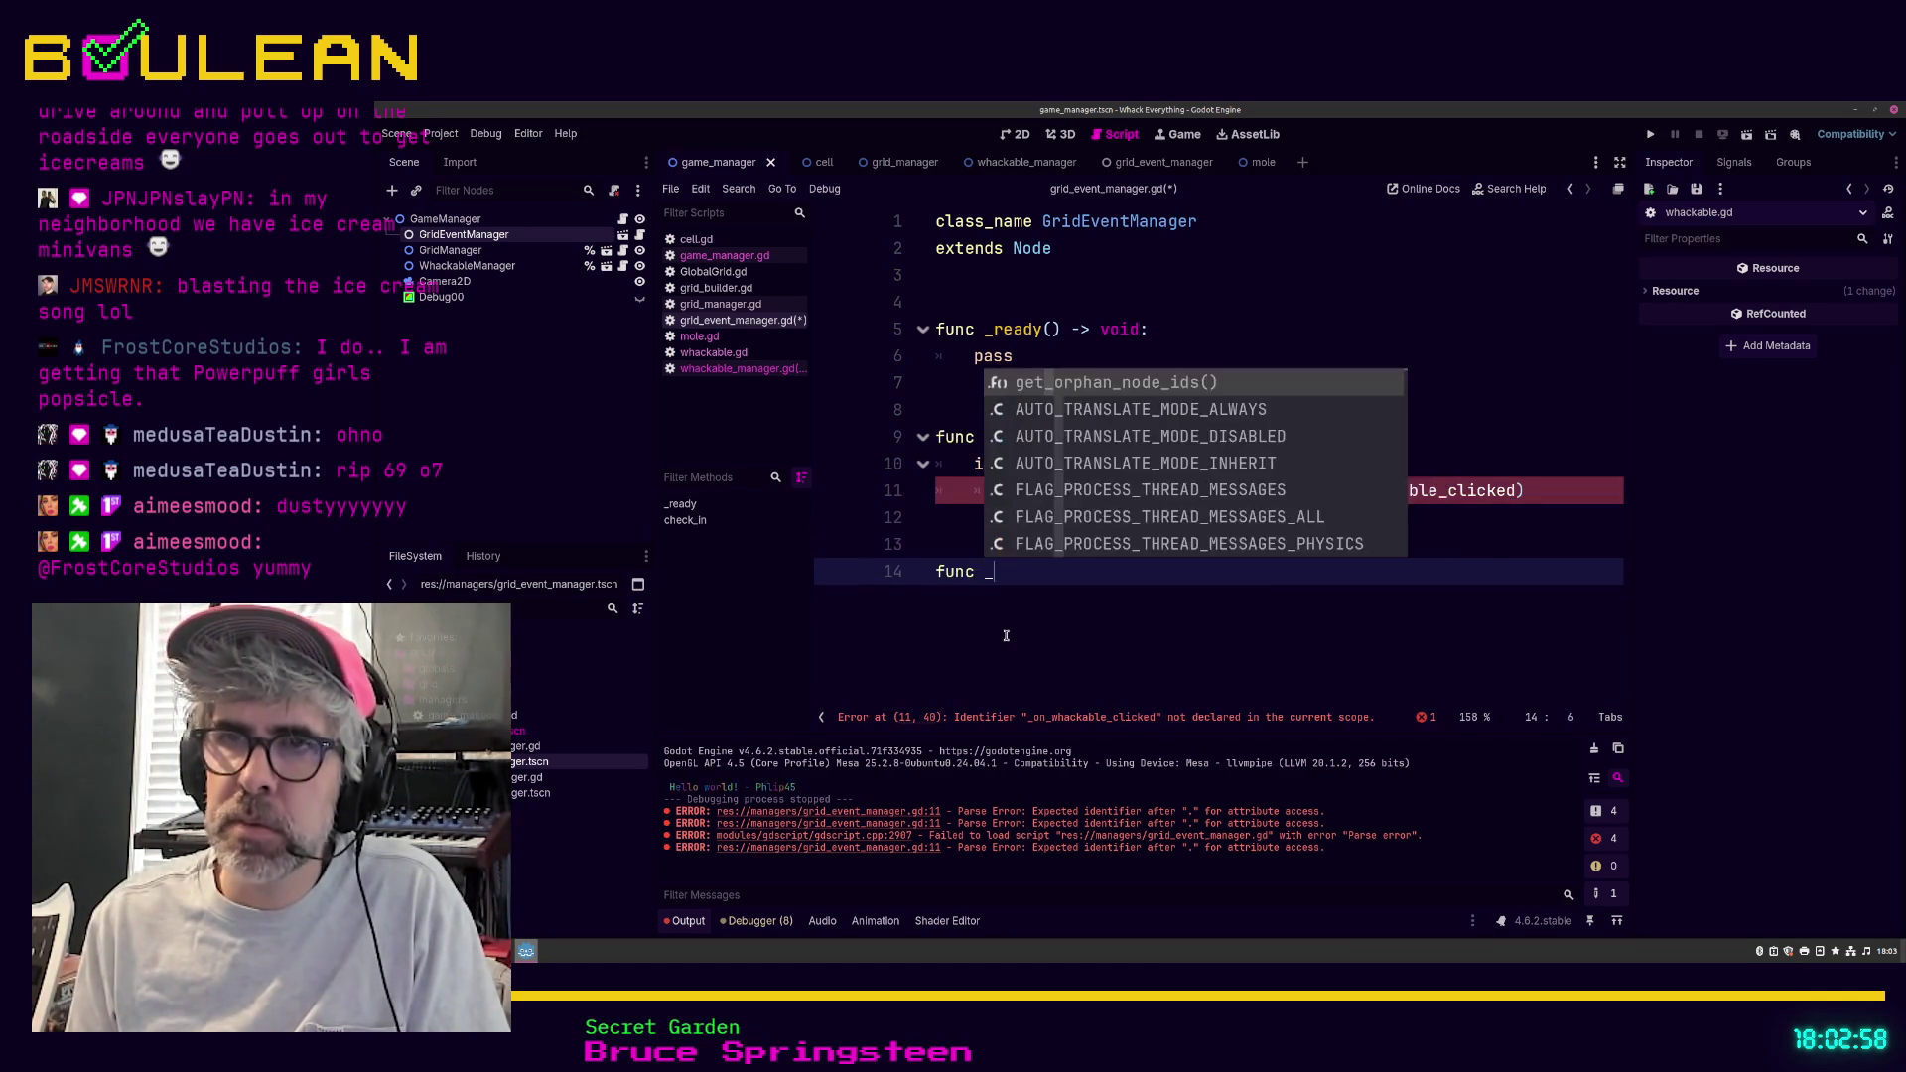
pyautogui.write('hackable_cl')
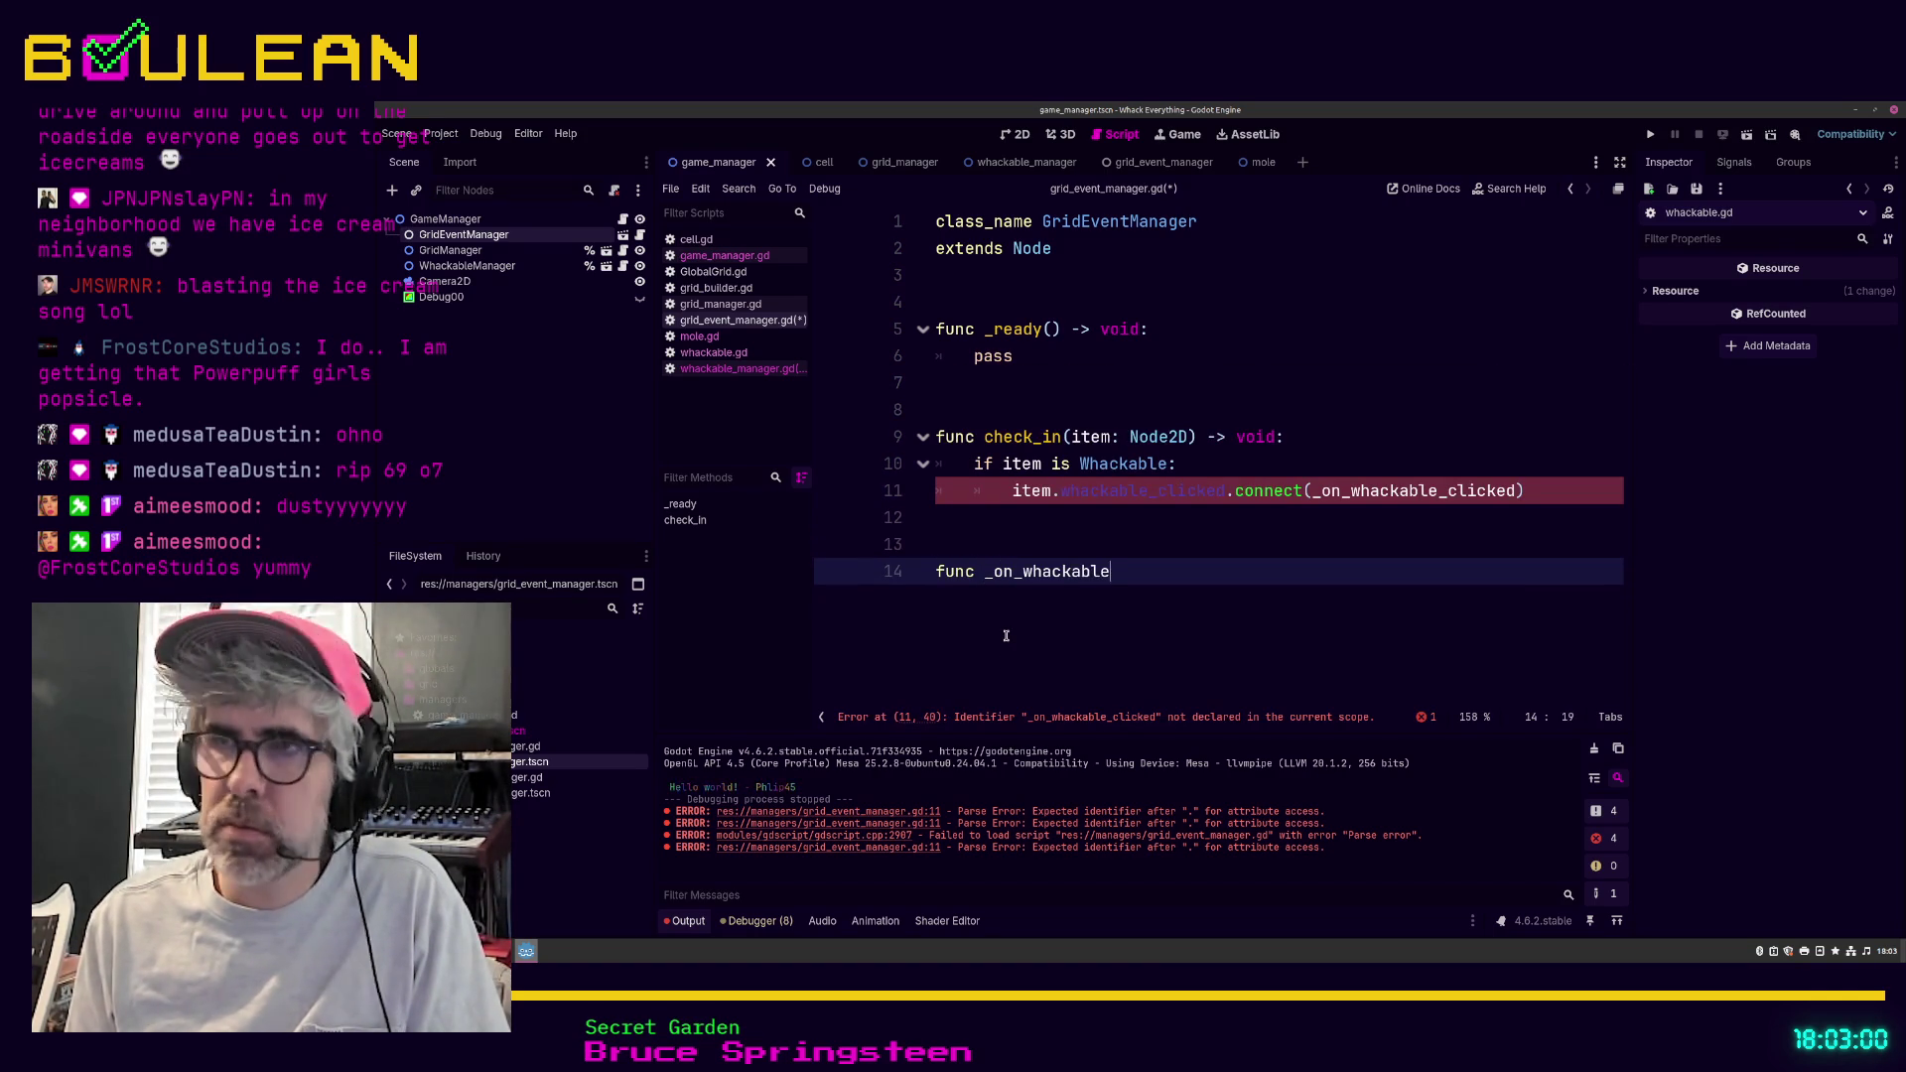
pyautogui.write('icked')
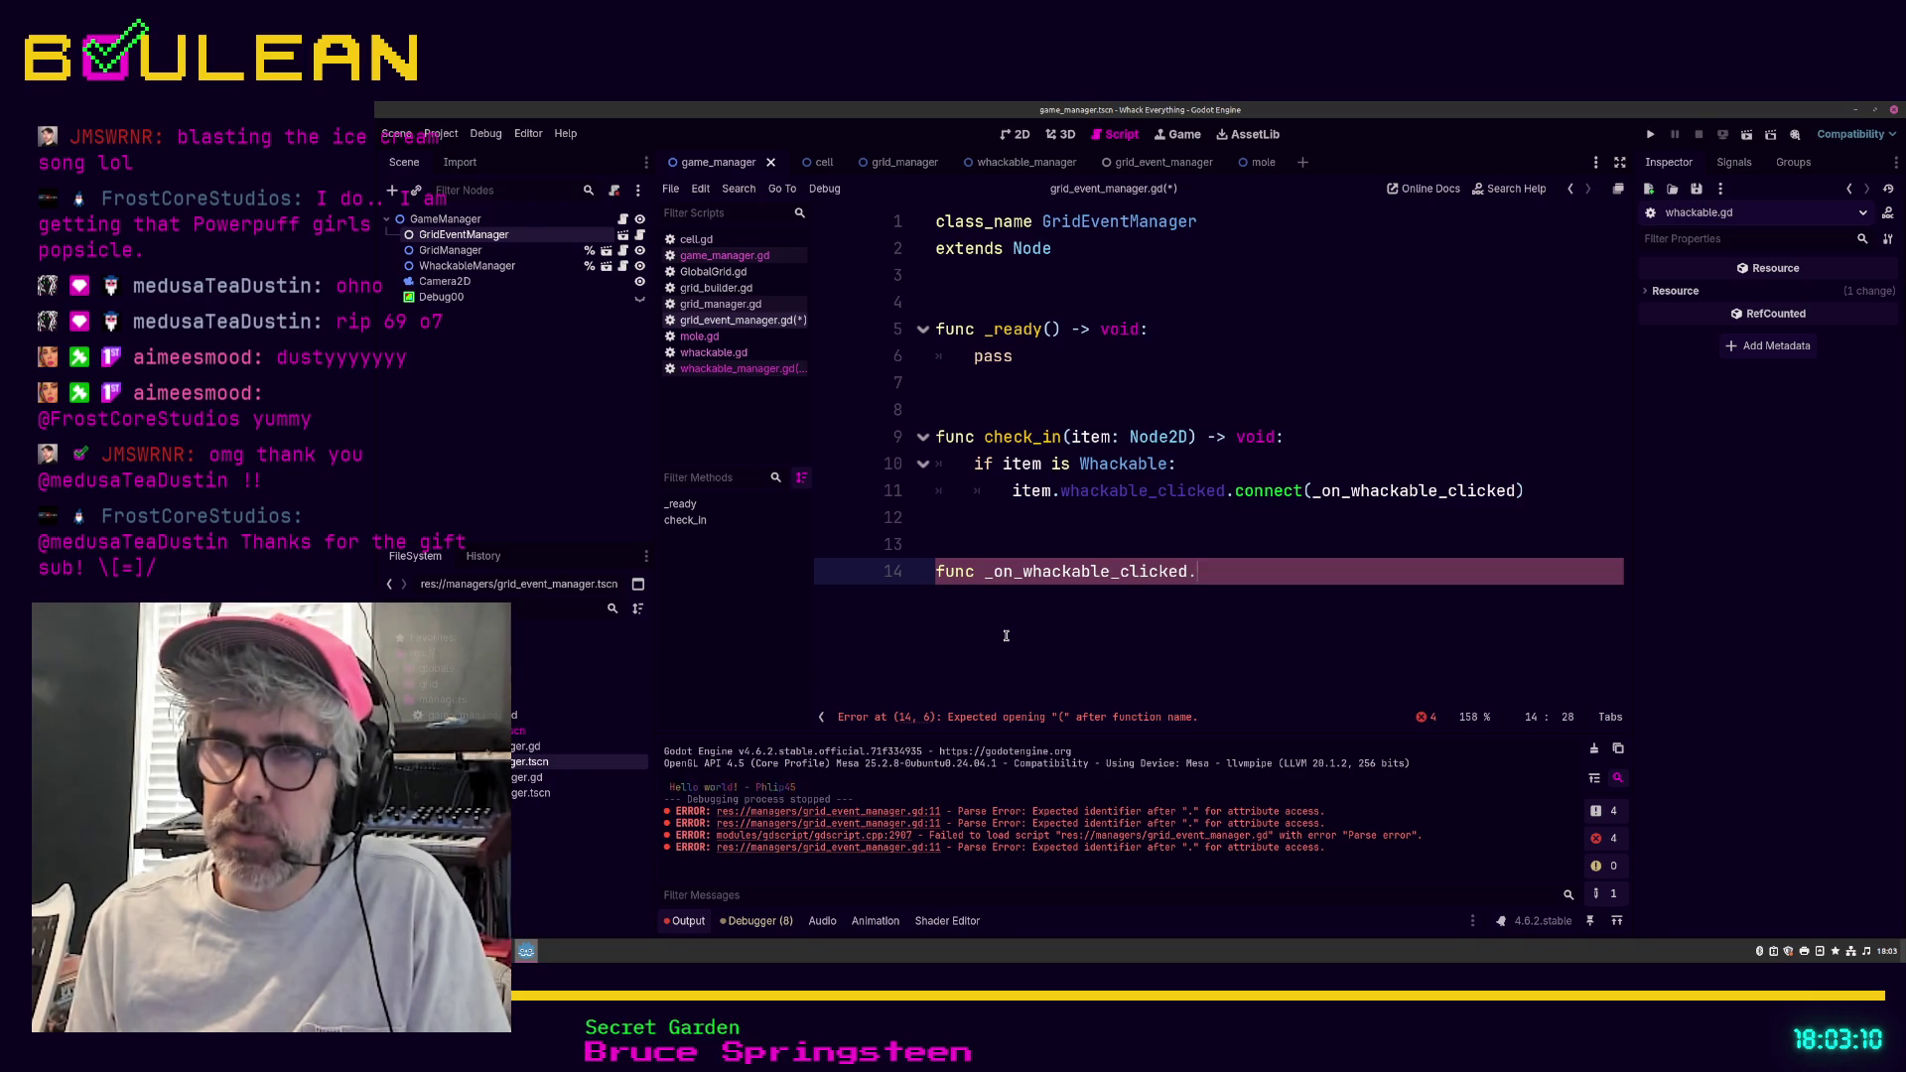
pyautogui.press('BackSpace')
pyautogui.write('() -> void:')
pyautogui.press('Return')
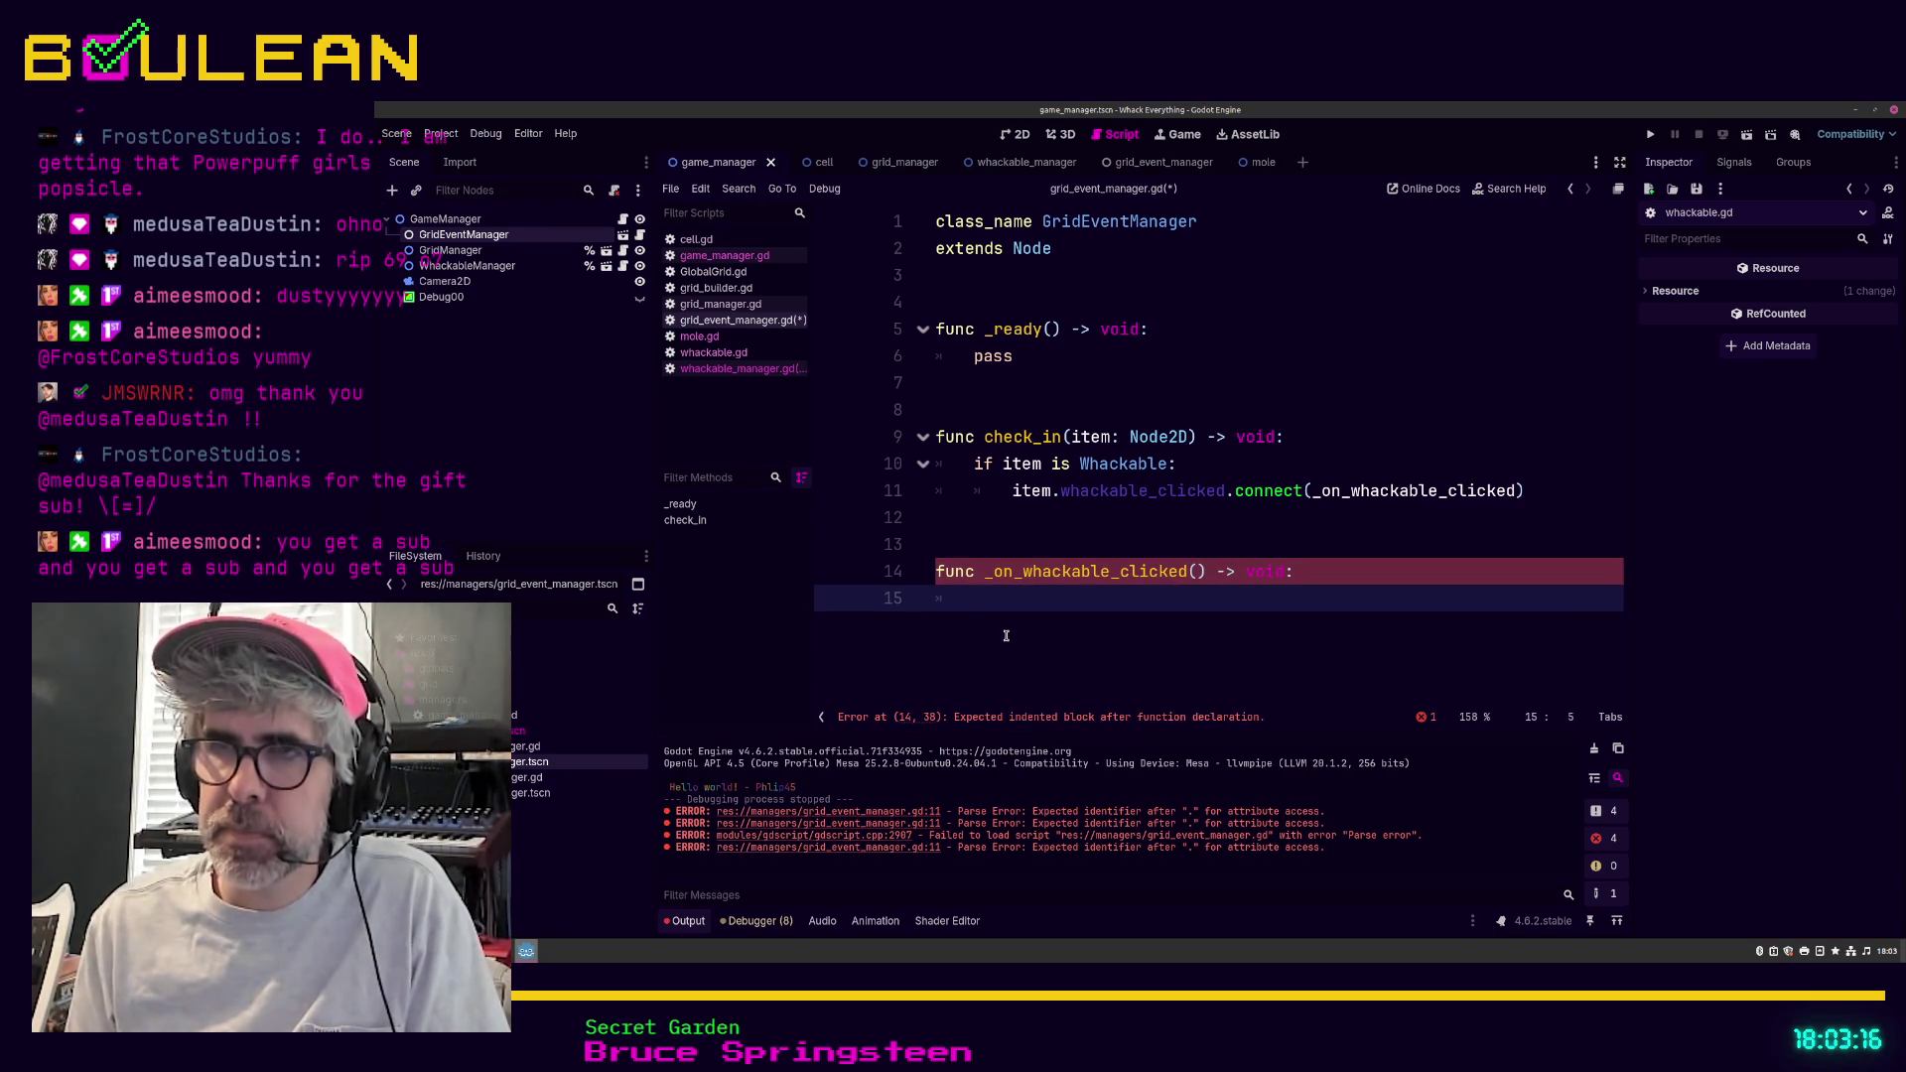
pyautogui.click(1196, 571)
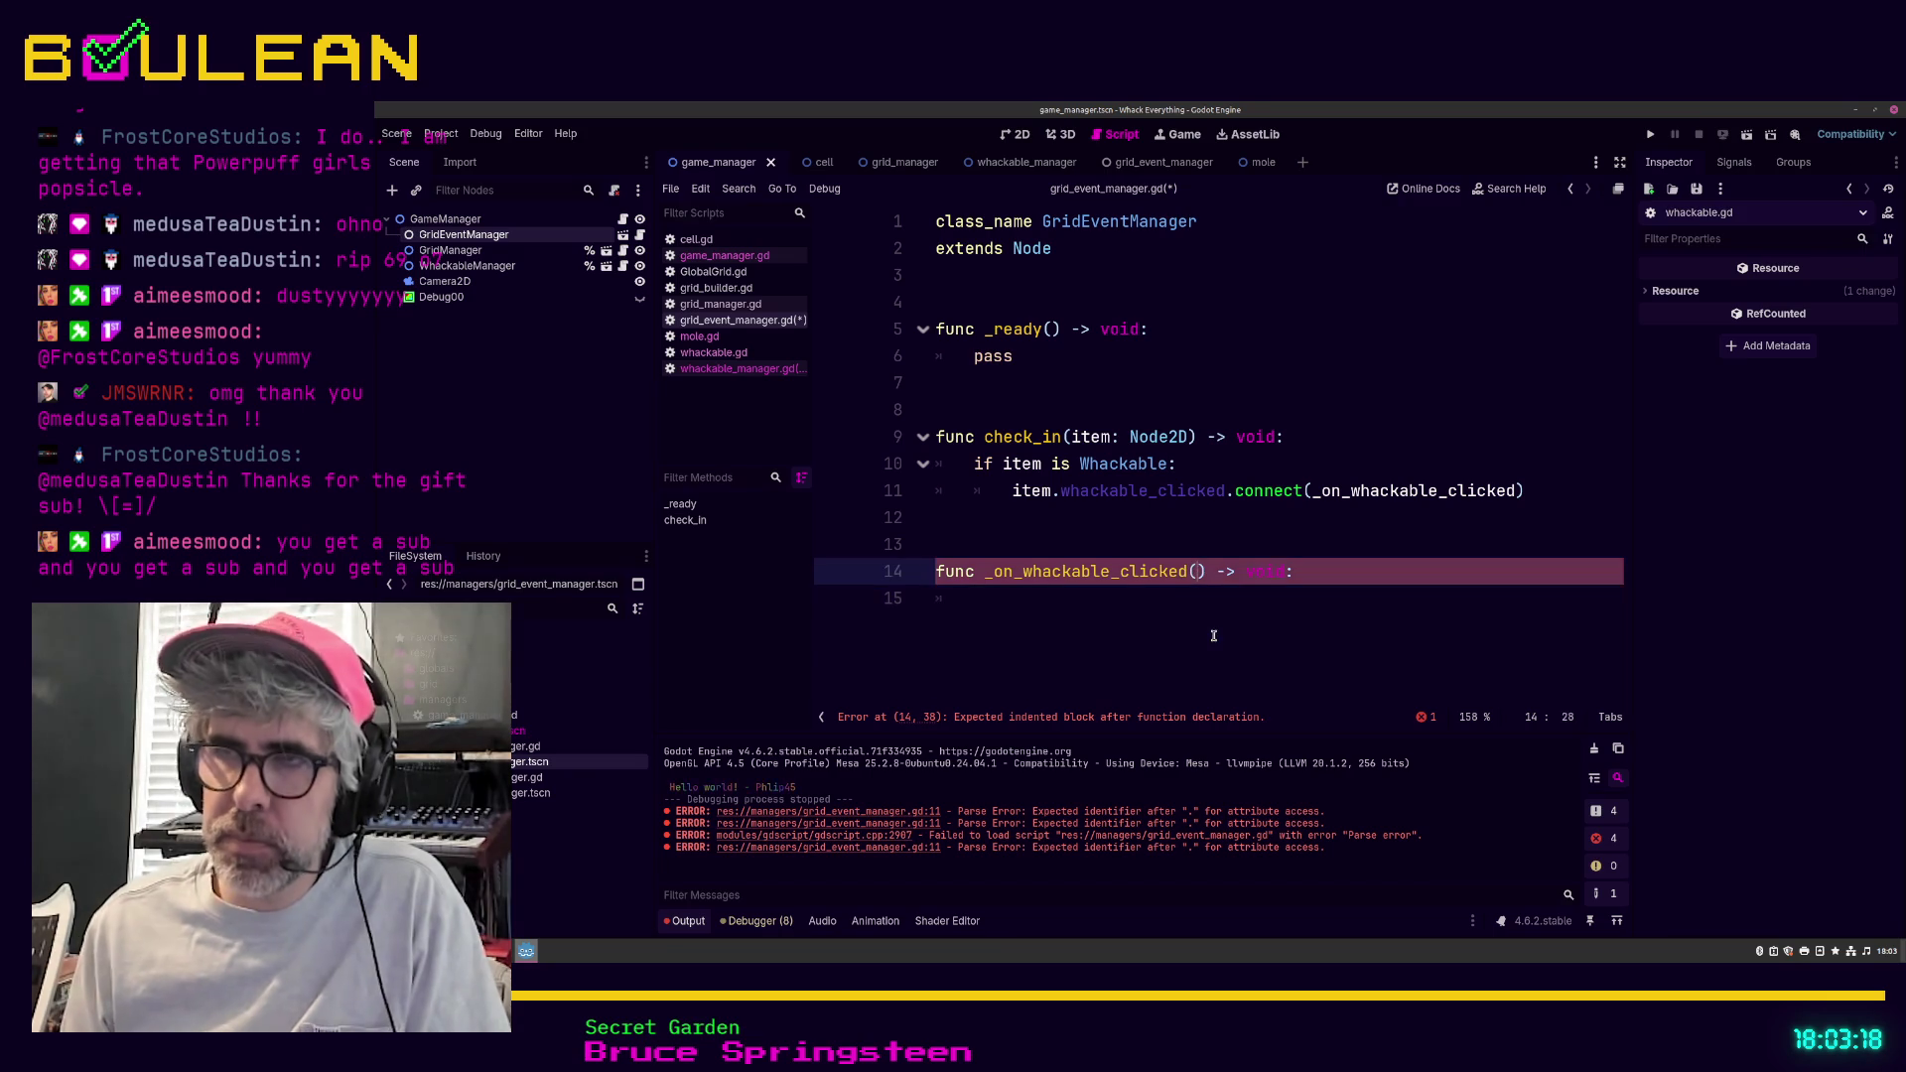
pyautogui.write('whackable: ')
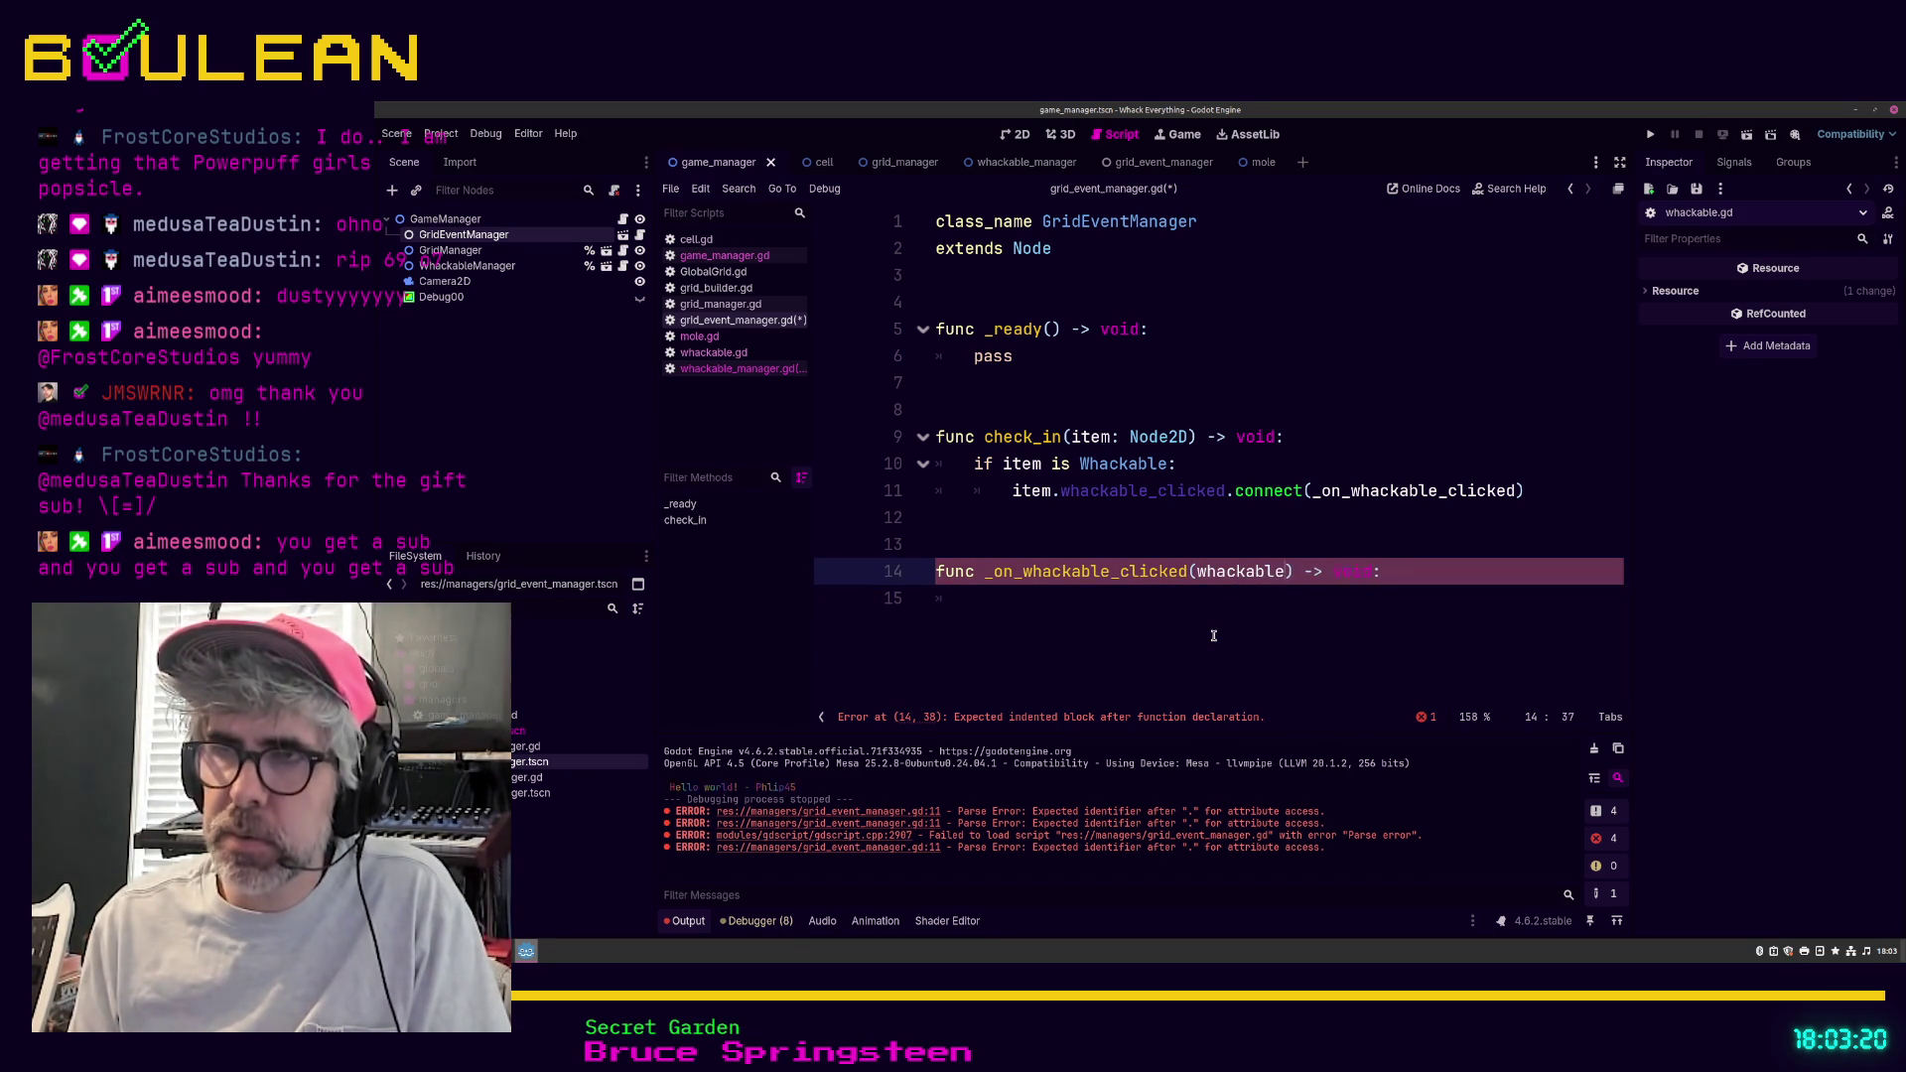
pyautogui.write('Whackable')
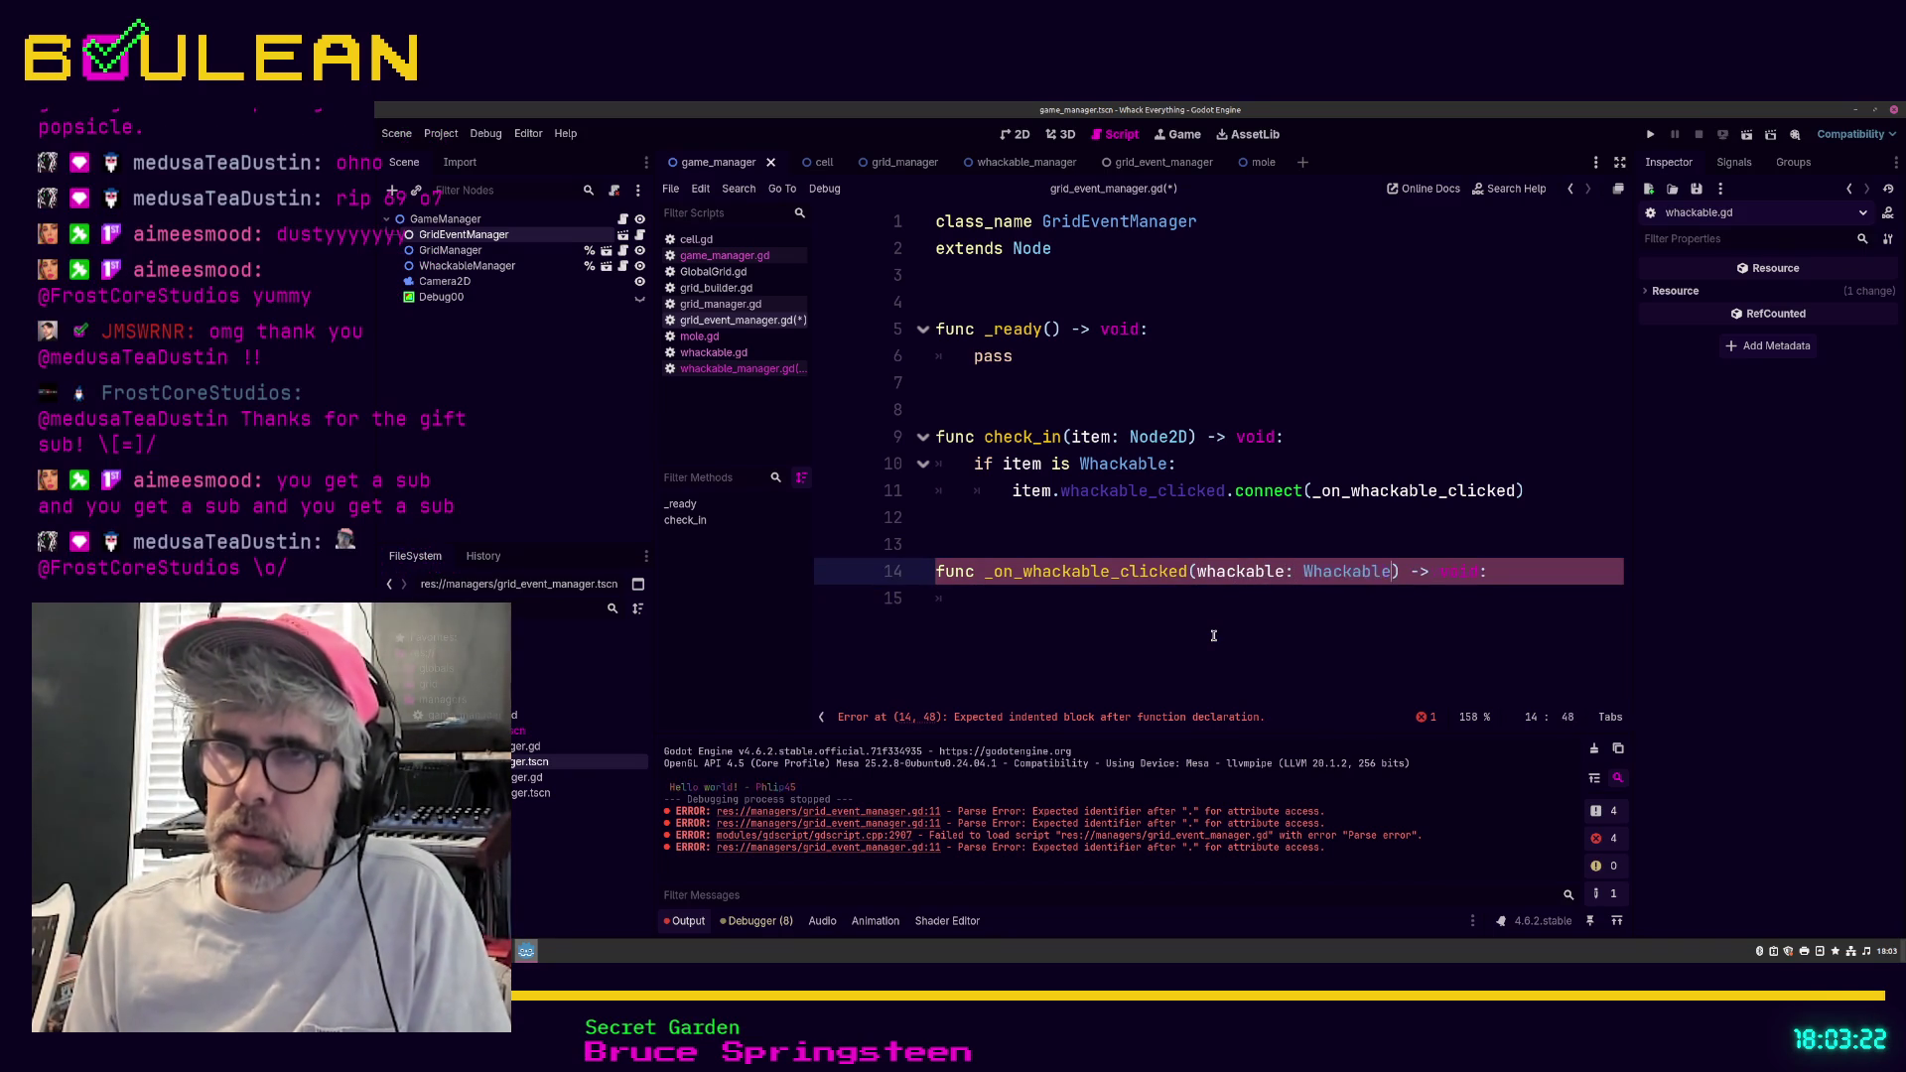
pyautogui.click(1084, 623)
pyautogui.write('pass')
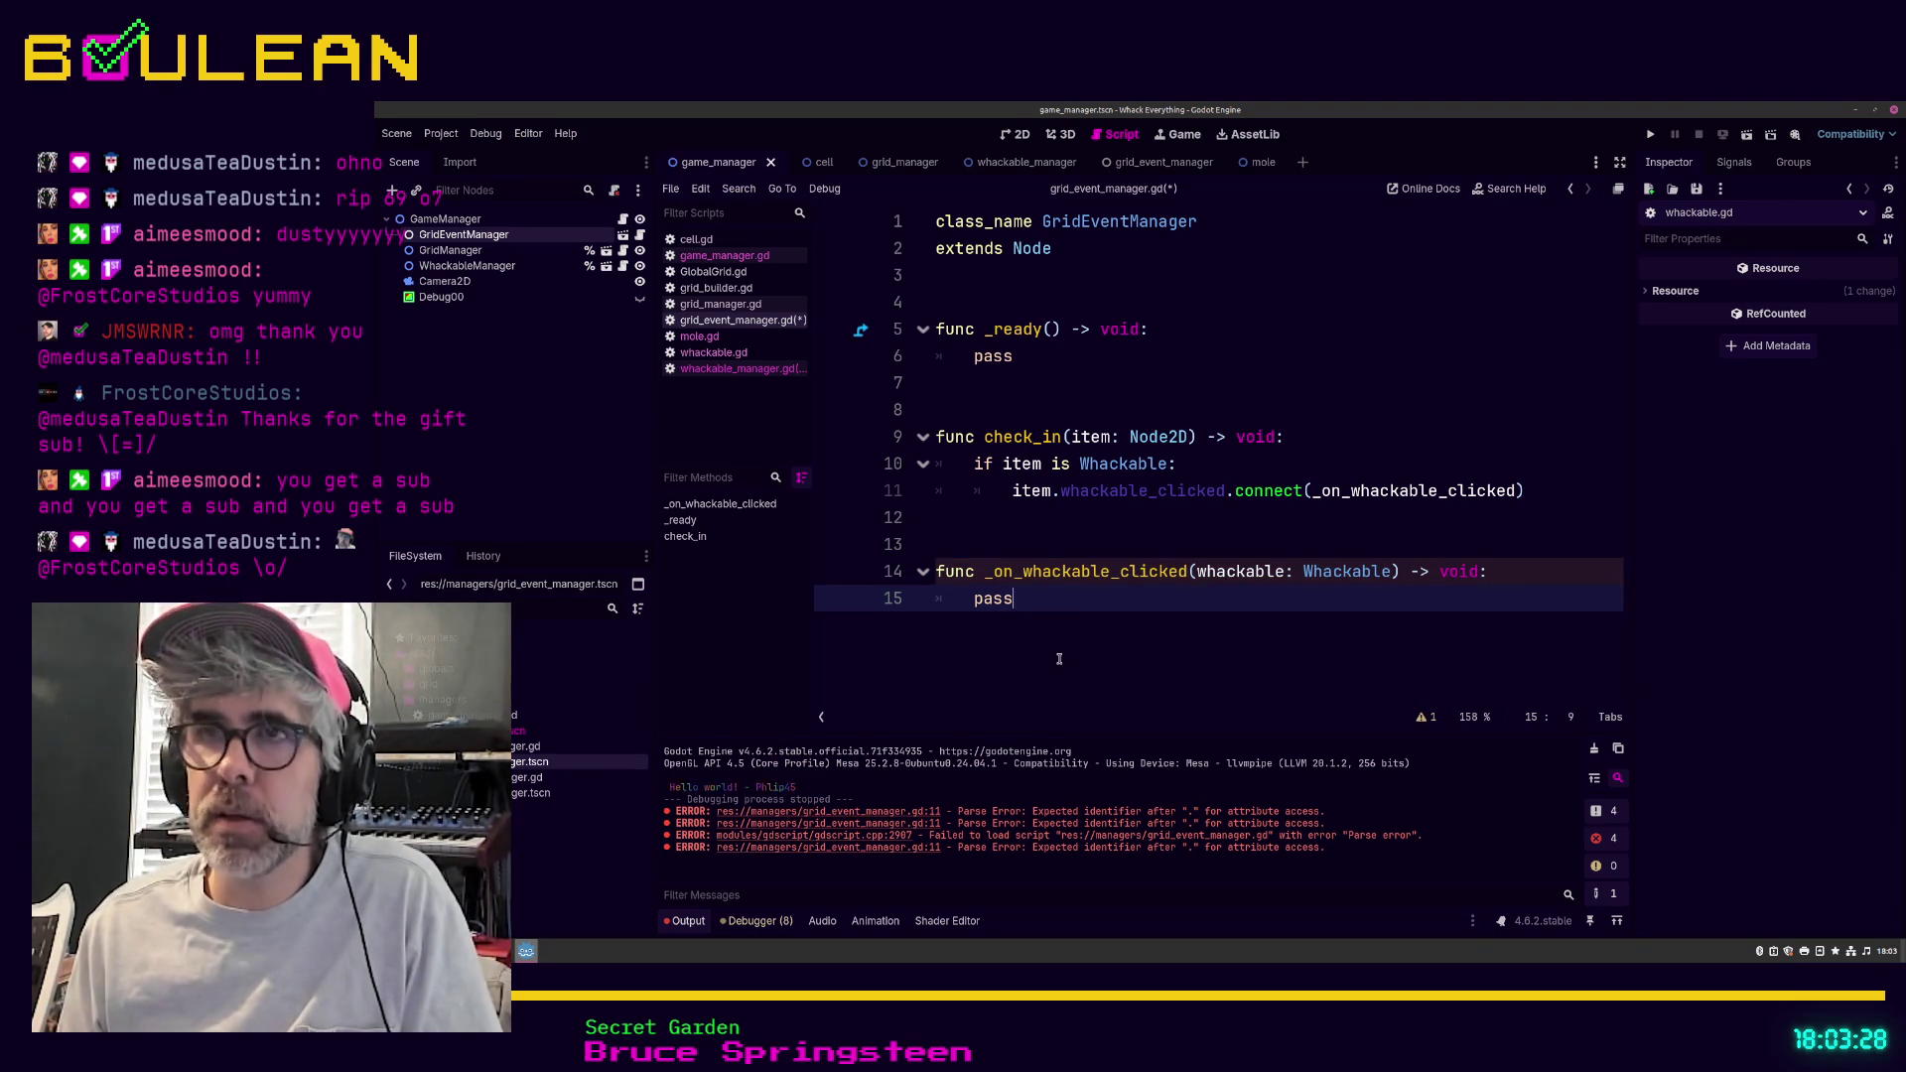
pyautogui.hotkey('ctrl', 's')
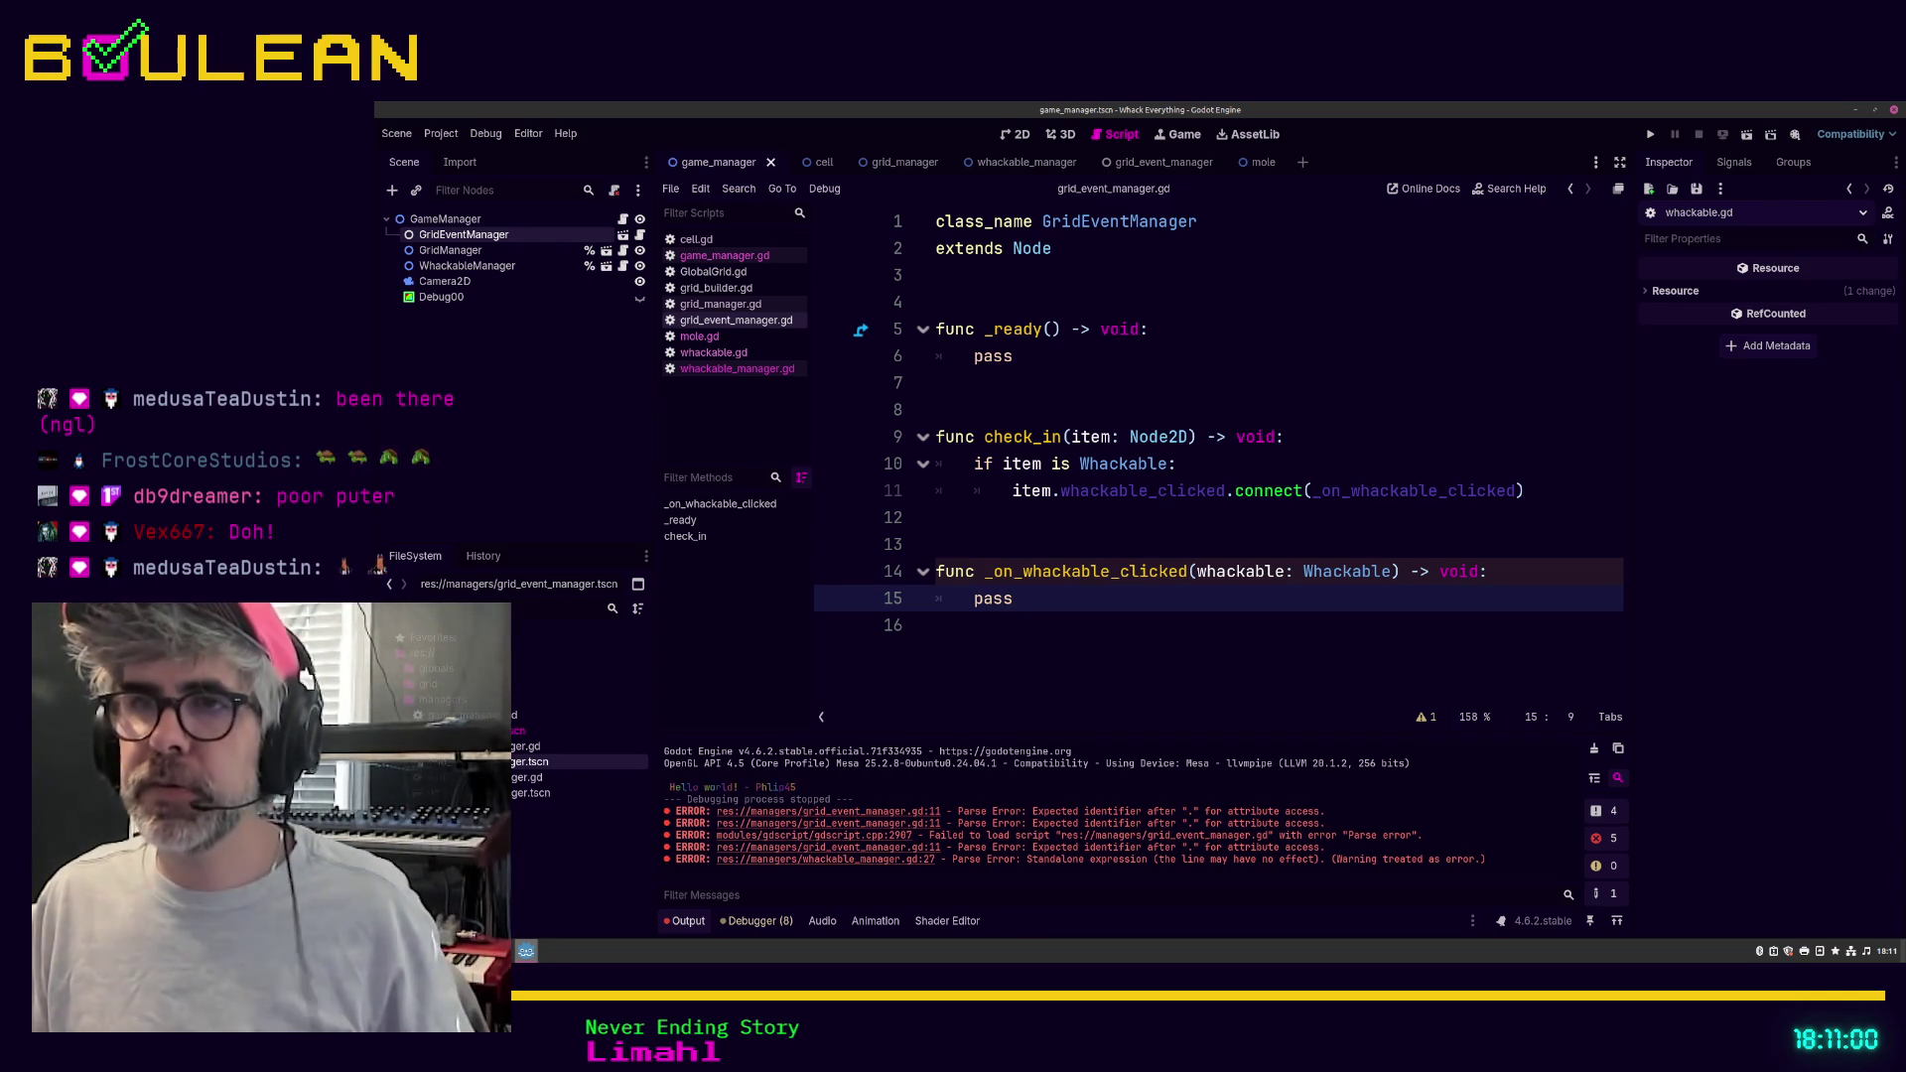
# - Place the cursor on the empty line below the _on_whackable_clicked stub
pyautogui.click(1094, 618)
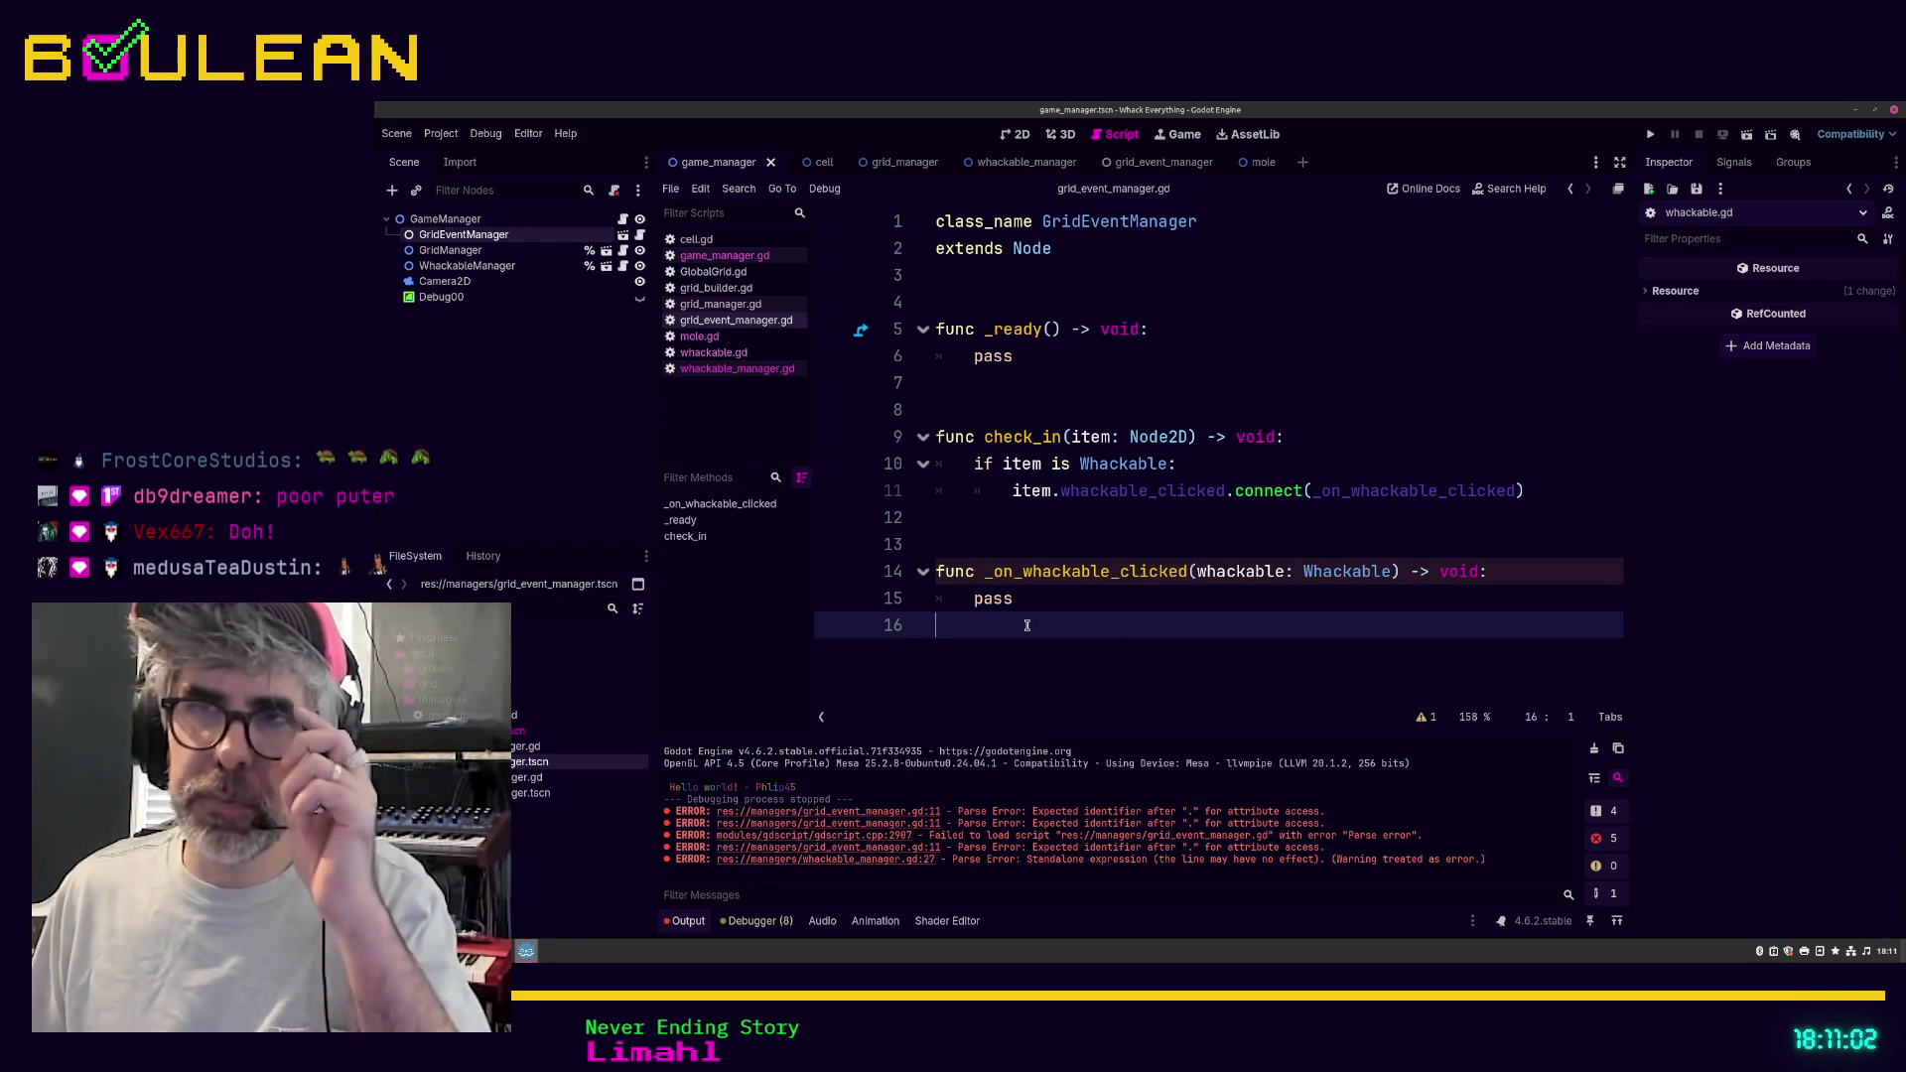